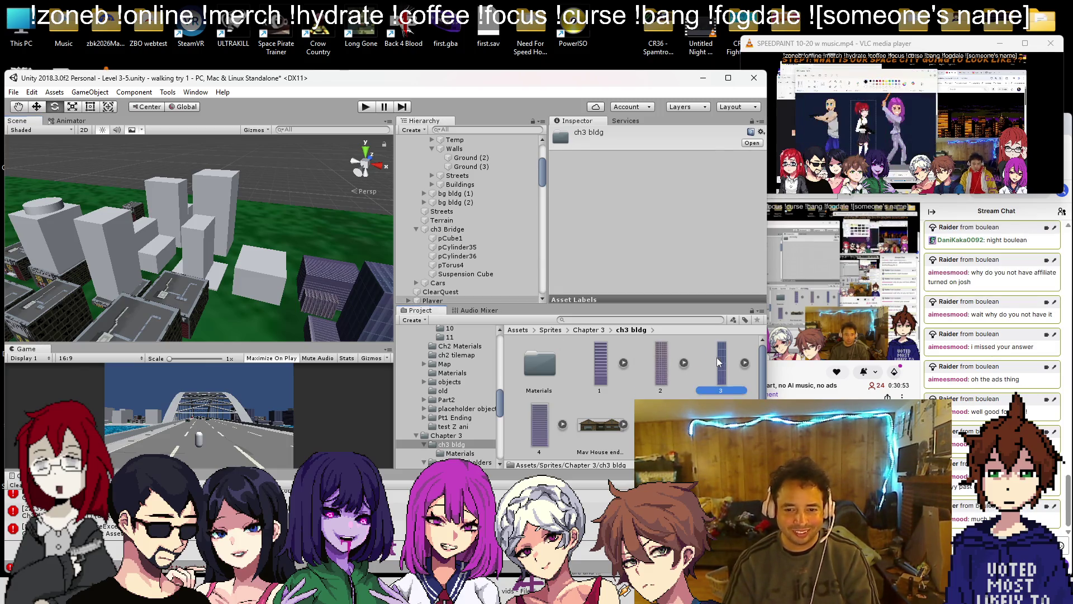
# - Drag purple window textures 1 and 2 onto several white towers
pyautogui.moveTo(213, 252); pyautogui.dragTo(167, 250)
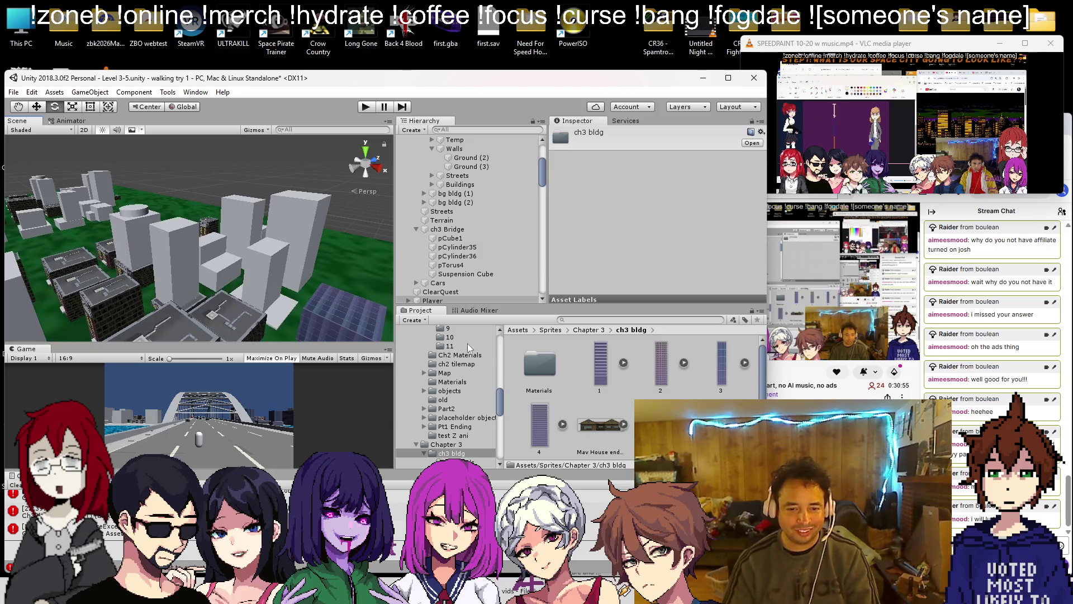
pyautogui.moveTo(291, 303); pyautogui.dragTo(288, 300)
pyautogui.moveTo(599, 371)
pyautogui.mouseDown()
pyautogui.moveTo(287, 226)
pyautogui.moveTo(334, 245)
pyautogui.mouseUp()
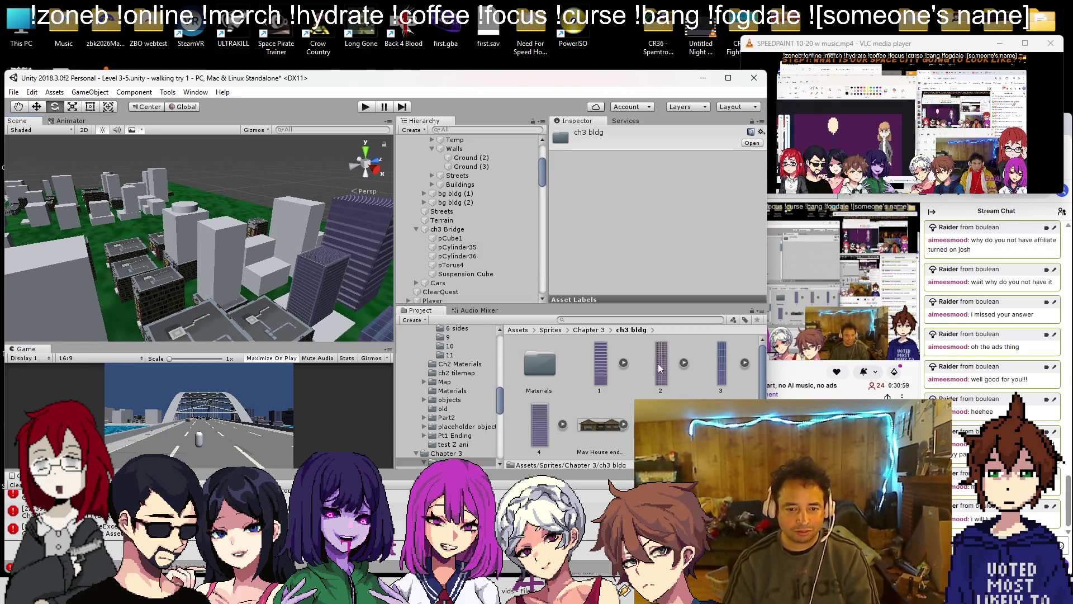
pyautogui.moveTo(658, 363); pyautogui.dragTo(296, 235)
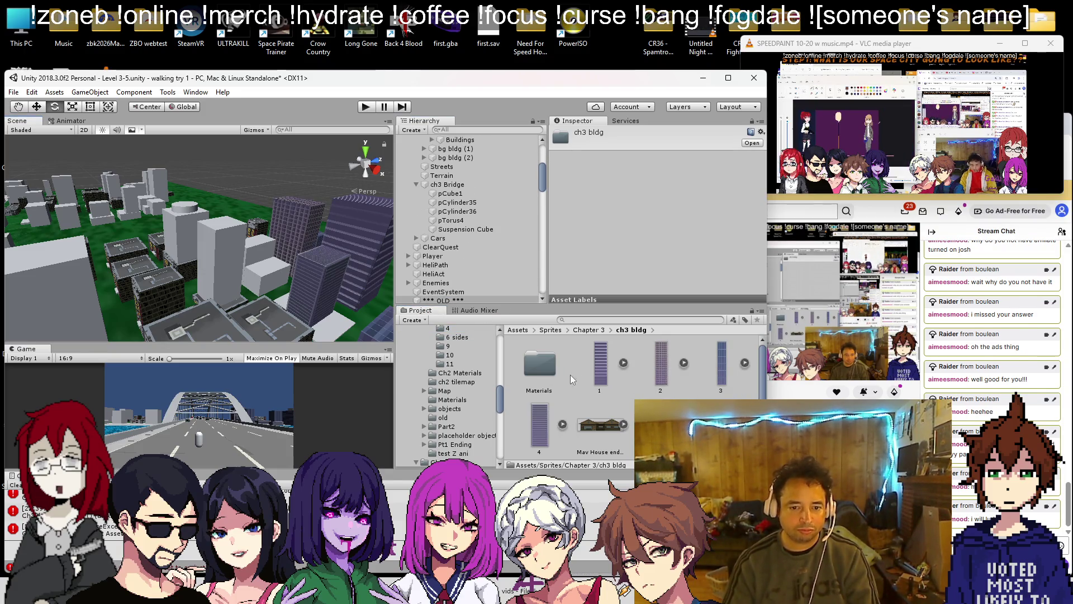
pyautogui.click(656, 379)
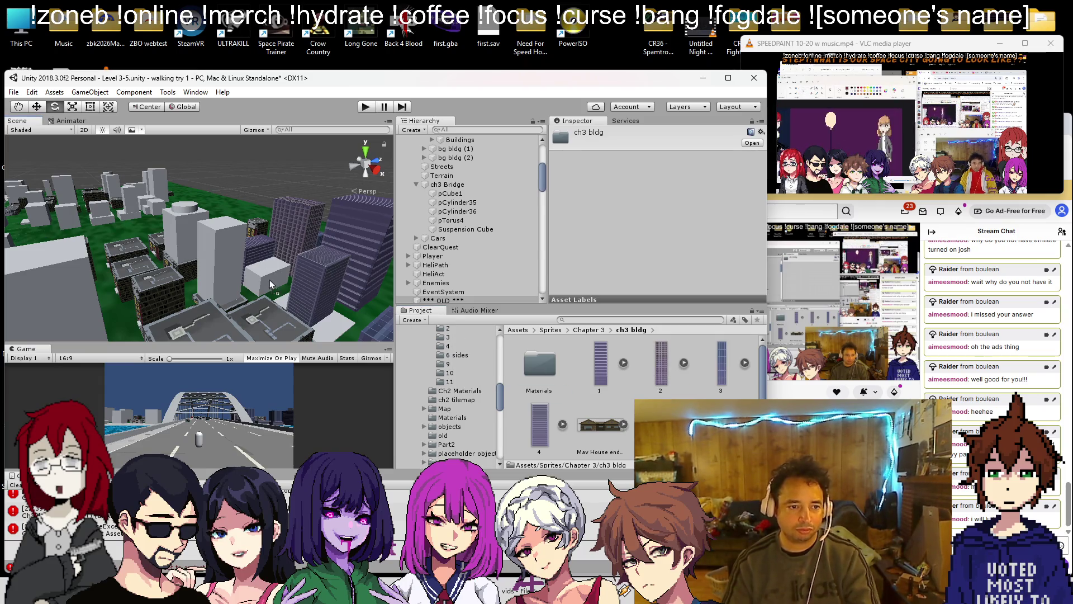
pyautogui.moveTo(721, 363)
pyautogui.mouseDown()
pyautogui.moveTo(613, 362)
pyautogui.moveTo(314, 293)
pyautogui.moveTo(231, 300)
pyautogui.moveTo(527, 371)
pyautogui.mouseUp()
# - Fly the view to the waterfront buildings and frame Quad (1)
pyautogui.moveTo(313, 290)
pyautogui.mouseDown()
pyautogui.moveTo(241, 302)
pyautogui.moveTo(280, 304)
pyautogui.moveTo(51, 249)
pyautogui.moveTo(73, 384)
pyautogui.moveTo(95, 372)
pyautogui.mouseUp()
pyautogui.moveTo(208, 273); pyautogui.dragTo(343, 114)
pyautogui.moveTo(78, 250); pyautogui.dragTo(81, 224)
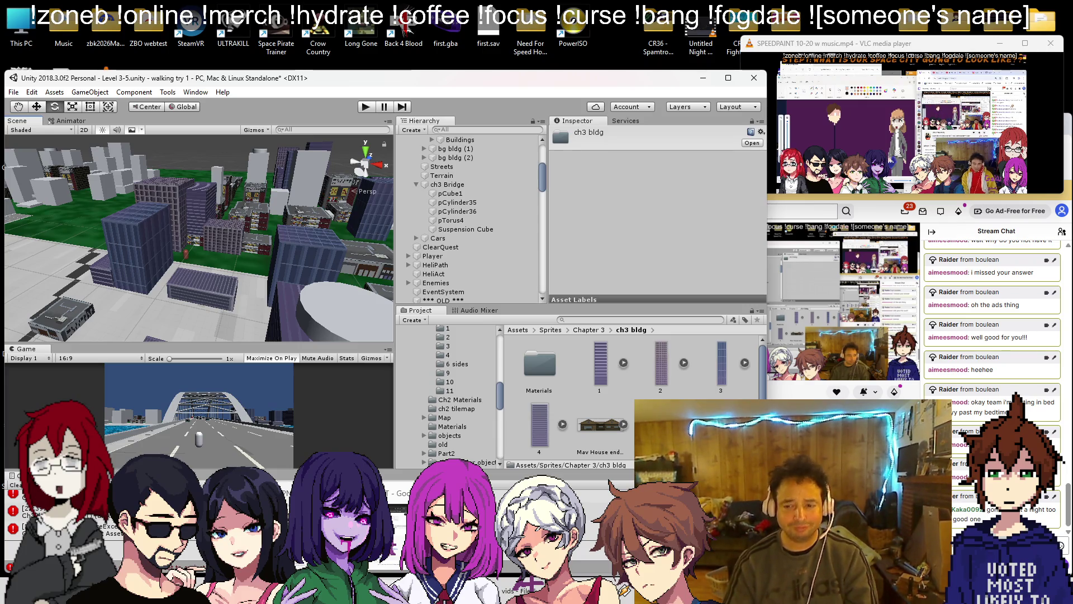
pyautogui.moveTo(196, 235)
pyautogui.mouseDown()
pyautogui.moveTo(614, 49)
pyautogui.moveTo(683, 209)
pyautogui.mouseUp()
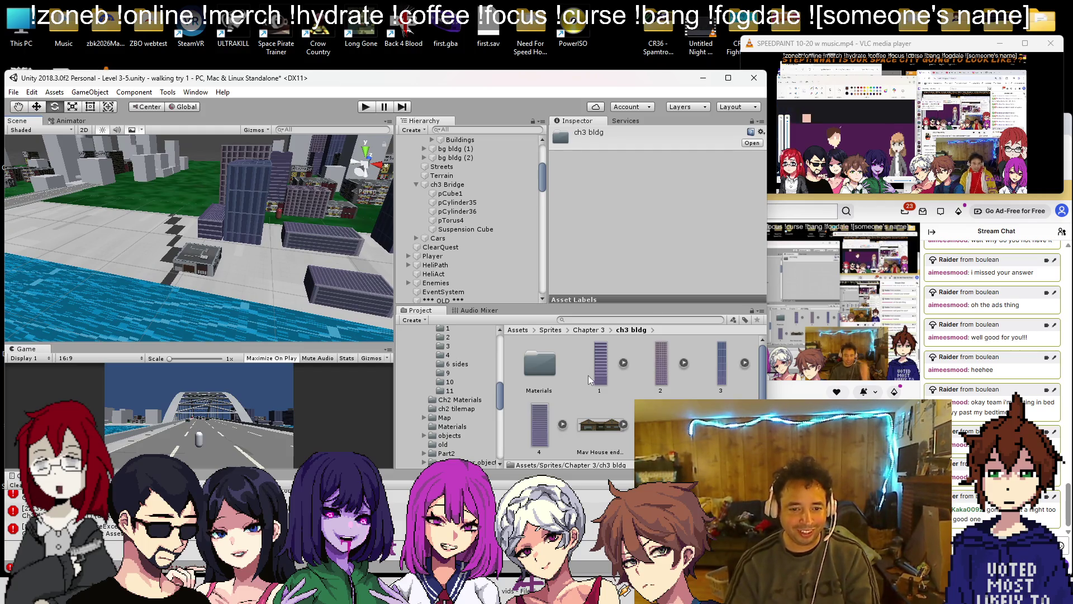
pyautogui.moveTo(258, 255)
pyautogui.mouseDown()
pyautogui.moveTo(104, 286)
pyautogui.moveTo(249, 261)
pyautogui.moveTo(218, 251)
pyautogui.moveTo(215, 278)
pyautogui.moveTo(244, 272)
pyautogui.mouseUp()
pyautogui.click(250, 260)
pyautogui.press('f')
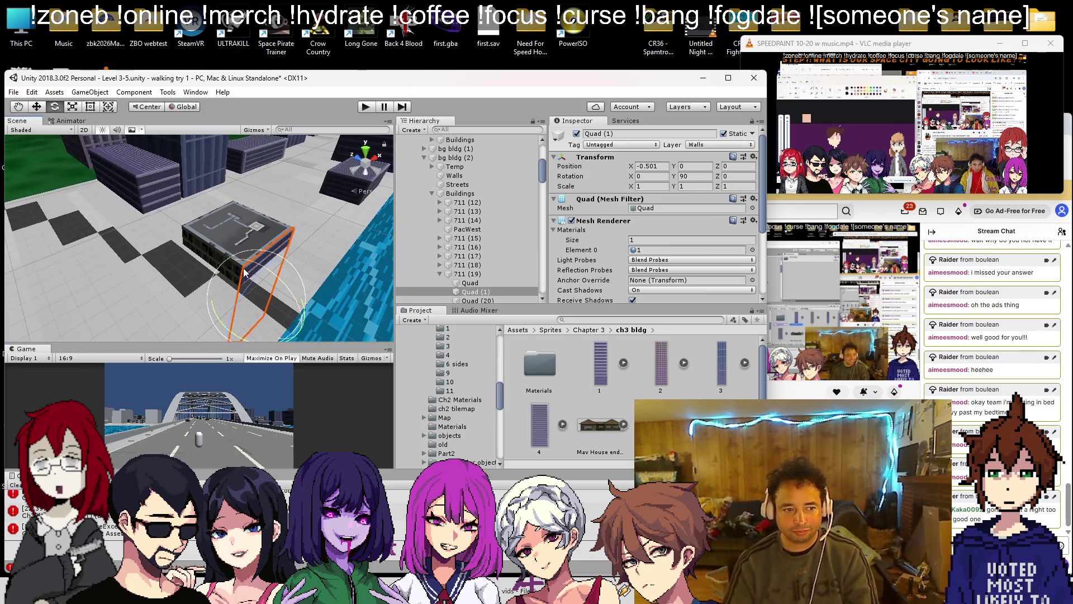
# - Cover the tall white building's cube with purple window texture 1
pyautogui.moveTo(184, 210); pyautogui.dragTo(91, 229)
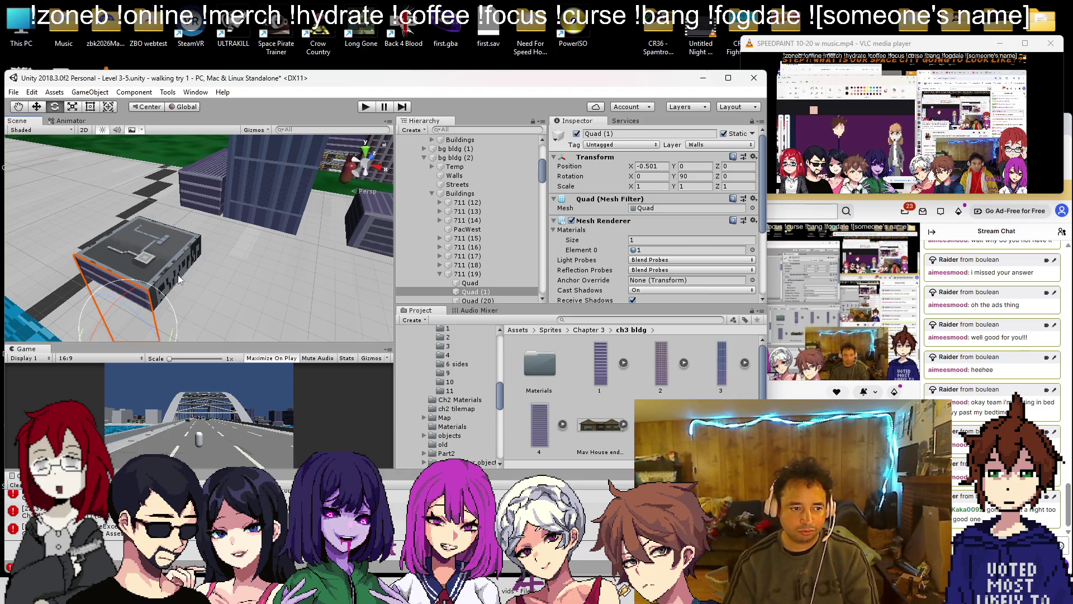
pyautogui.scroll(-5, 178, 275)
pyautogui.scroll(4, 236, 276)
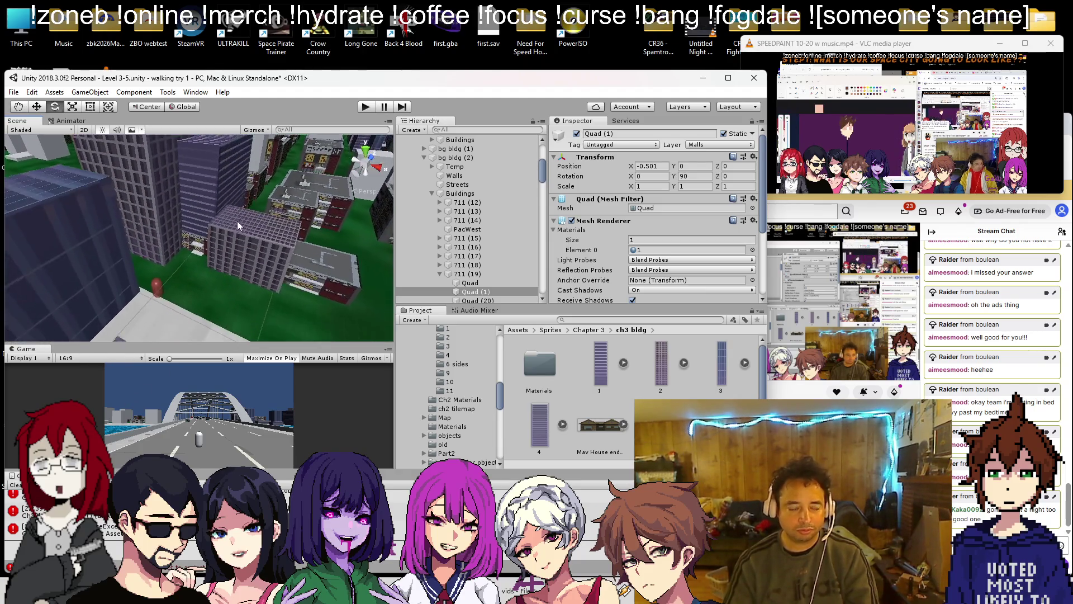
pyautogui.click(217, 191)
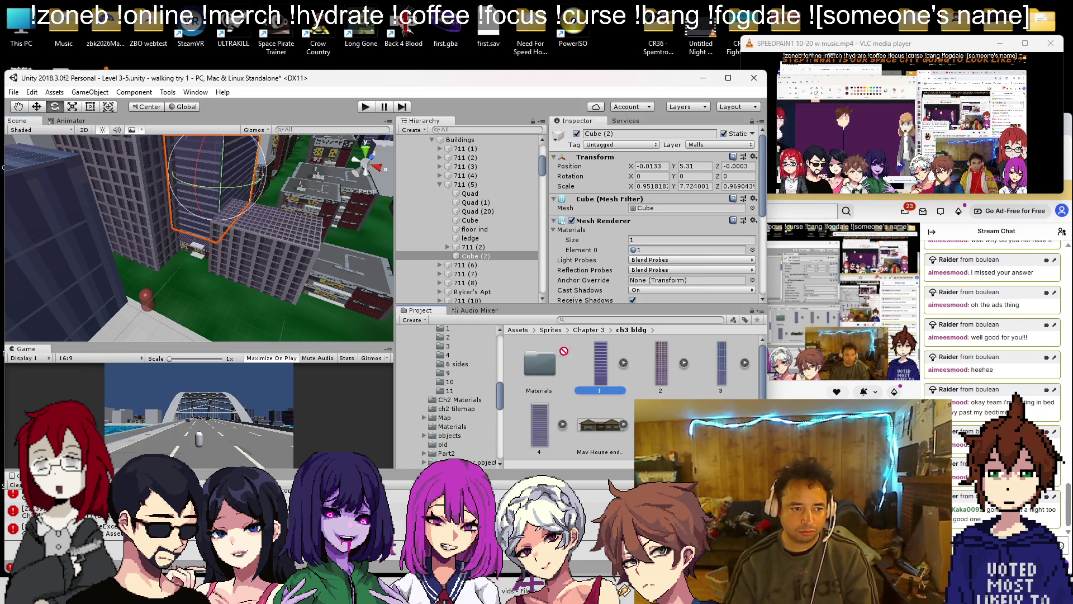
pyautogui.moveTo(269, 272); pyautogui.dragTo(284, 274)
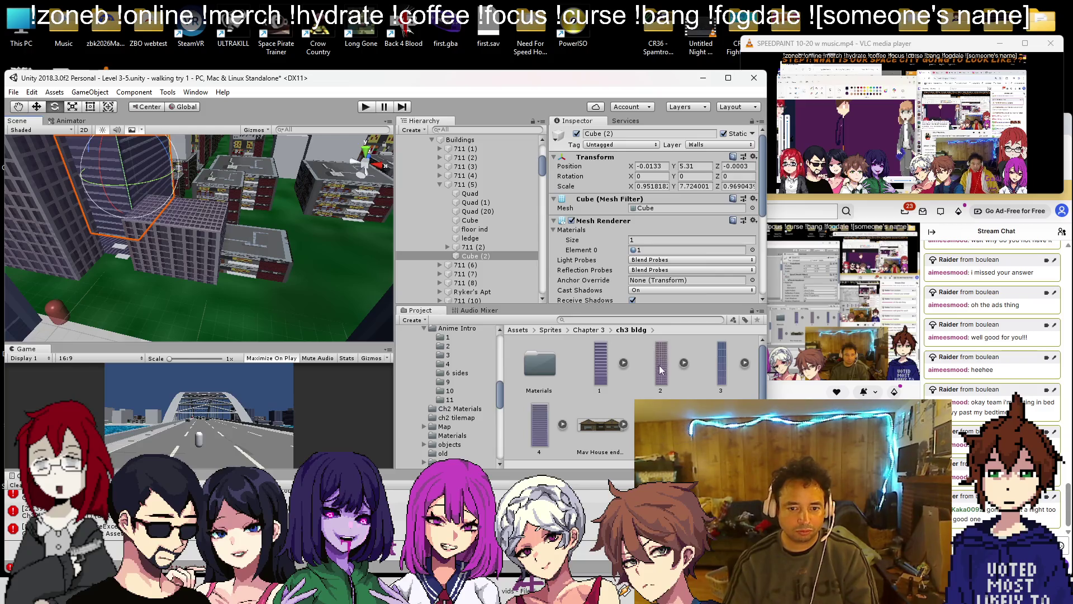
pyautogui.moveTo(642, 366)
pyautogui.mouseDown()
pyautogui.moveTo(312, 293)
pyautogui.moveTo(352, 280)
pyautogui.moveTo(434, 284)
pyautogui.mouseUp()
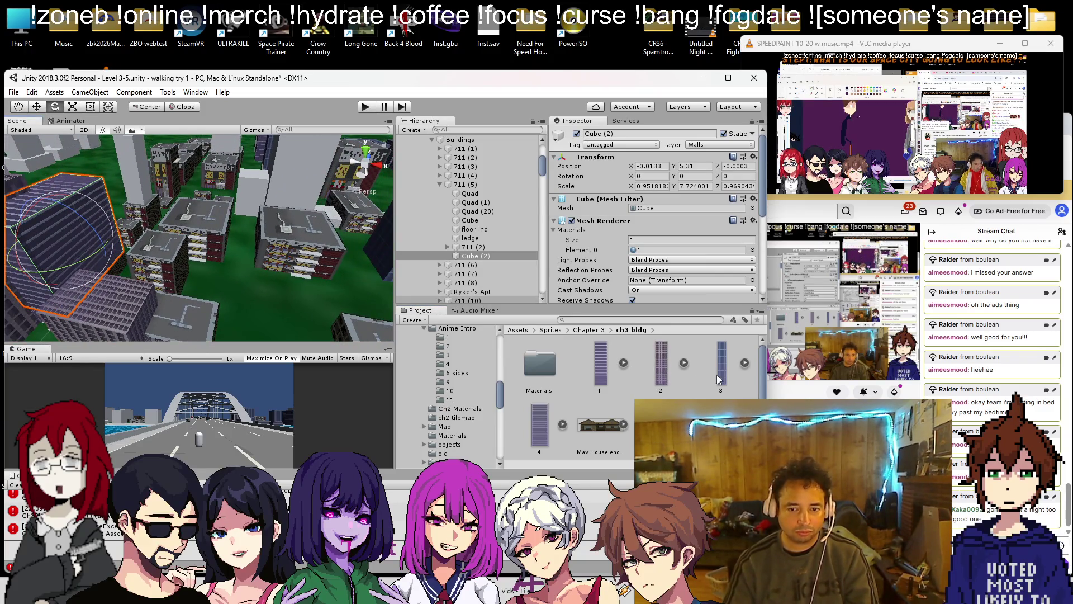
pyautogui.moveTo(224, 213); pyautogui.dragTo(337, 283)
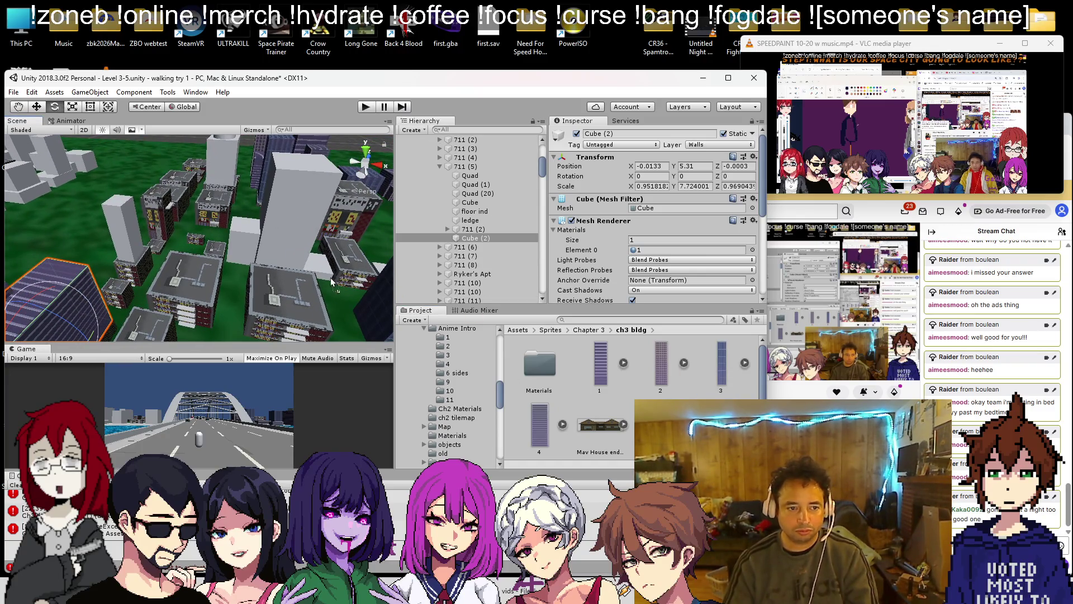
pyautogui.moveTo(600, 364)
pyautogui.mouseDown()
pyautogui.moveTo(425, 296)
pyautogui.moveTo(290, 223)
pyautogui.moveTo(245, 237)
pyautogui.mouseUp()
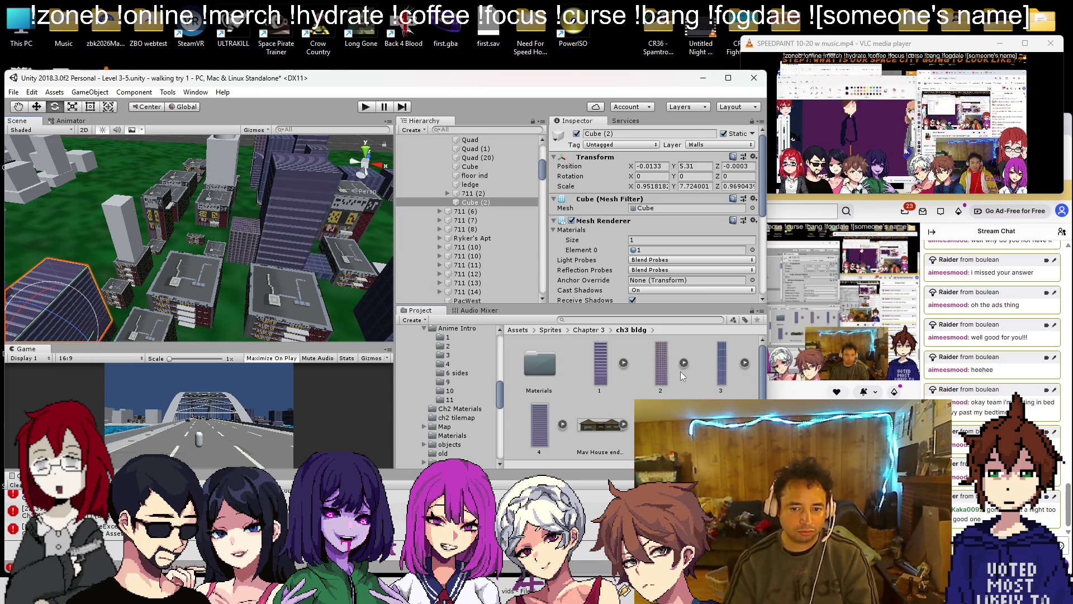
# - Put building texture 3 on a small quad panel and frame it
pyautogui.moveTo(135, 240); pyautogui.dragTo(370, 291)
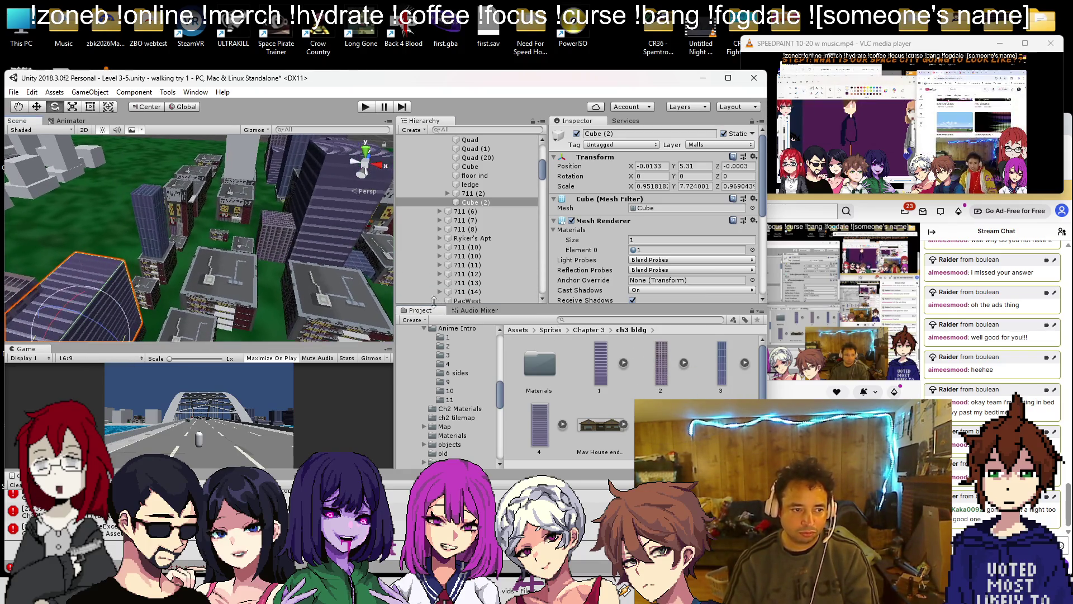
pyautogui.moveTo(723, 363)
pyautogui.mouseDown()
pyautogui.moveTo(148, 267)
pyautogui.moveTo(262, 249)
pyautogui.moveTo(301, 262)
pyautogui.mouseUp()
pyautogui.click(148, 267)
pyautogui.press('f')
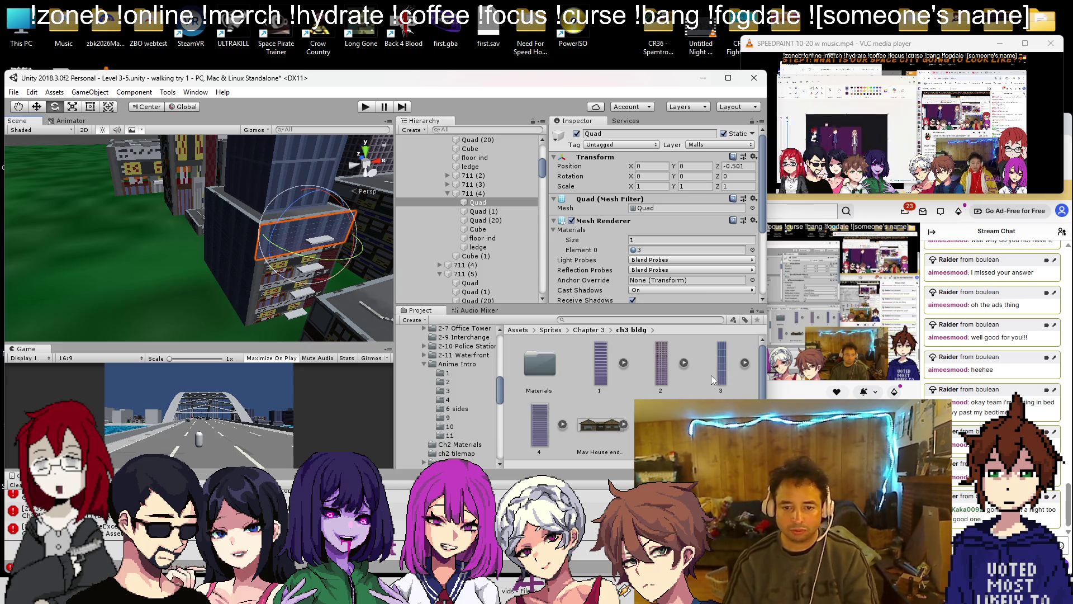
# - Drop window textures 1 and 2 onto more white towers
pyautogui.scroll(1, 463, 336)
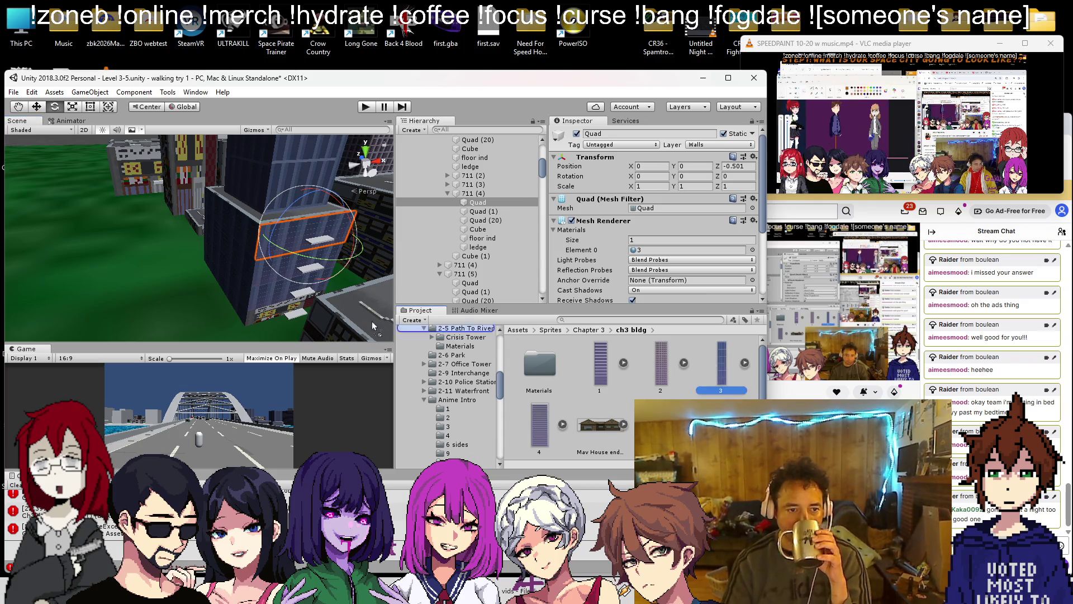
pyautogui.moveTo(260, 316)
pyautogui.mouseDown()
pyautogui.moveTo(371, 269)
pyautogui.moveTo(316, 273)
pyautogui.moveTo(298, 275)
pyautogui.moveTo(391, 306)
pyautogui.mouseUp()
pyautogui.moveTo(280, 263); pyautogui.dragTo(246, 228)
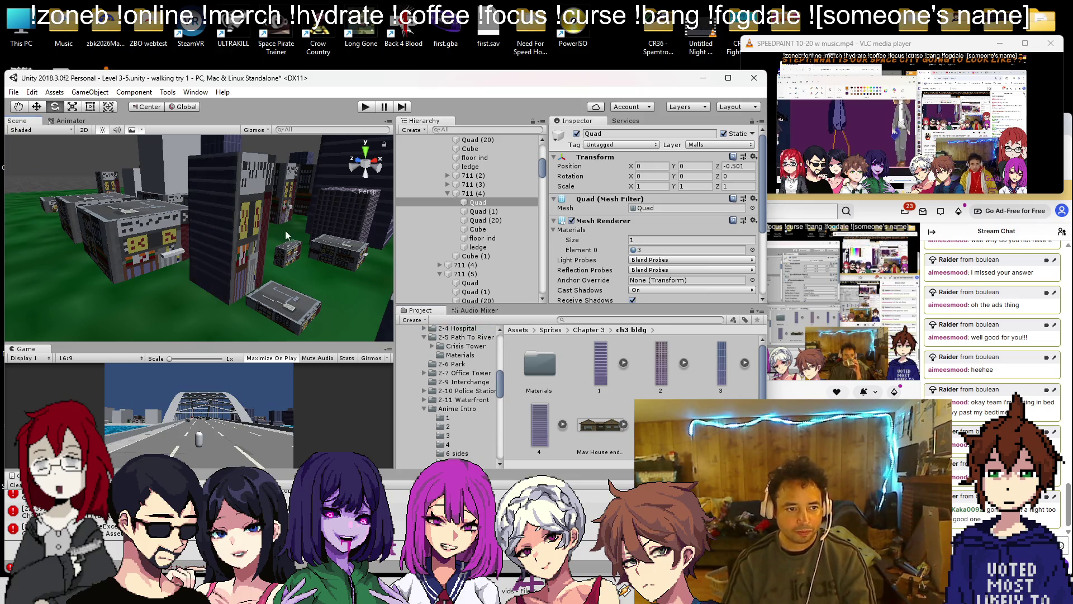
pyautogui.moveTo(586, 361)
pyautogui.mouseDown()
pyautogui.moveTo(425, 313)
pyautogui.moveTo(254, 240)
pyautogui.mouseUp()
pyautogui.moveTo(386, 274)
pyautogui.mouseDown()
pyautogui.moveTo(279, 235)
pyautogui.moveTo(290, 251)
pyautogui.mouseUp()
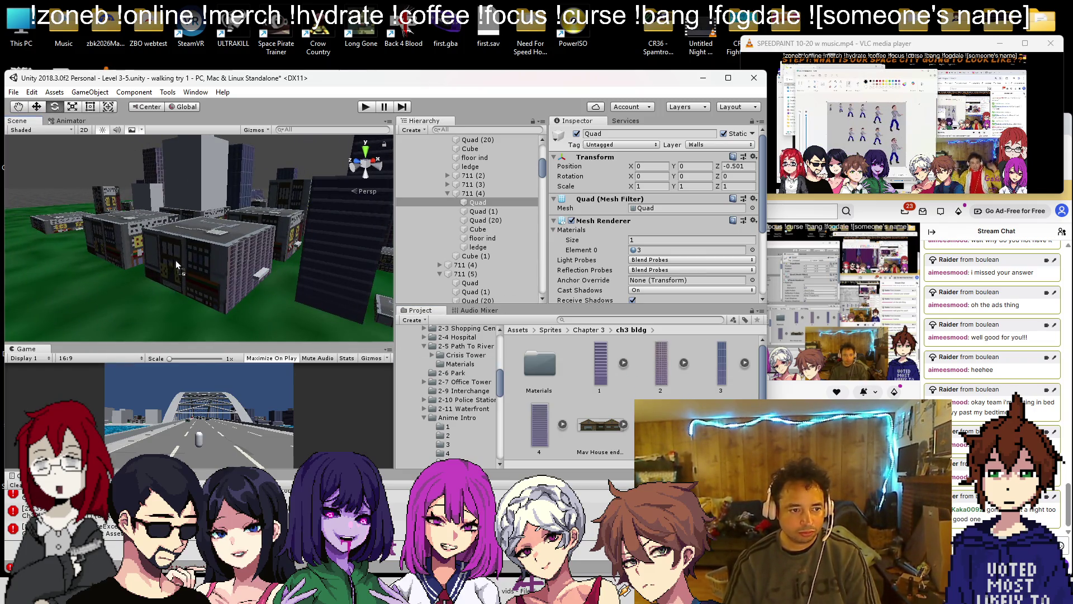
pyautogui.moveTo(665, 380)
pyautogui.mouseDown()
pyautogui.moveTo(480, 299)
pyautogui.moveTo(448, 327)
pyautogui.moveTo(307, 249)
pyautogui.mouseUp()
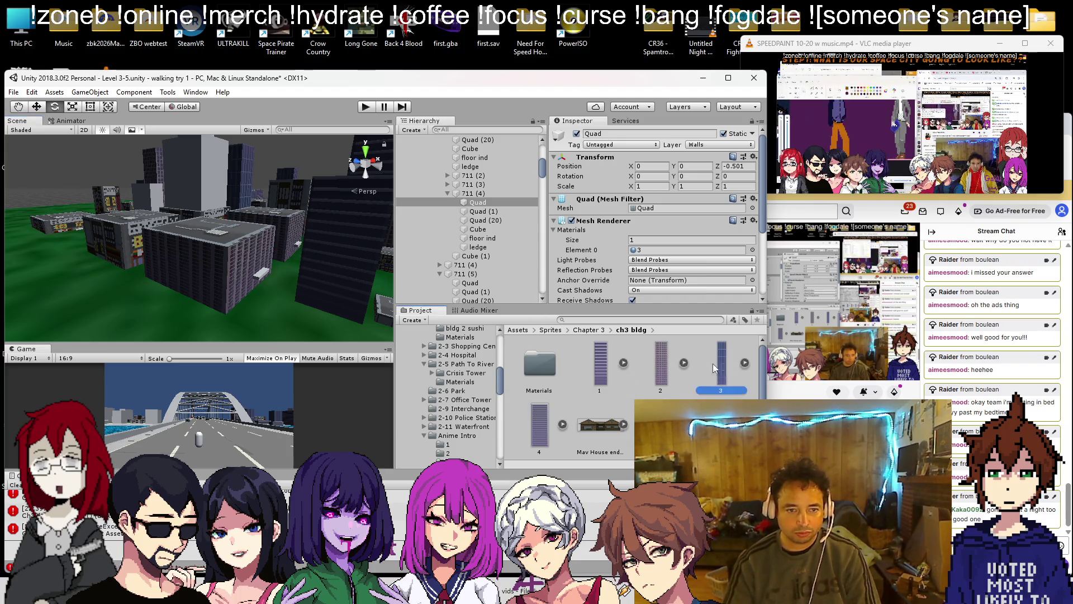
# - Apply building texture 3 to another white tower
pyautogui.scroll(-5, 285, 200)
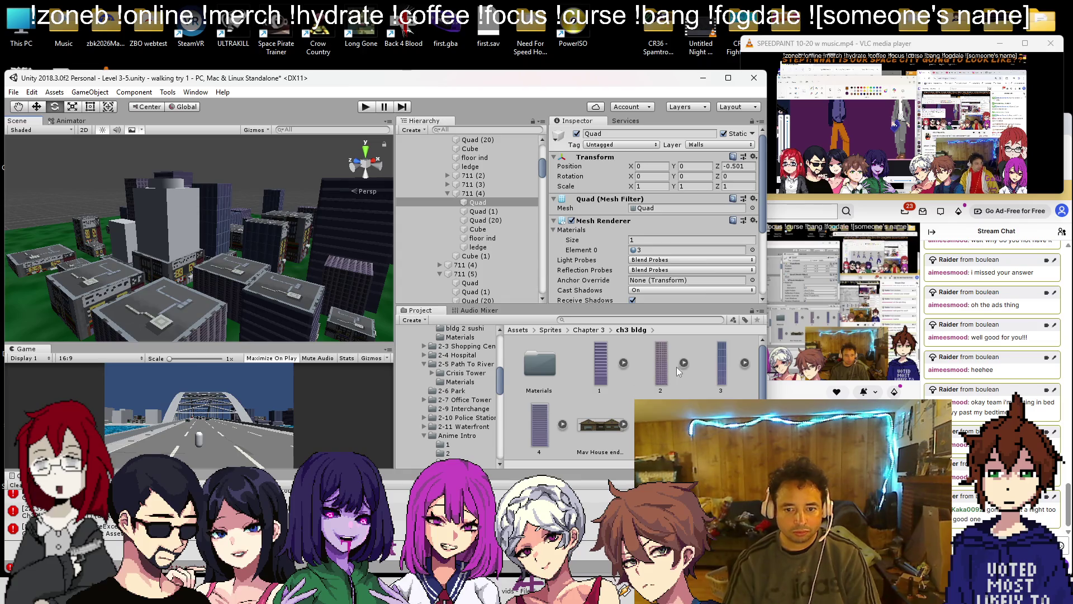
pyautogui.moveTo(719, 368); pyautogui.dragTo(273, 230)
pyautogui.scroll(3, 284, 245)
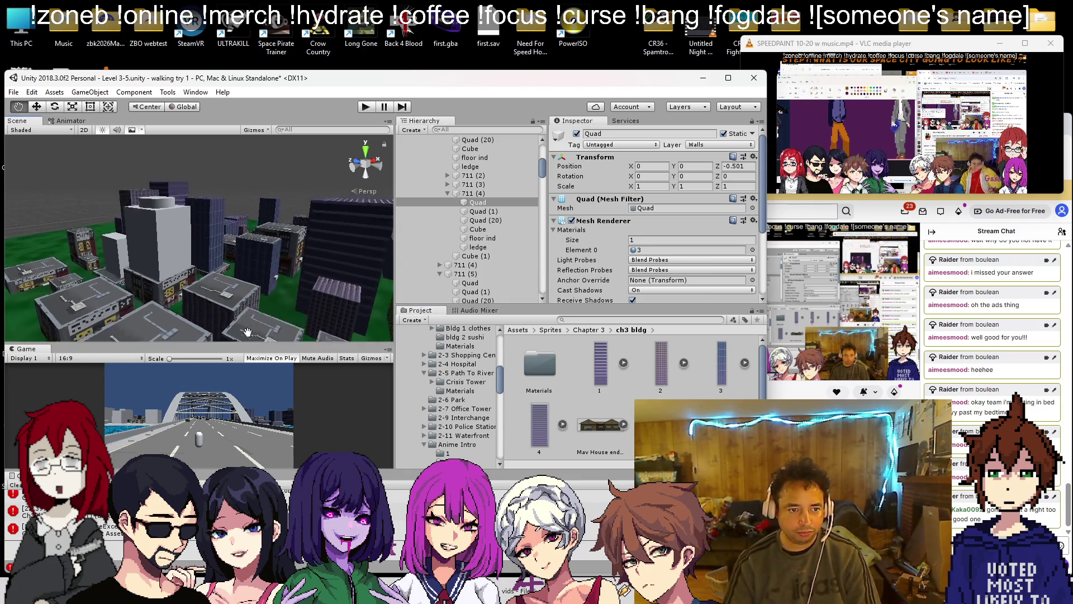
pyautogui.moveTo(589, 371)
pyautogui.mouseDown()
pyautogui.moveTo(397, 329)
pyautogui.moveTo(293, 265)
pyautogui.moveTo(567, 376)
pyautogui.moveTo(522, 426)
pyautogui.mouseUp()
pyautogui.moveTo(299, 268); pyautogui.dragTo(234, 253)
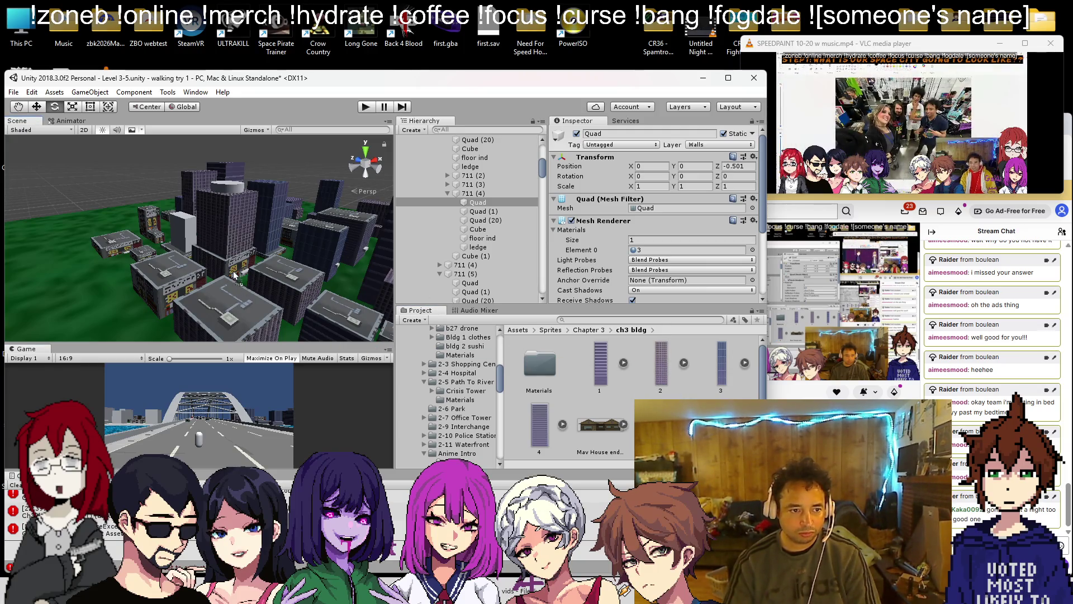
pyautogui.moveTo(734, 388); pyautogui.dragTo(389, 335)
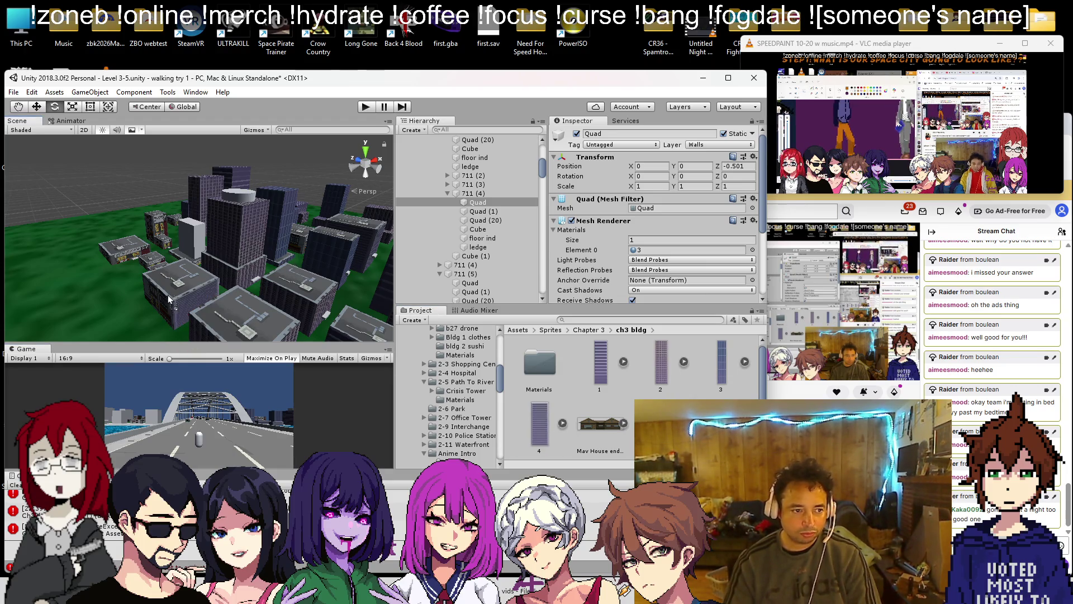
# - Frame Cube (1), then pull the view back across the city
pyautogui.click(233, 254)
pyautogui.press('f')
pyautogui.scroll(-3, 232, 254)
pyautogui.moveTo(233, 254)
pyautogui.mouseDown()
pyautogui.moveTo(298, 242)
pyautogui.moveTo(251, 247)
pyautogui.moveTo(305, 259)
pyautogui.mouseUp()
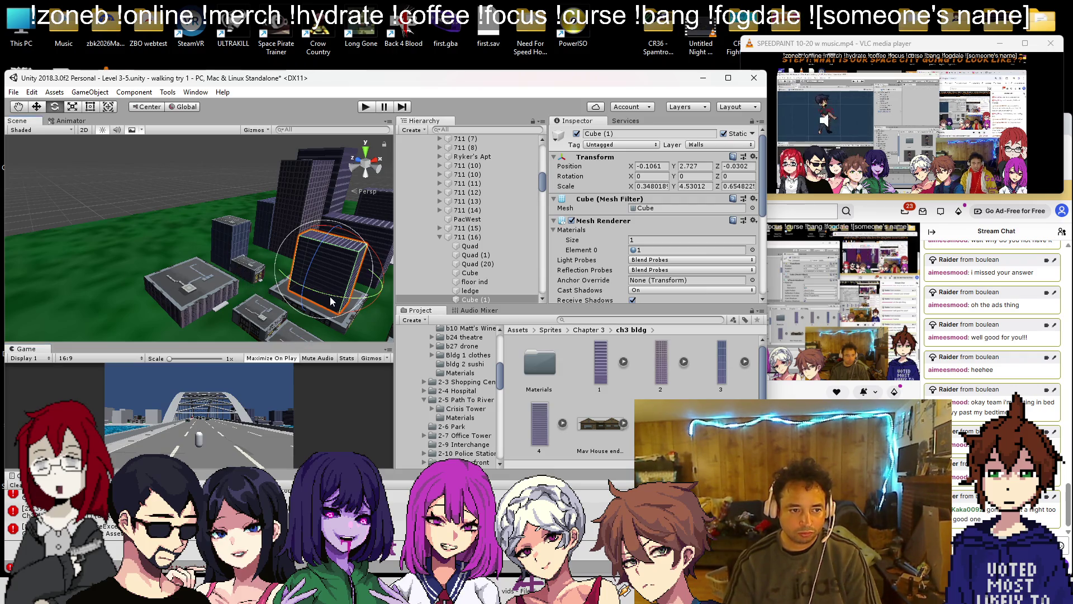
pyautogui.moveTo(330, 301); pyautogui.dragTo(363, 313)
pyautogui.moveTo(230, 281)
pyautogui.mouseDown()
pyautogui.moveTo(123, 235)
pyautogui.moveTo(290, 304)
pyautogui.mouseUp()
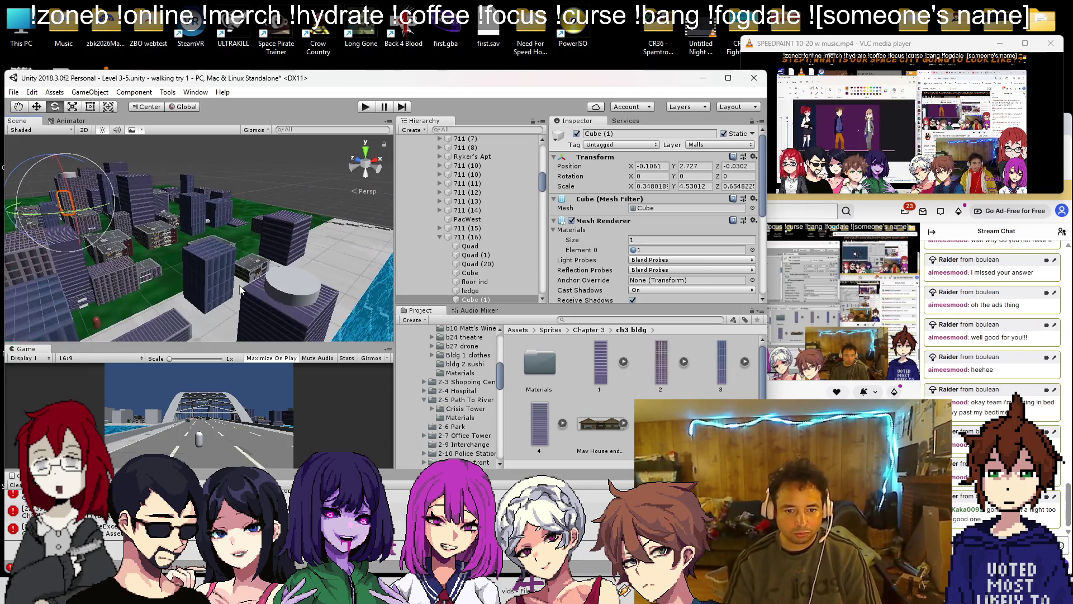
pyautogui.click(592, 321)
pyautogui.write('sidewalk')
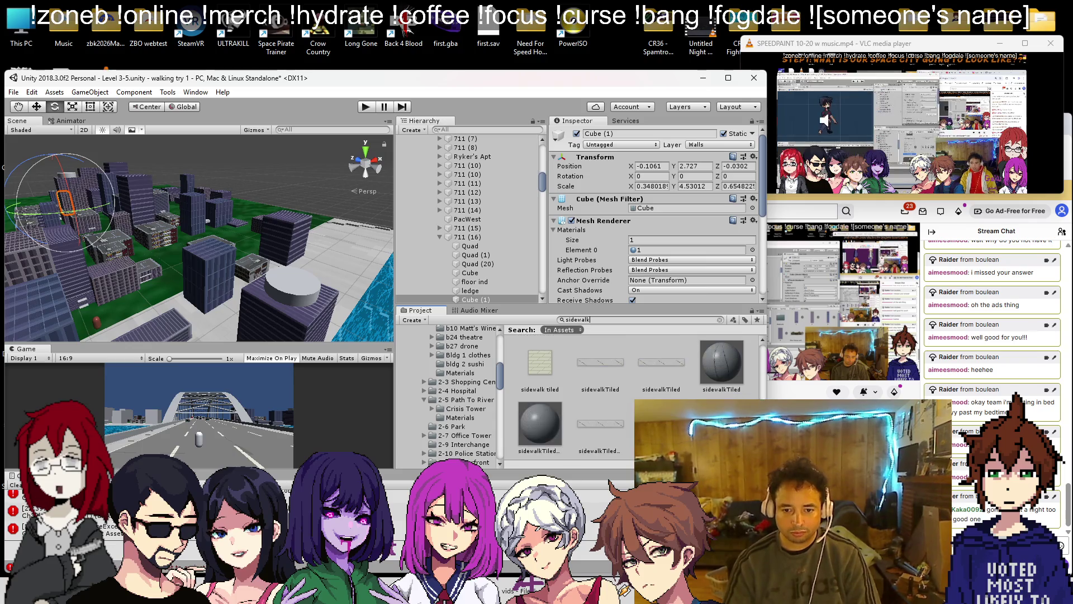
# - Preview a sidewalk material on the round cylinder and the ground slab
pyautogui.moveTo(539, 377)
pyautogui.mouseDown()
pyautogui.moveTo(287, 288)
pyautogui.moveTo(196, 291)
pyautogui.moveTo(292, 260)
pyautogui.mouseUp()
pyautogui.moveTo(195, 261)
pyautogui.mouseDown()
pyautogui.moveTo(111, 253)
pyautogui.moveTo(184, 347)
pyautogui.moveTo(213, 303)
pyautogui.moveTo(251, 313)
pyautogui.mouseUp()
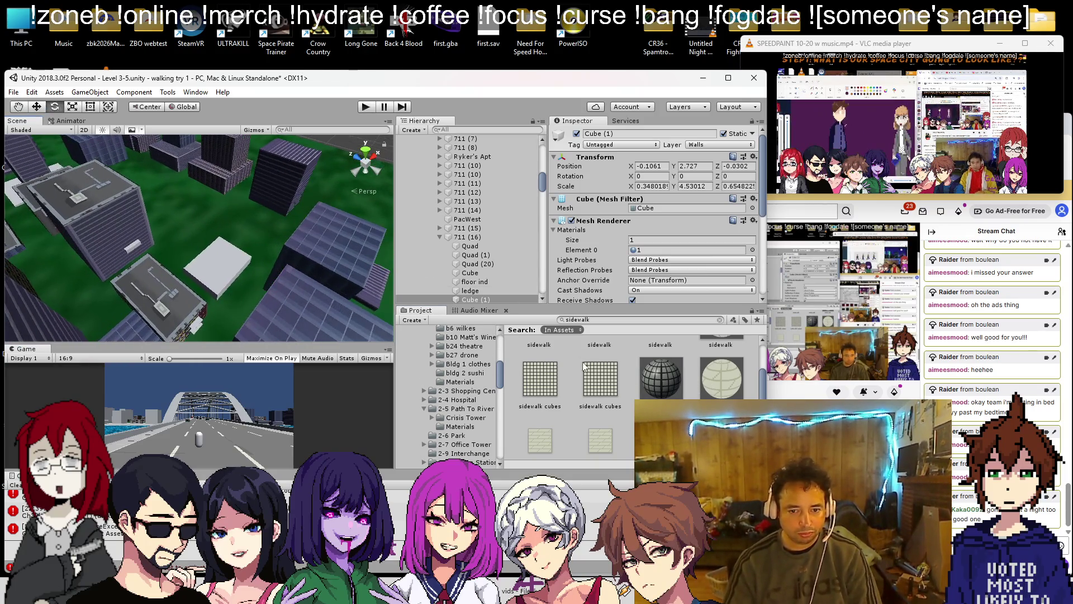
pyautogui.moveTo(246, 262)
pyautogui.mouseDown()
pyautogui.moveTo(284, 261)
pyautogui.moveTo(268, 258)
pyautogui.mouseUp()
pyautogui.scroll(-3, 565, 361)
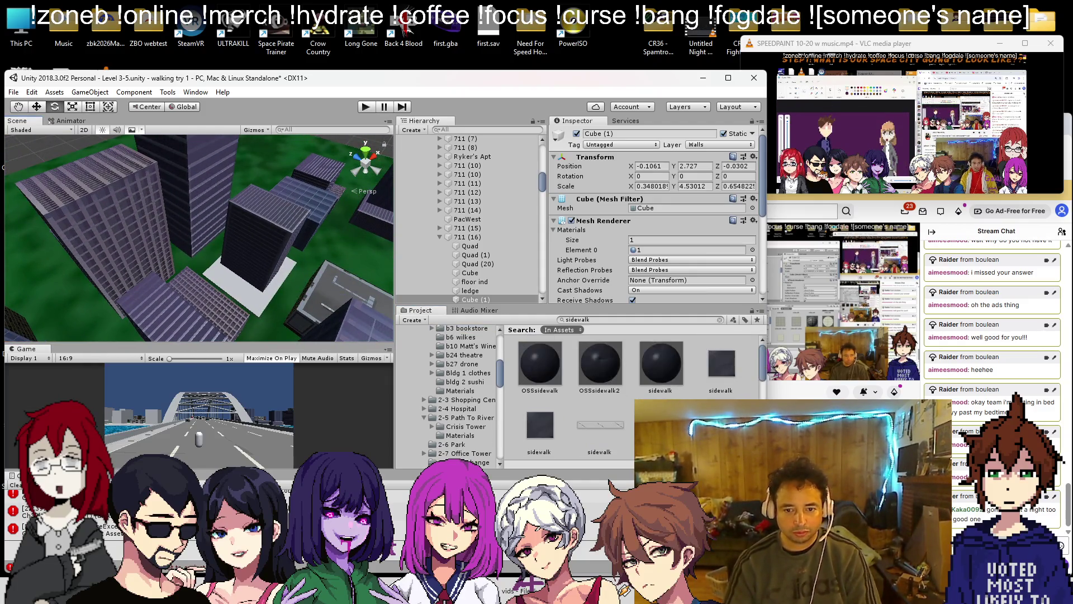
pyautogui.scroll(-2, 674, 385)
pyautogui.moveTo(365, 324)
pyautogui.mouseDown()
pyautogui.moveTo(212, 285)
pyautogui.moveTo(66, 225)
pyautogui.moveTo(482, 155)
pyautogui.mouseUp()
pyautogui.scroll(-2, 542, 421)
pyautogui.moveTo(251, 201)
pyautogui.mouseDown()
pyautogui.moveTo(116, 204)
pyautogui.moveTo(162, 223)
pyautogui.mouseUp()
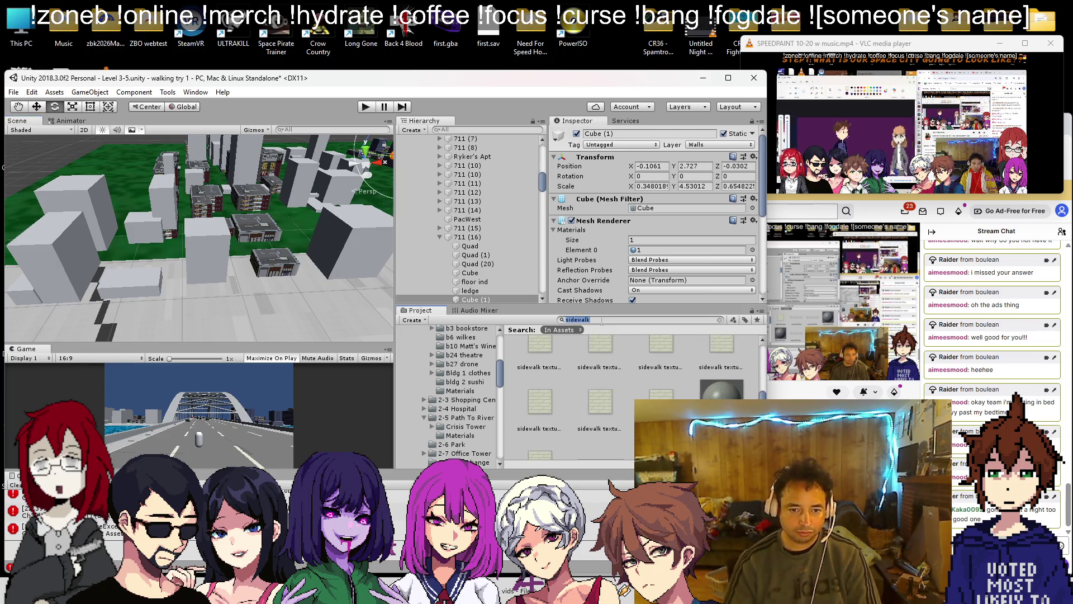
# - Search the Project for bldg and open Sprites > Chapter 3 > ch3 bldg
pyautogui.write('bldg')
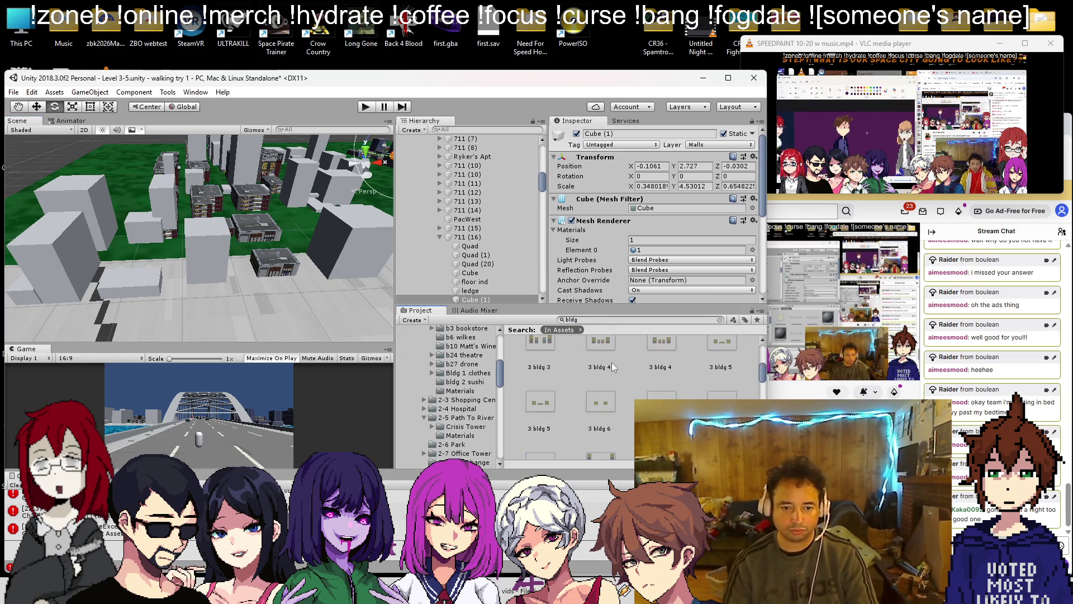
pyautogui.scroll(-5, 563, 398)
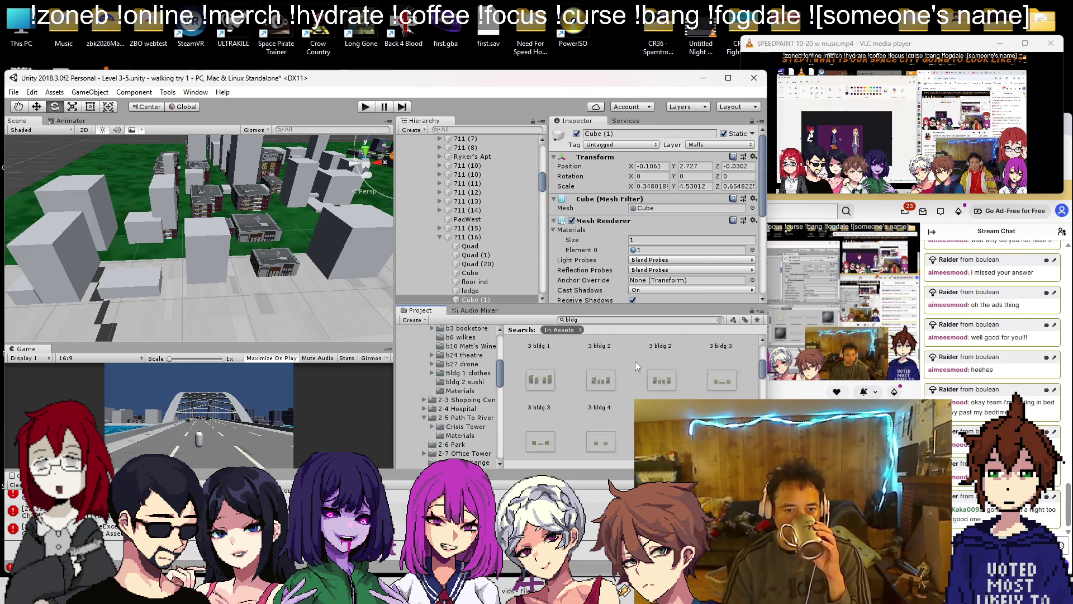
pyautogui.scroll(-3, 603, 363)
pyautogui.scroll(5, 481, 407)
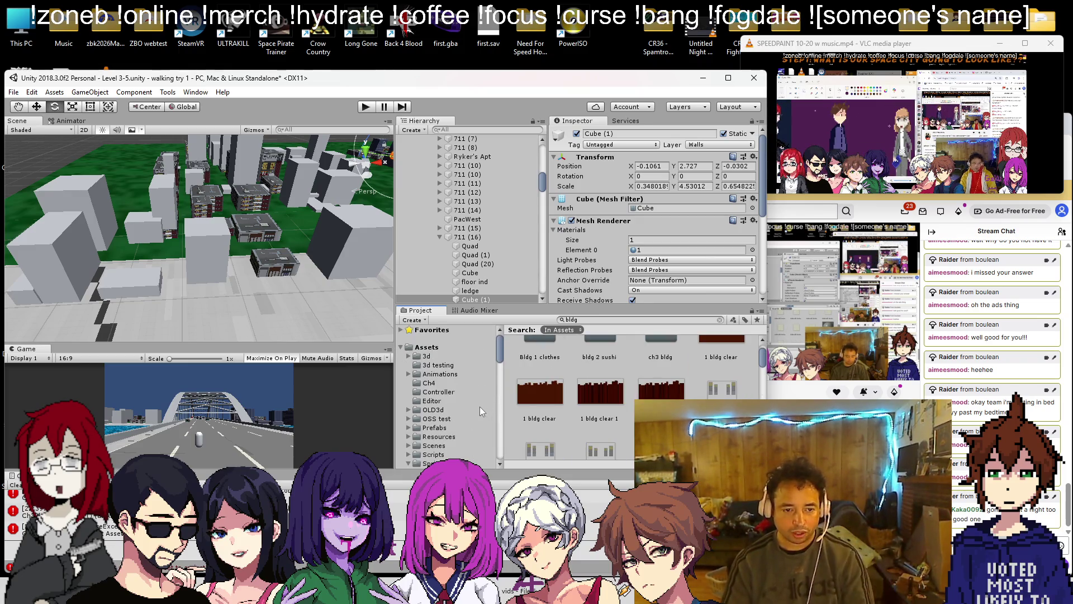
pyautogui.click(416, 390)
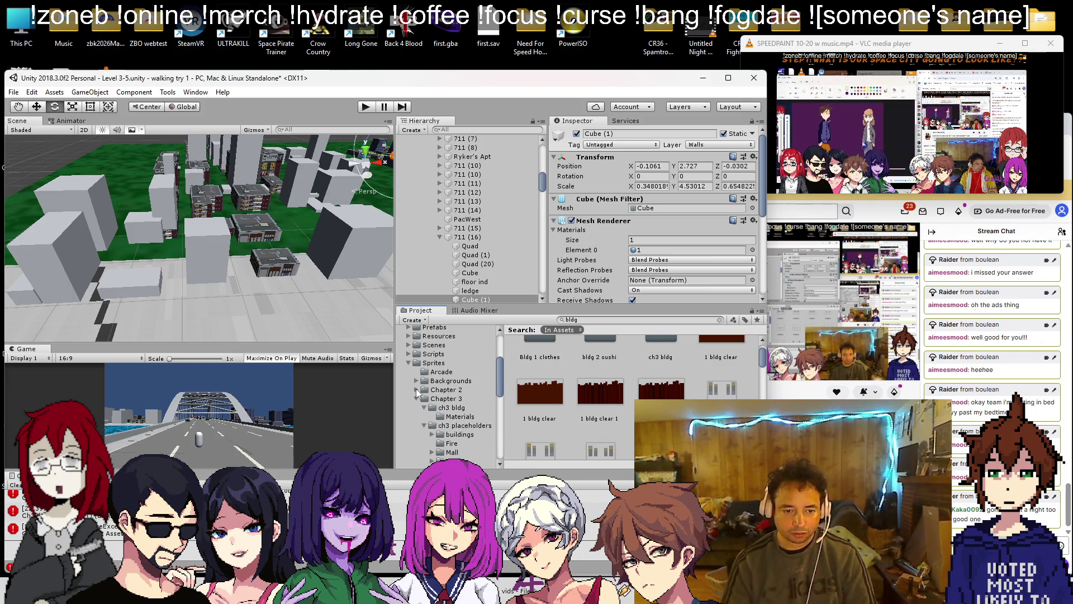
pyautogui.click(448, 407)
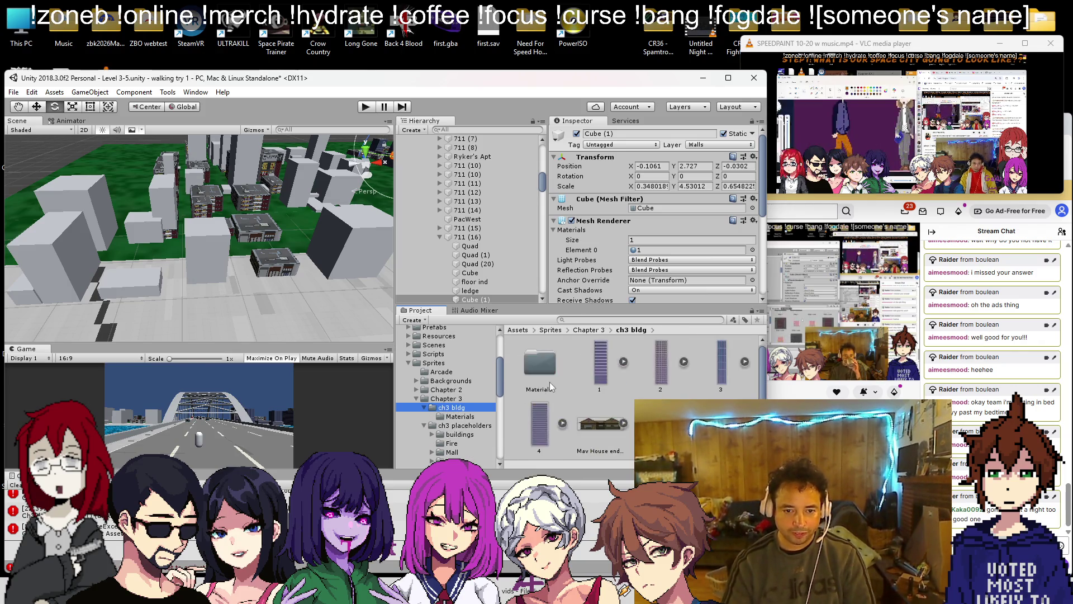
# - Put building texture 1 onto white cubes in different parts of the city
pyautogui.moveTo(593, 376); pyautogui.dragTo(22, 297)
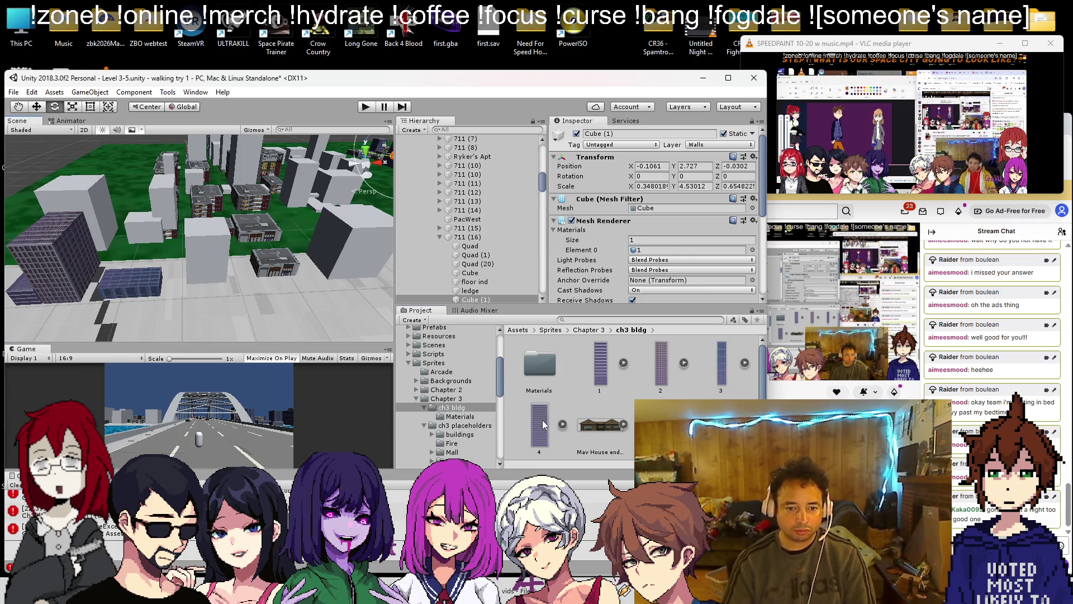
pyautogui.moveTo(196, 249); pyautogui.dragTo(88, 277)
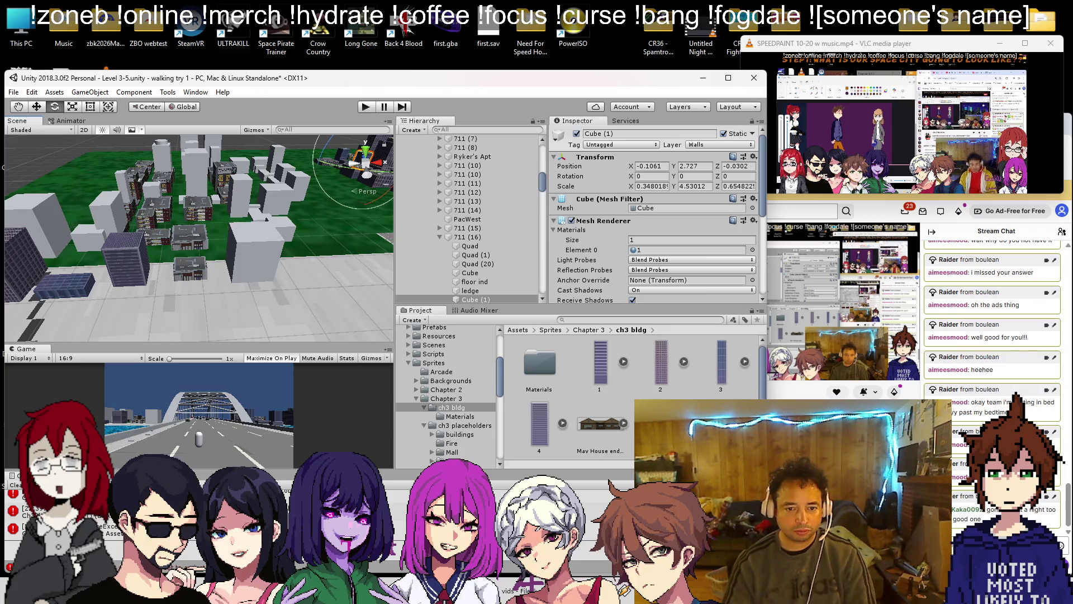
pyautogui.moveTo(246, 246)
pyautogui.mouseDown()
pyautogui.moveTo(426, 356)
pyautogui.moveTo(640, 356)
pyautogui.moveTo(694, 370)
pyautogui.mouseUp()
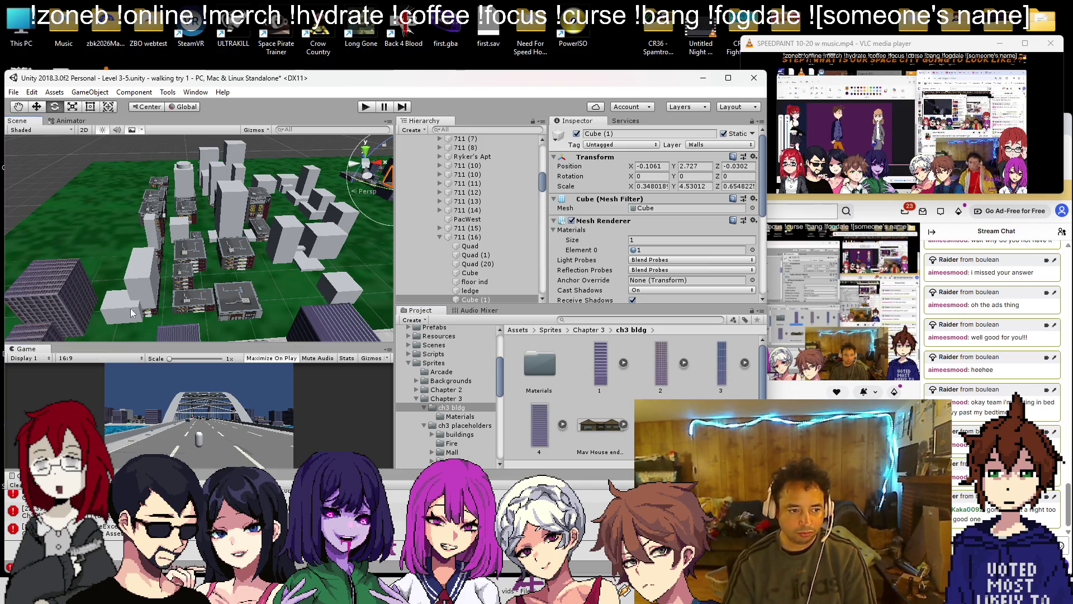
pyautogui.moveTo(140, 279)
pyautogui.mouseDown()
pyautogui.moveTo(1064, 301)
pyautogui.moveTo(519, 342)
pyautogui.mouseUp()
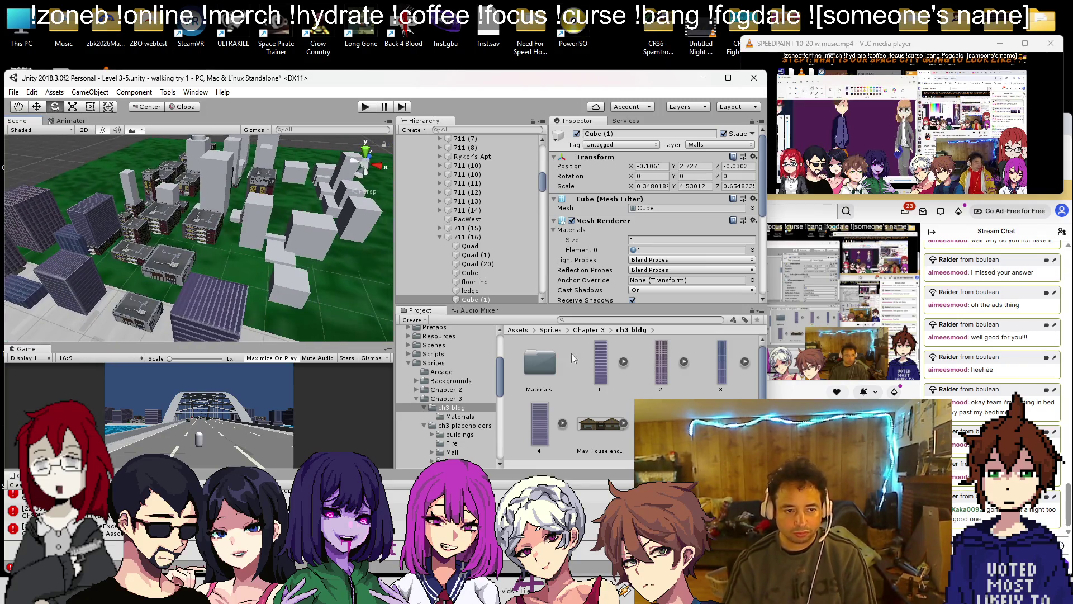
pyautogui.moveTo(148, 249); pyautogui.dragTo(167, 252)
pyautogui.click(592, 362)
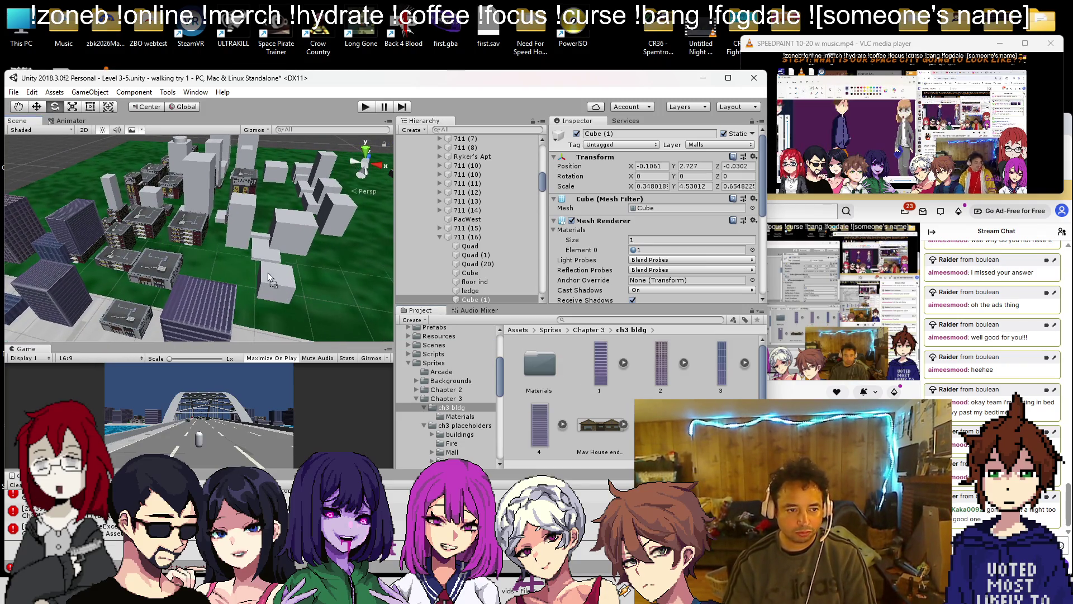
pyautogui.moveTo(269, 278); pyautogui.dragTo(269, 279)
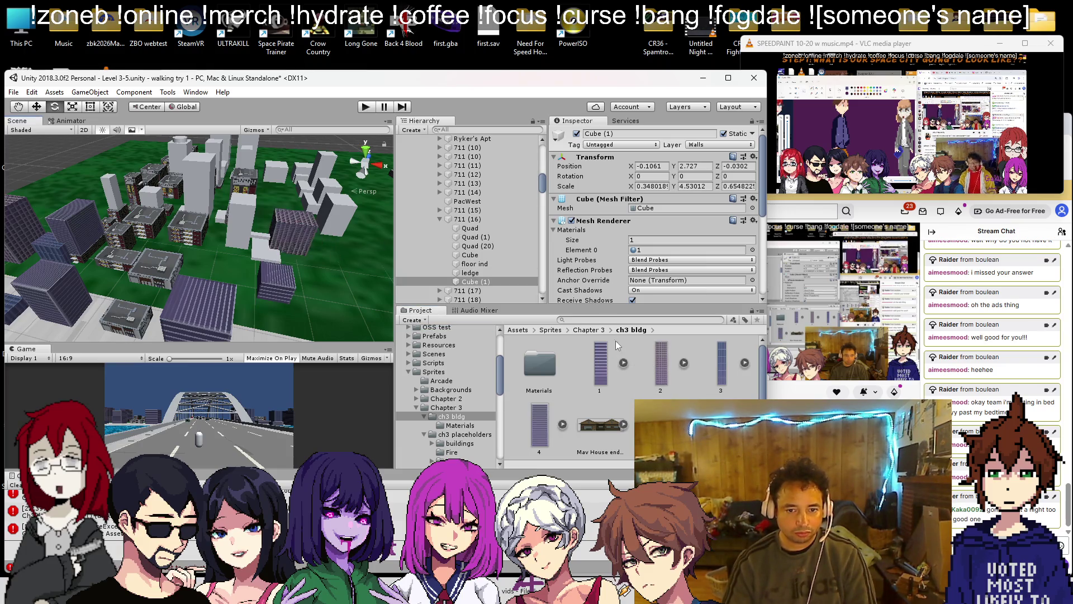
# - Frame another white cube building and give it building texture 2
pyautogui.moveTo(660, 364); pyautogui.dragTo(243, 222)
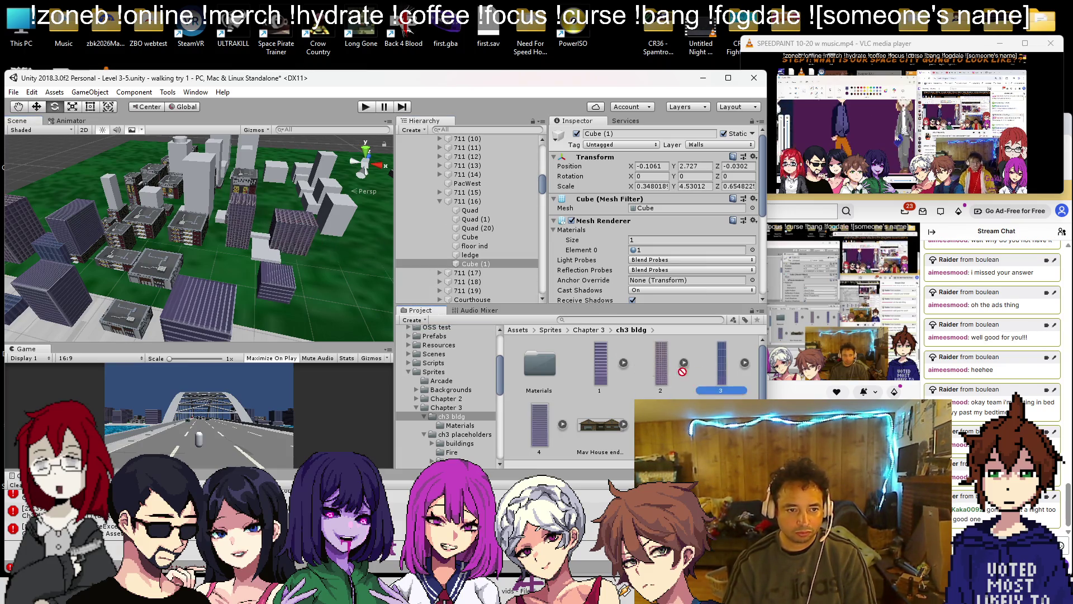
pyautogui.scroll(5, 193, 189)
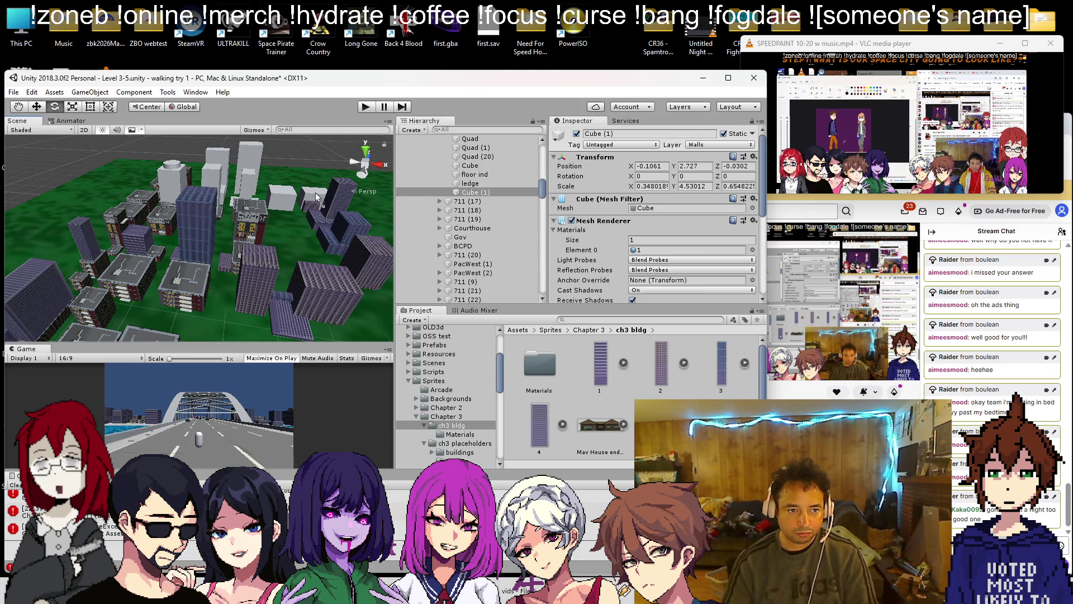
pyautogui.click(211, 183)
pyautogui.press('f')
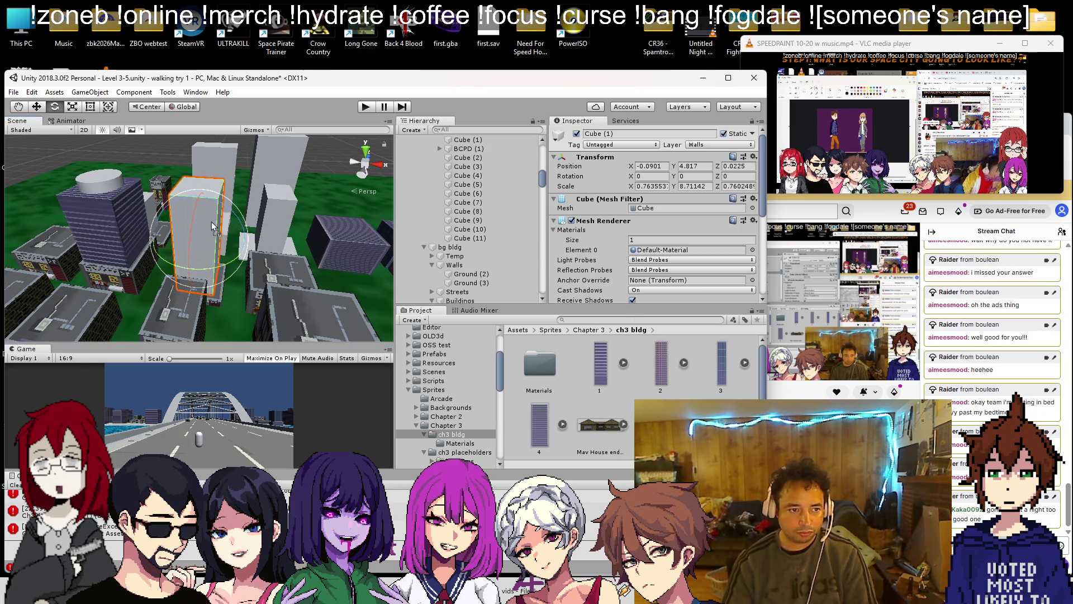
pyautogui.moveTo(217, 226); pyautogui.dragTo(215, 229)
# - Apply texture 3 and a window texture to the buildings behind, then review them
pyautogui.moveTo(711, 361)
pyautogui.mouseDown()
pyautogui.moveTo(403, 268)
pyautogui.moveTo(277, 215)
pyautogui.mouseUp()
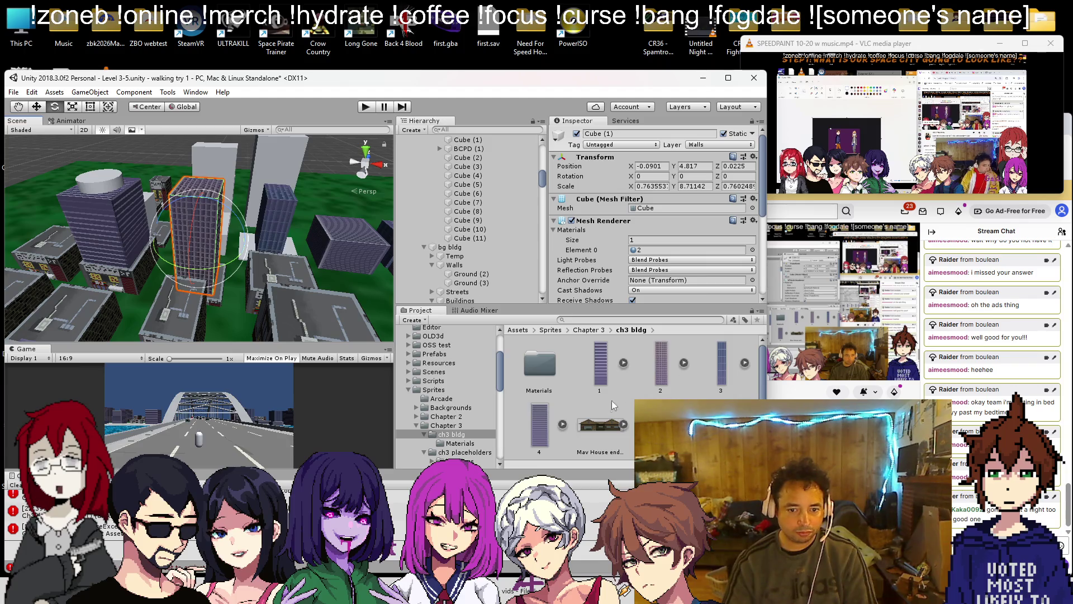
pyautogui.moveTo(600, 362); pyautogui.dragTo(215, 162)
pyautogui.moveTo(251, 202)
pyautogui.mouseDown()
pyautogui.moveTo(168, 240)
pyautogui.moveTo(357, 257)
pyautogui.mouseUp()
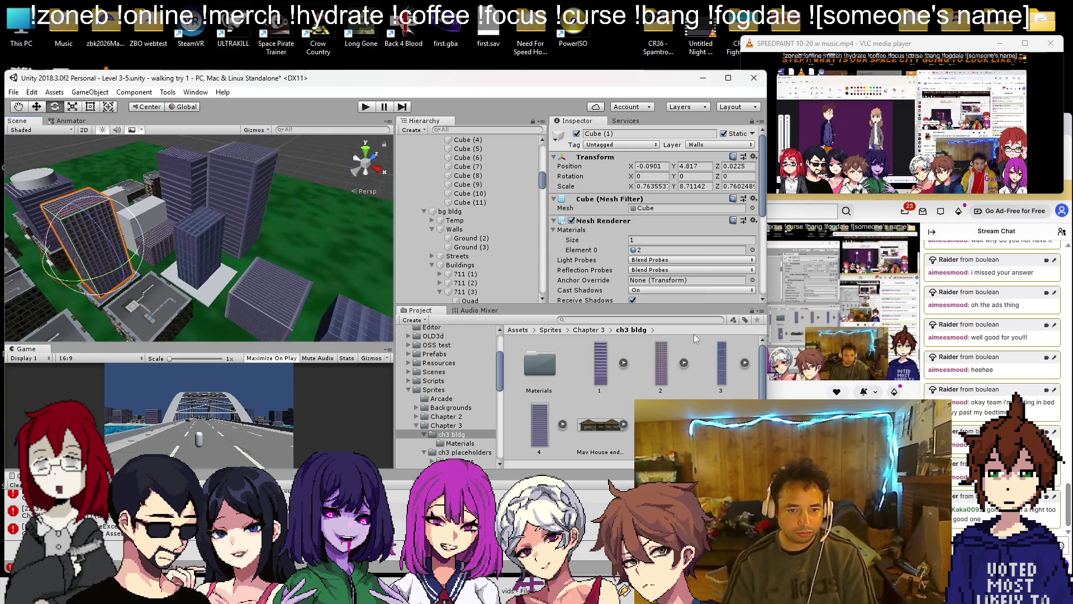
pyautogui.moveTo(252, 235)
pyautogui.mouseDown()
pyautogui.moveTo(234, 240)
pyautogui.moveTo(335, 262)
pyautogui.mouseUp()
pyautogui.moveTo(520, 416); pyautogui.dragTo(305, 282)
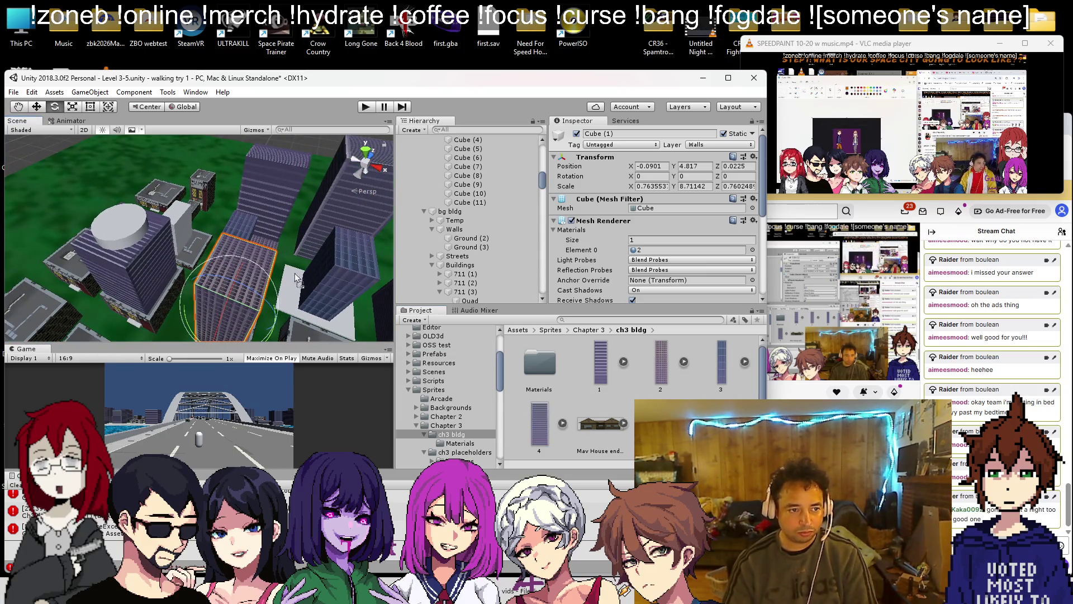
pyautogui.scroll(-10, 178, 221)
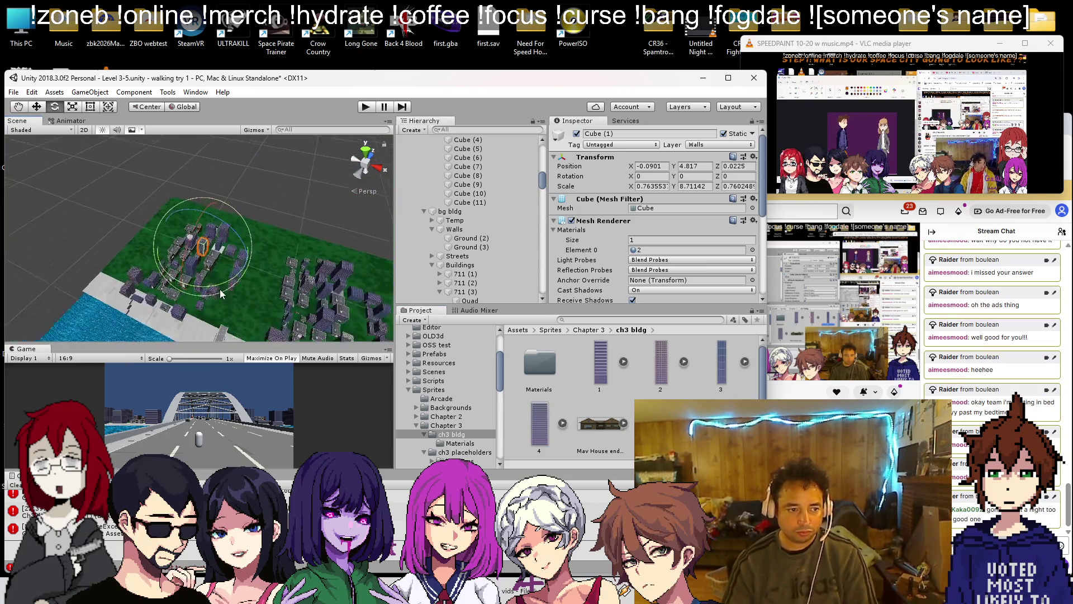
pyautogui.moveTo(212, 334); pyautogui.dragTo(191, 267)
pyautogui.scroll(5, 191, 267)
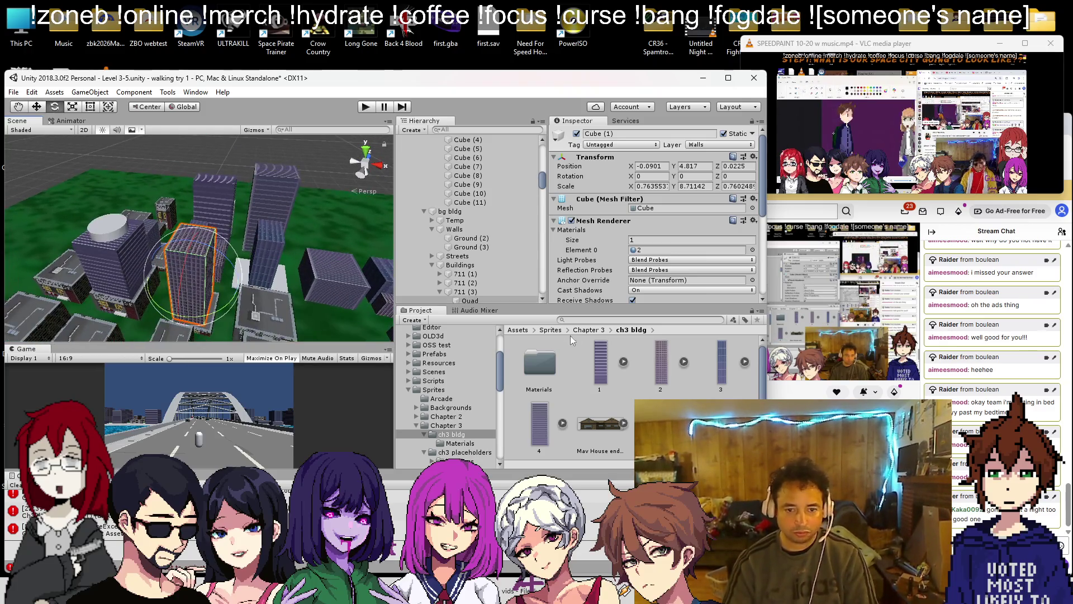
# - Search sidewalk and assign sidewalkTiledLOTS to Ground (3)'s Mesh Renderer Element 0
pyautogui.write('sidew')
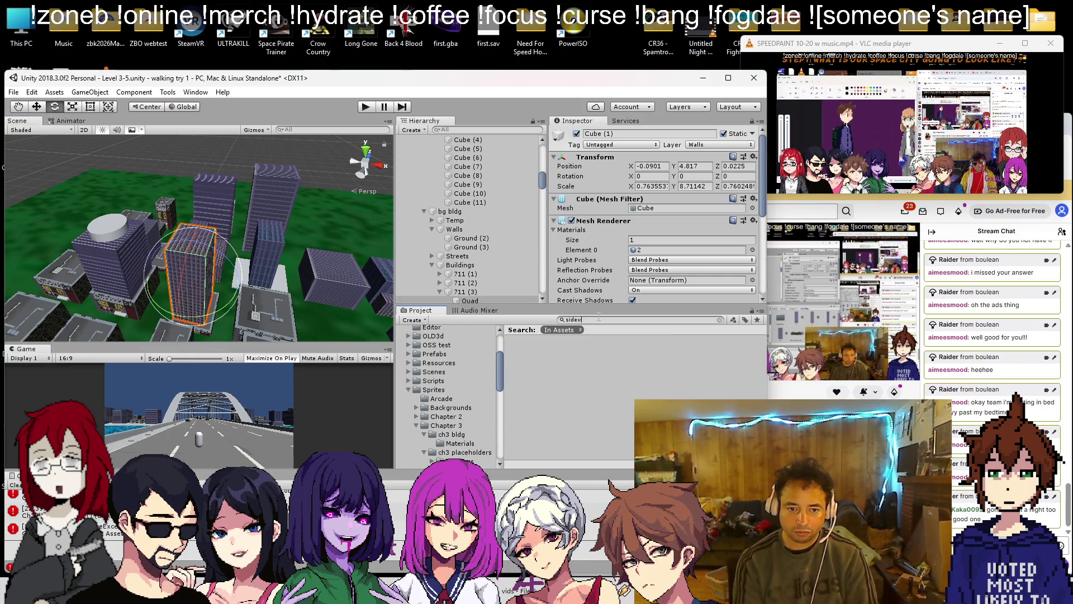
pyautogui.write('alk')
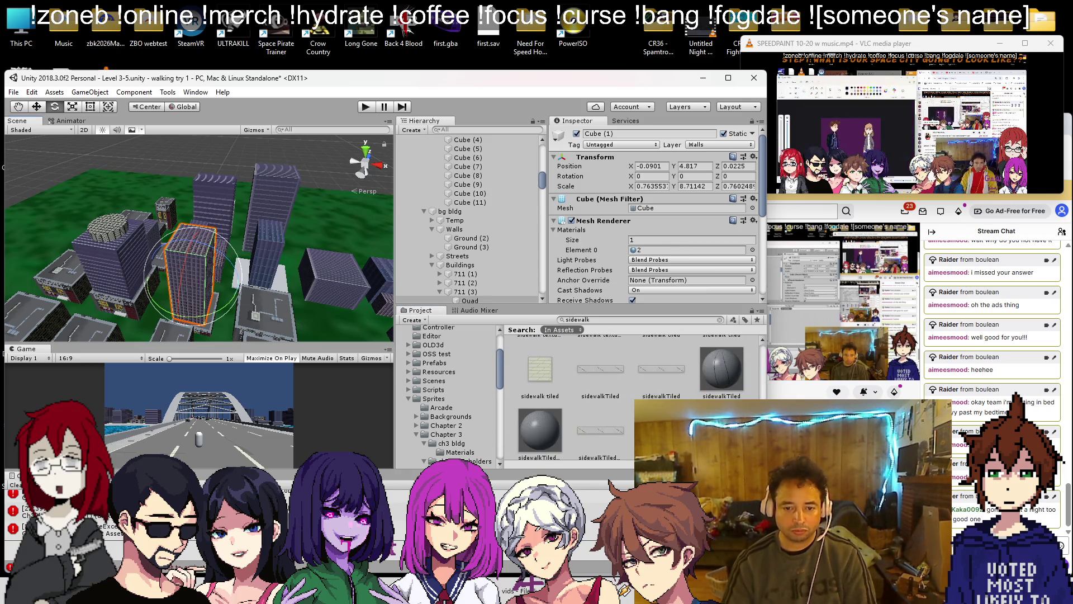
pyautogui.moveTo(722, 363); pyautogui.dragTo(293, 298)
pyautogui.scroll(-5, 293, 298)
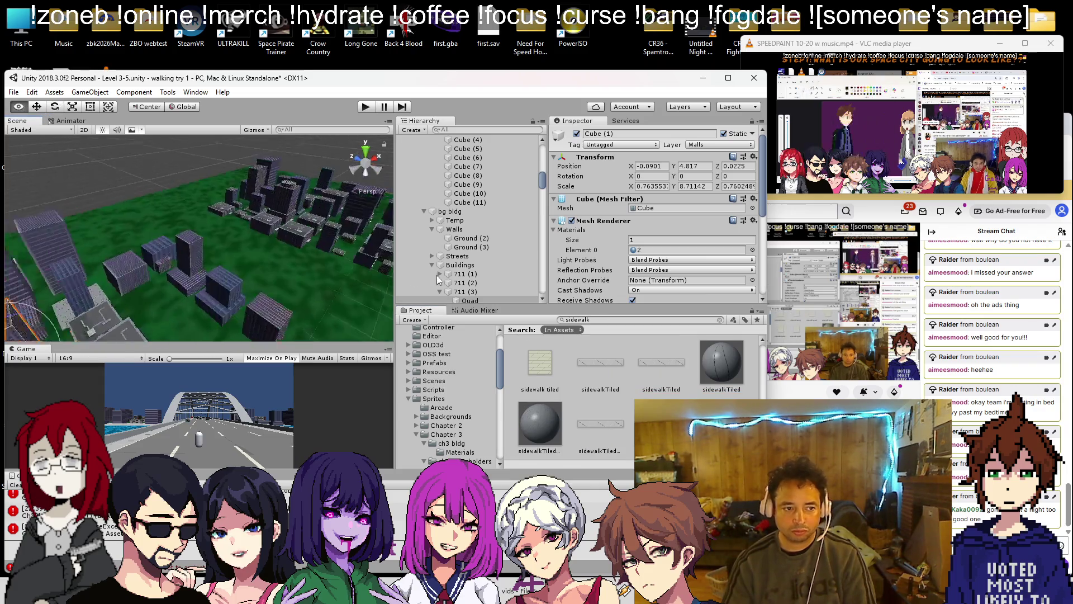
pyautogui.moveTo(362, 256); pyautogui.dragTo(56, 283)
pyautogui.moveTo(391, 235); pyautogui.dragTo(120, 277)
pyautogui.click(140, 278)
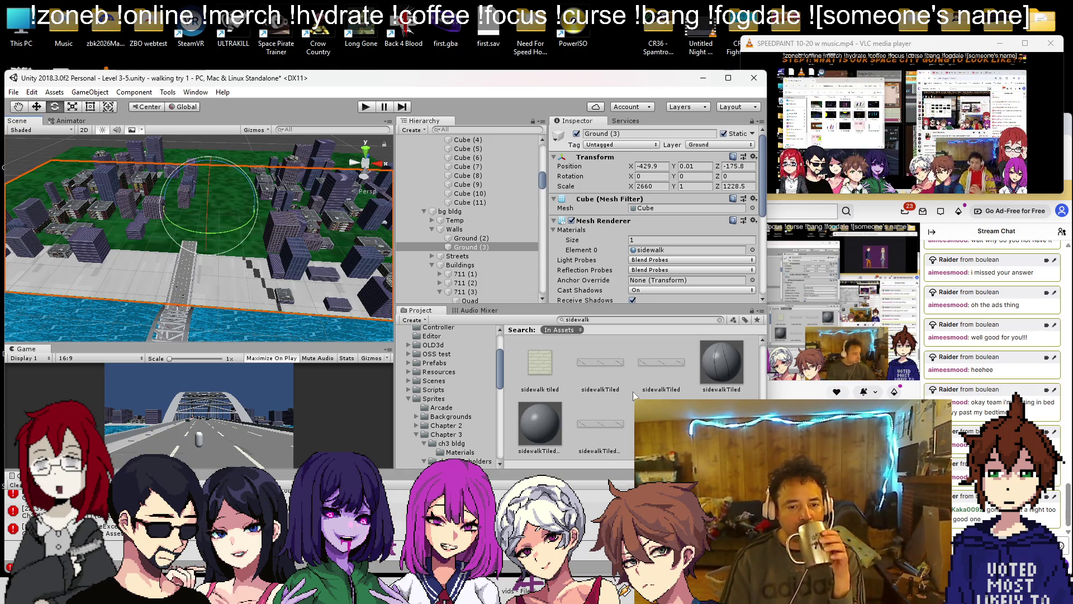
pyautogui.moveTo(532, 442); pyautogui.dragTo(229, 281)
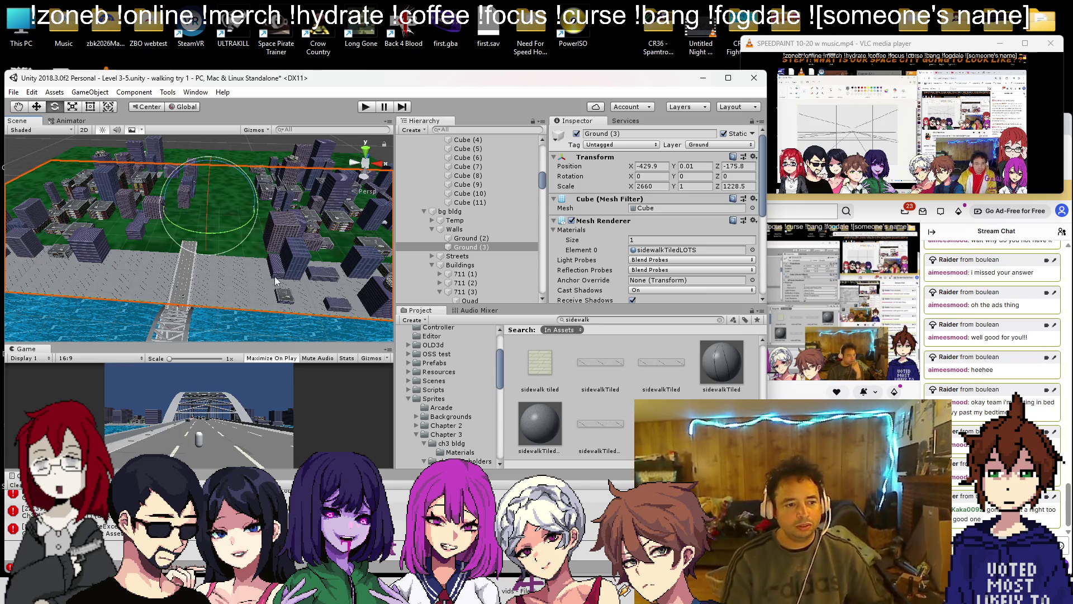
# - Enter Play mode and turn the player from the wall and water toward the bridge road
pyautogui.click(373, 107)
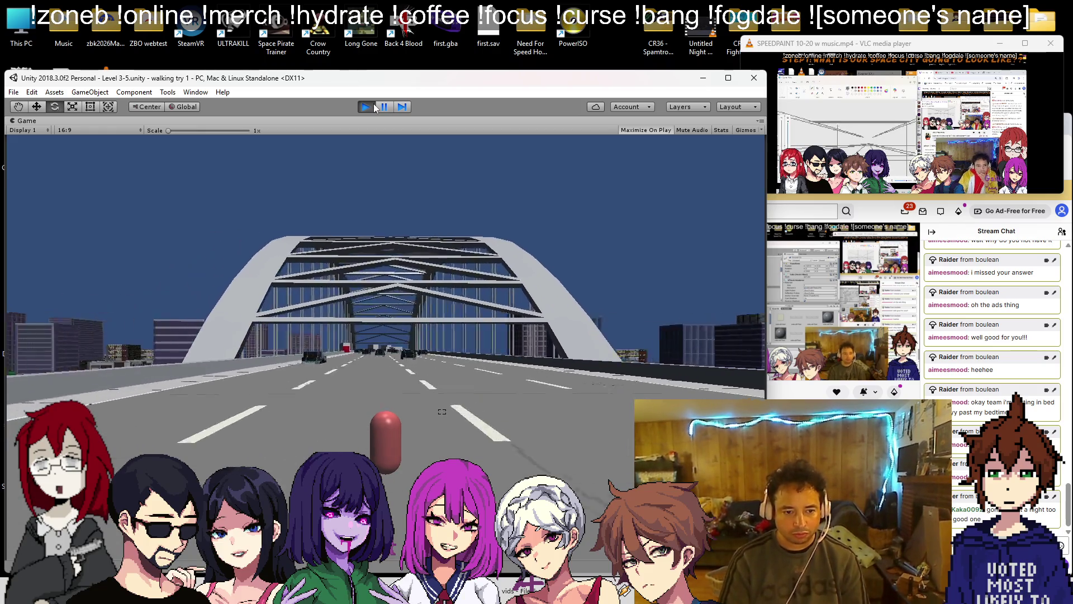
pyautogui.press('w')
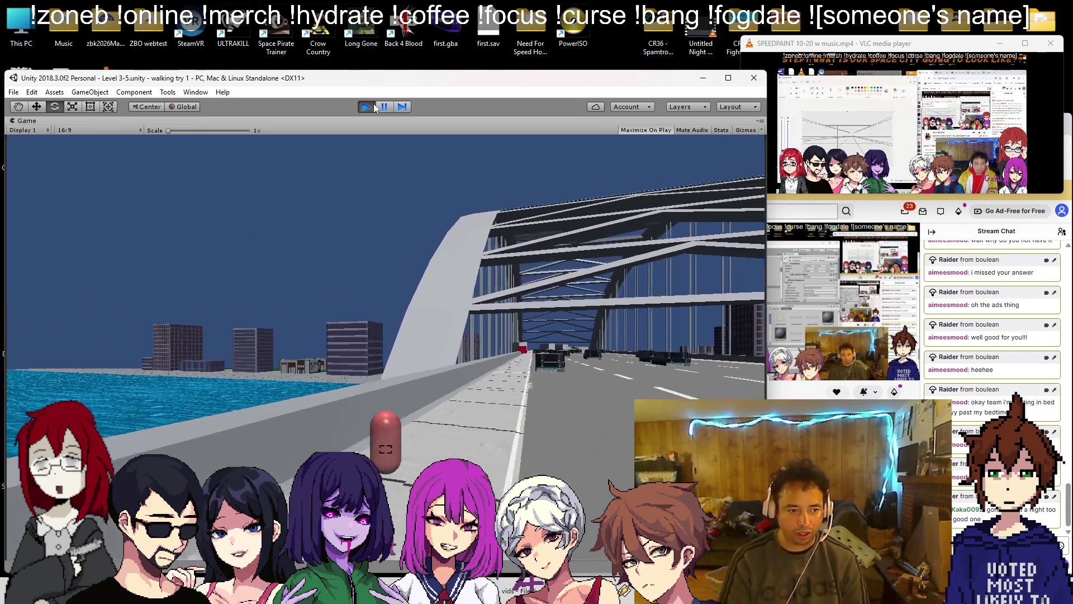
pyautogui.press('a')
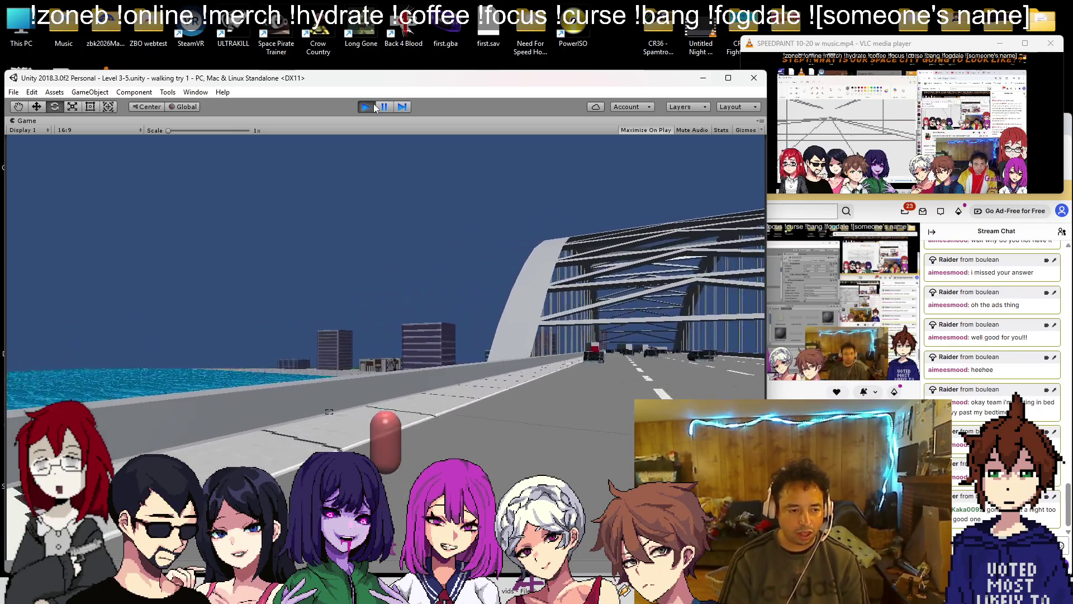
pyautogui.press('d')
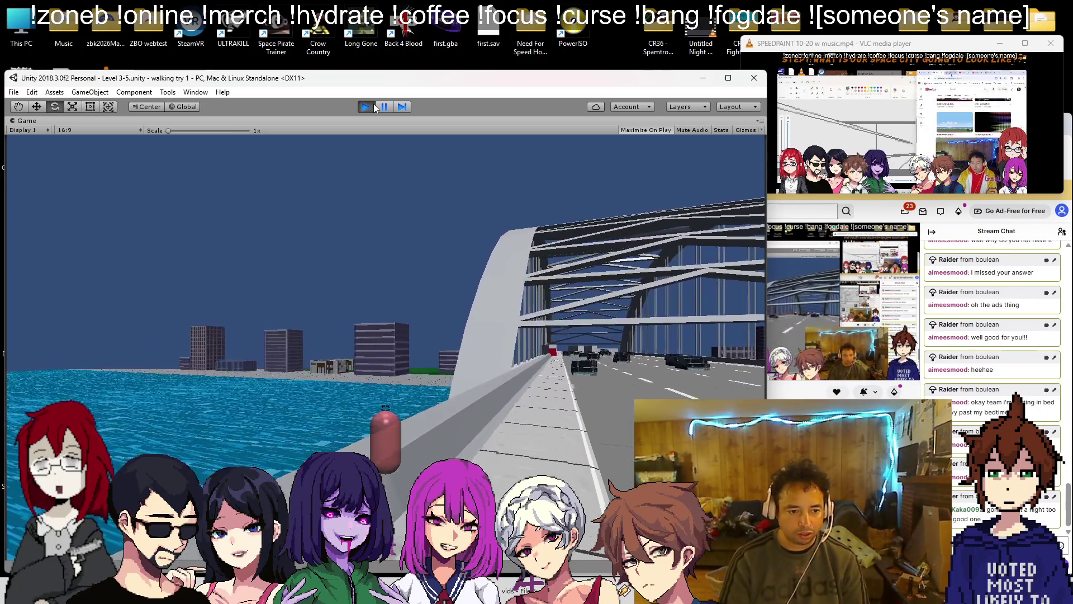
pyautogui.press('d')
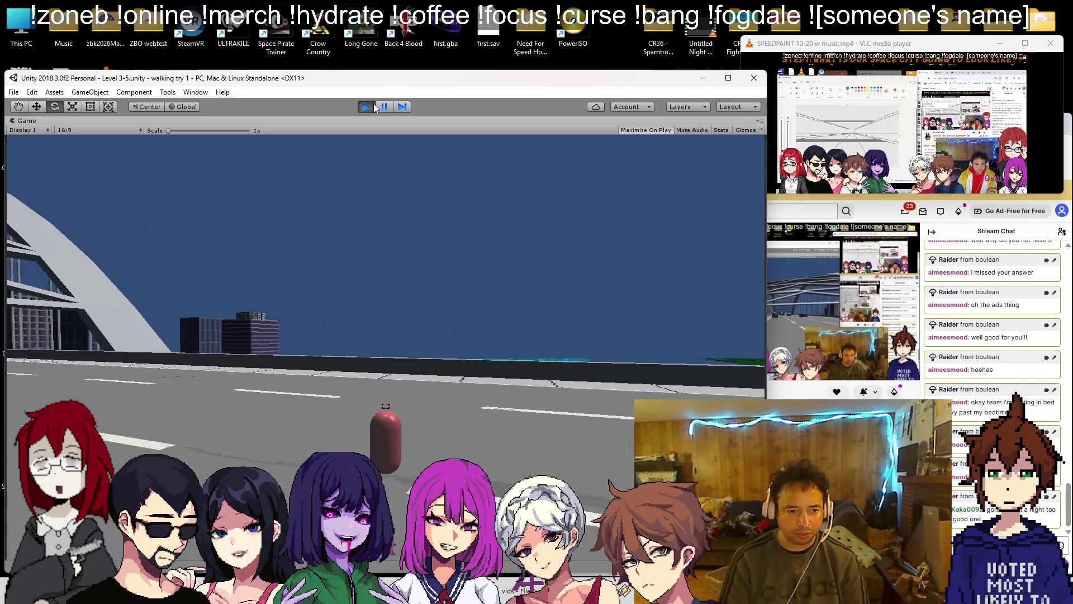
pyautogui.press('d')
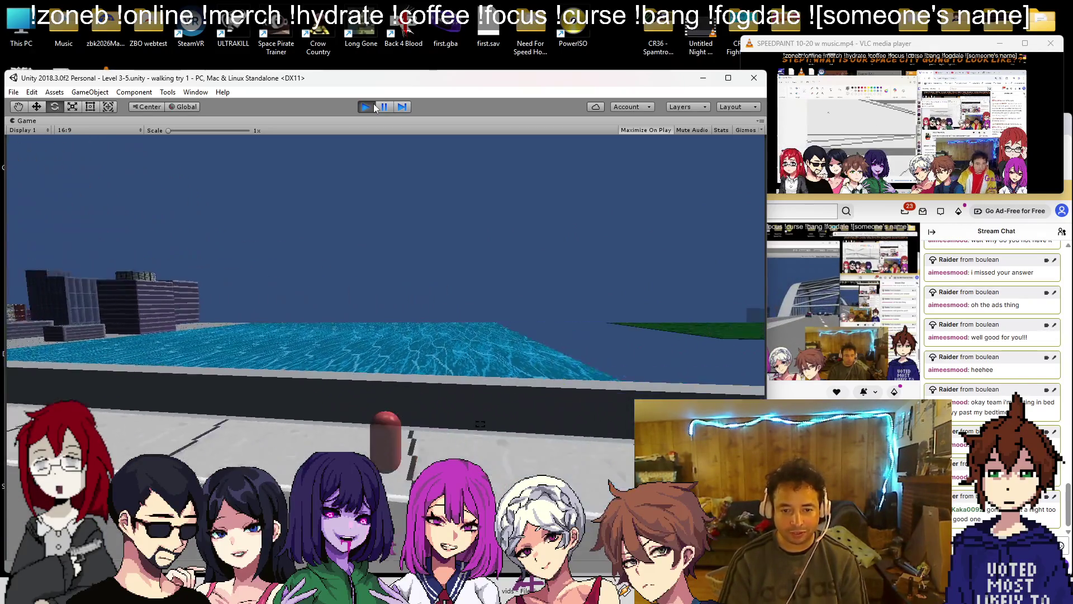
pyautogui.press('d')
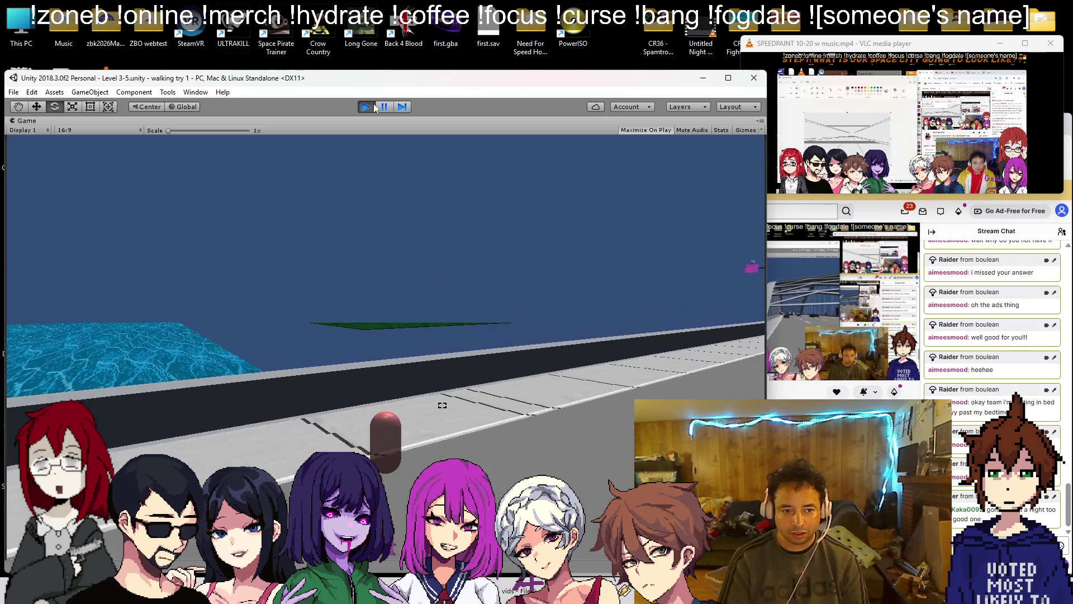
pyautogui.press('d')
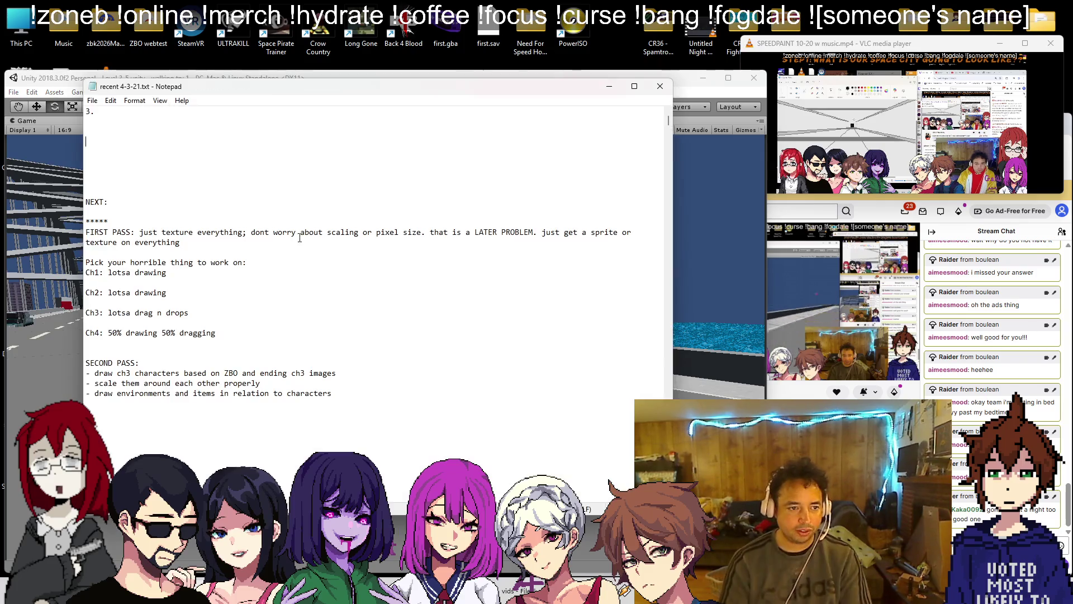
# - Add player sprite, farther camera distance and sky color to the Notepad task list
pyautogui.hotkey('alt', 'Tab')
pyautogui.write('player sprite')
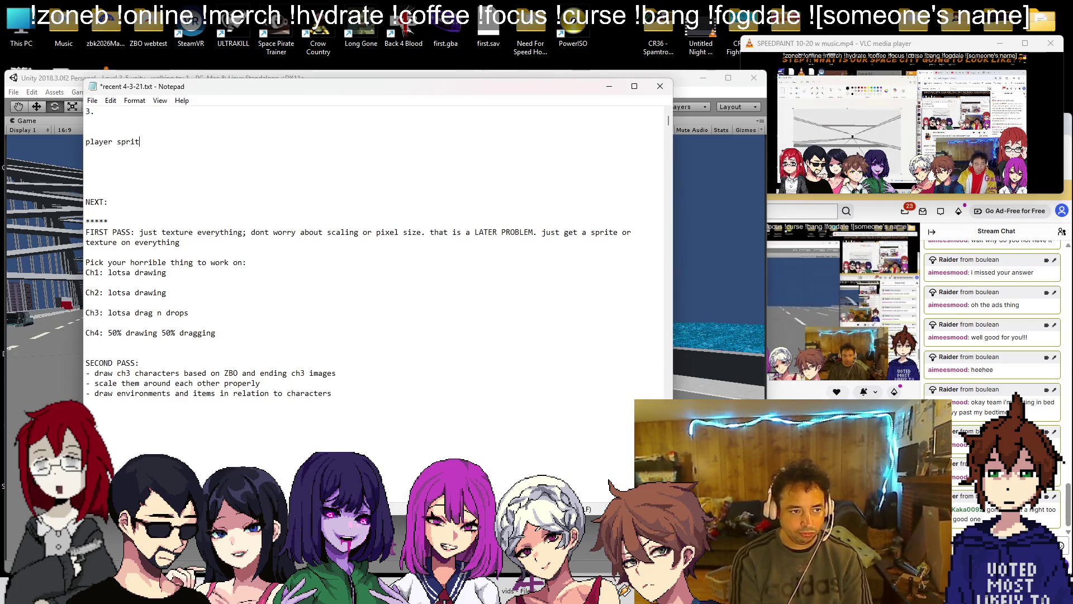
pyautogui.press('Return')
pyautogui.write('fart')
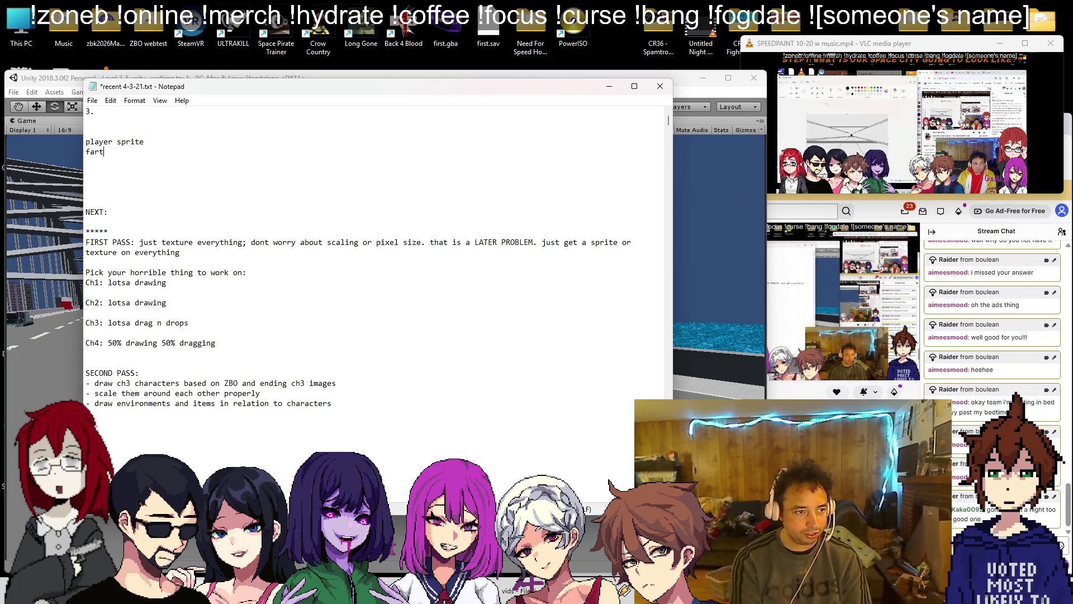
pyautogui.write('er cacameradistance')
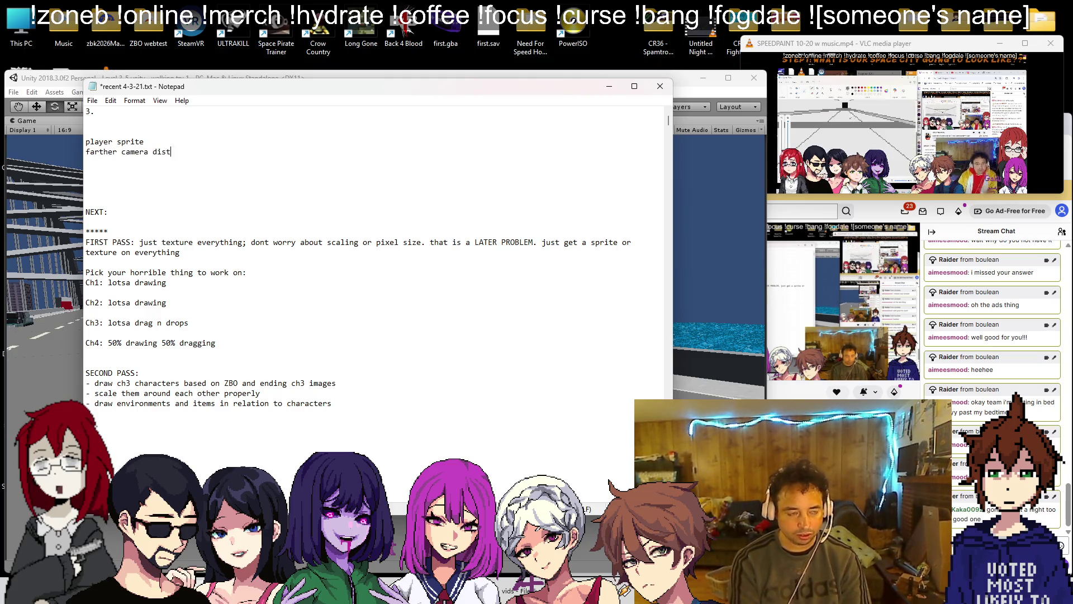
pyautogui.press('Return')
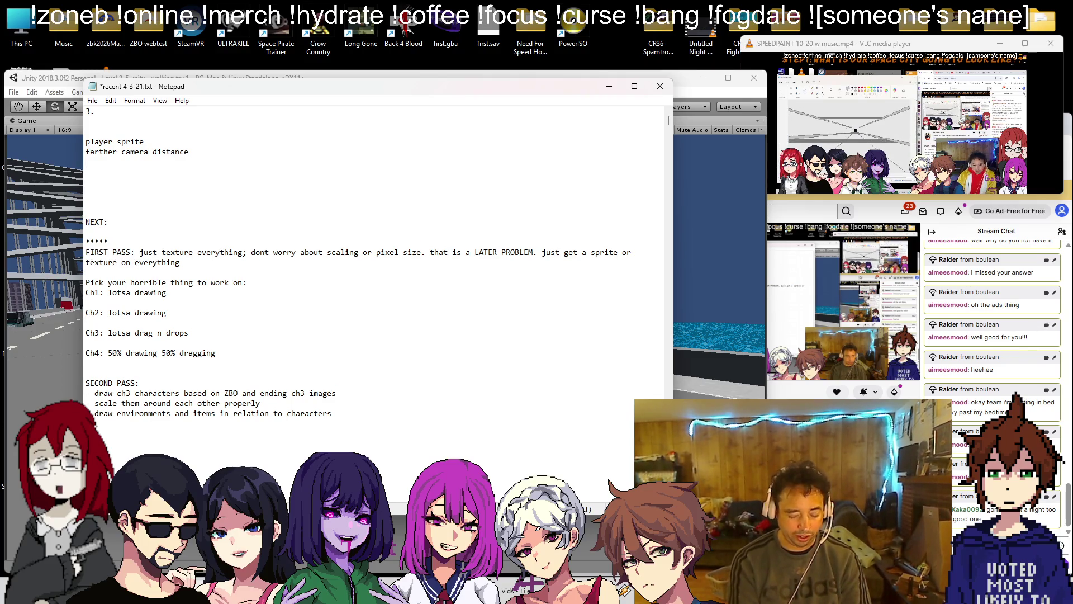
pyautogui.write('lor')
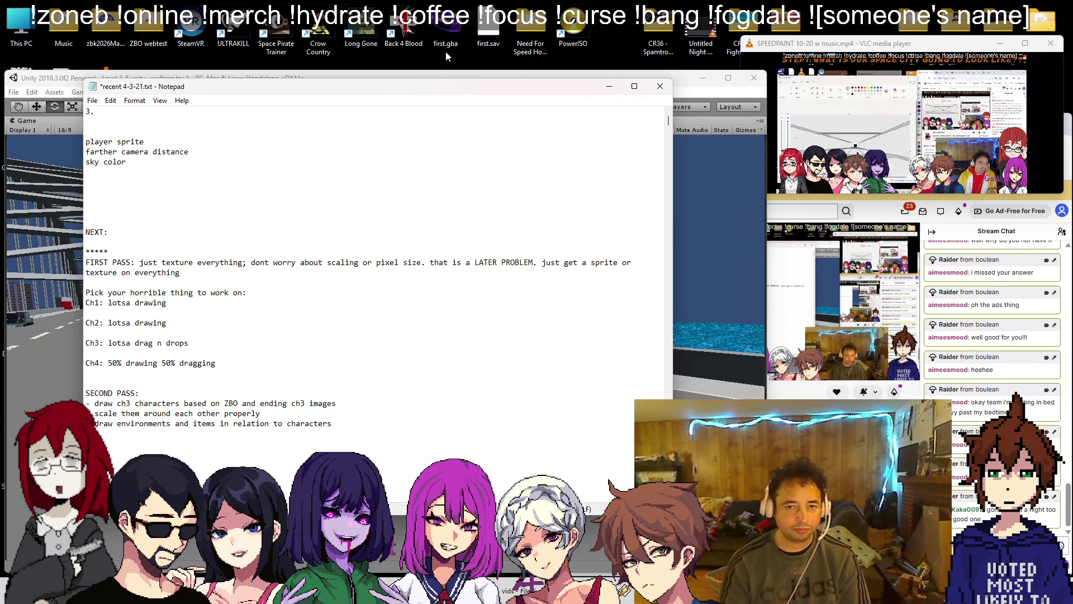
pyautogui.click(717, 82)
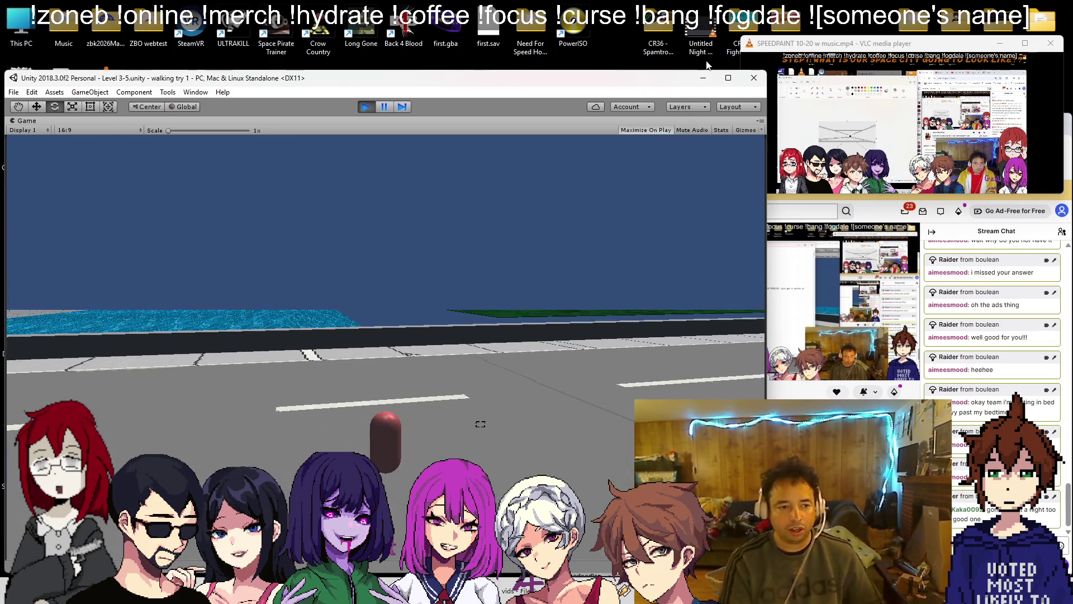
# - Add a 'boss sprite (billboarded)' task line
pyautogui.hotkey('alt', 'Tab')
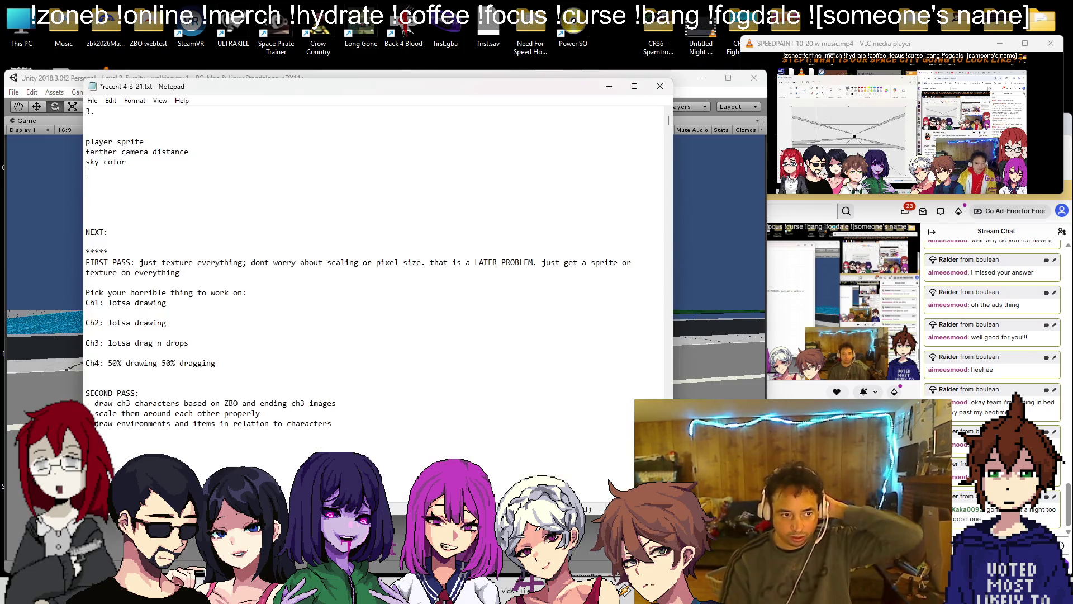
pyautogui.press('Return')
pyautogui.write('boss textures')
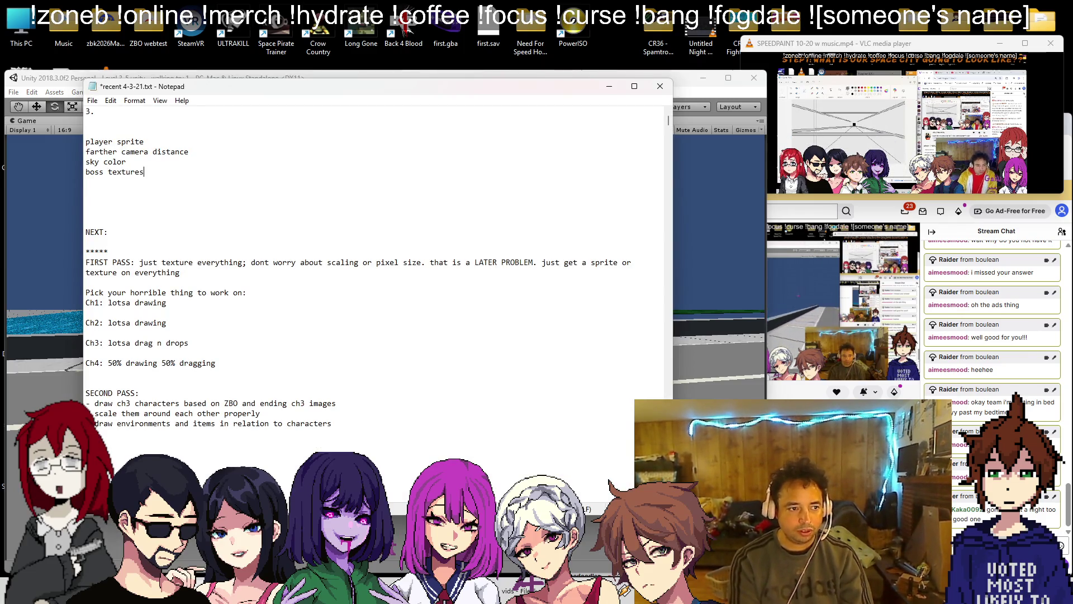
pyautogui.press('BackSpace')
pyautogui.press('BackSpace')
pyautogui.press('BackSpace')
pyautogui.press('BackSpace')
pyautogui.press('BackSpace')
pyautogui.press('BackSpace')
pyautogui.press('BackSpace')
pyautogui.press('BackSpace')
pyautogui.write('sprite')
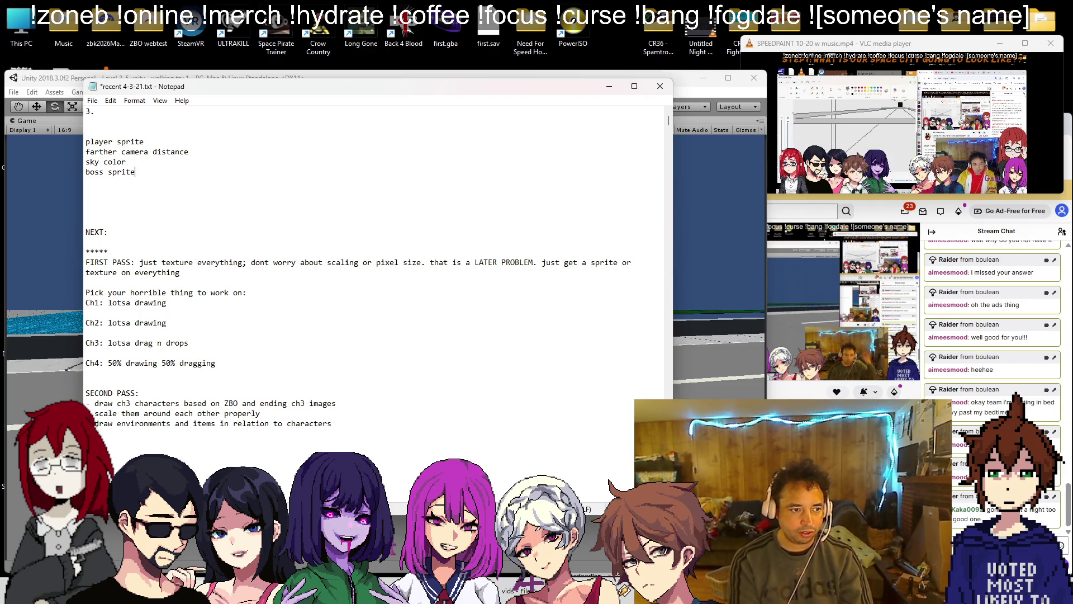
pyautogui.press('Return')
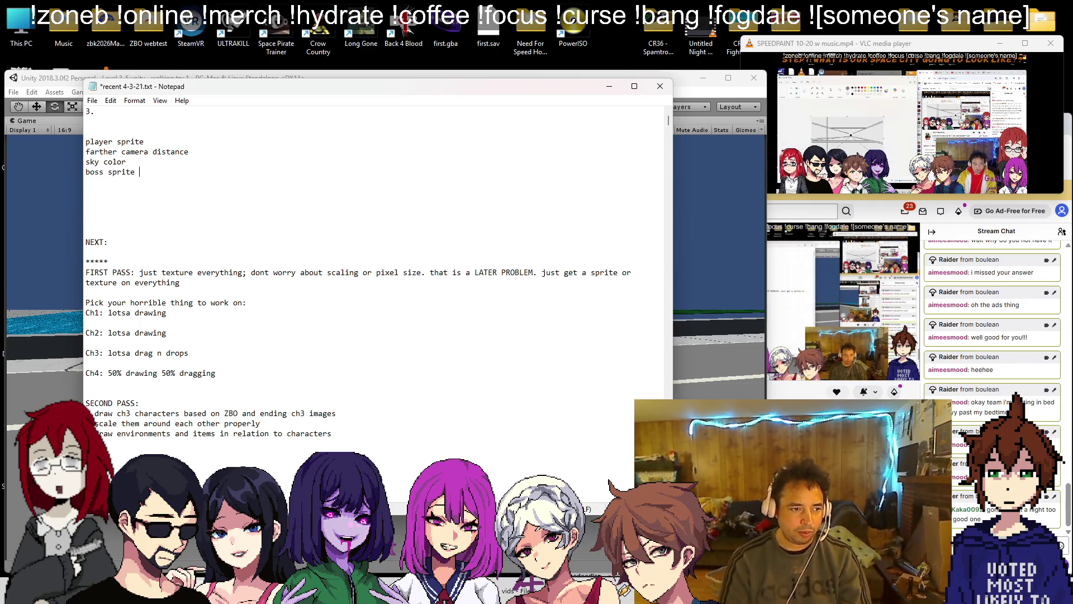
pyautogui.write('billboar')
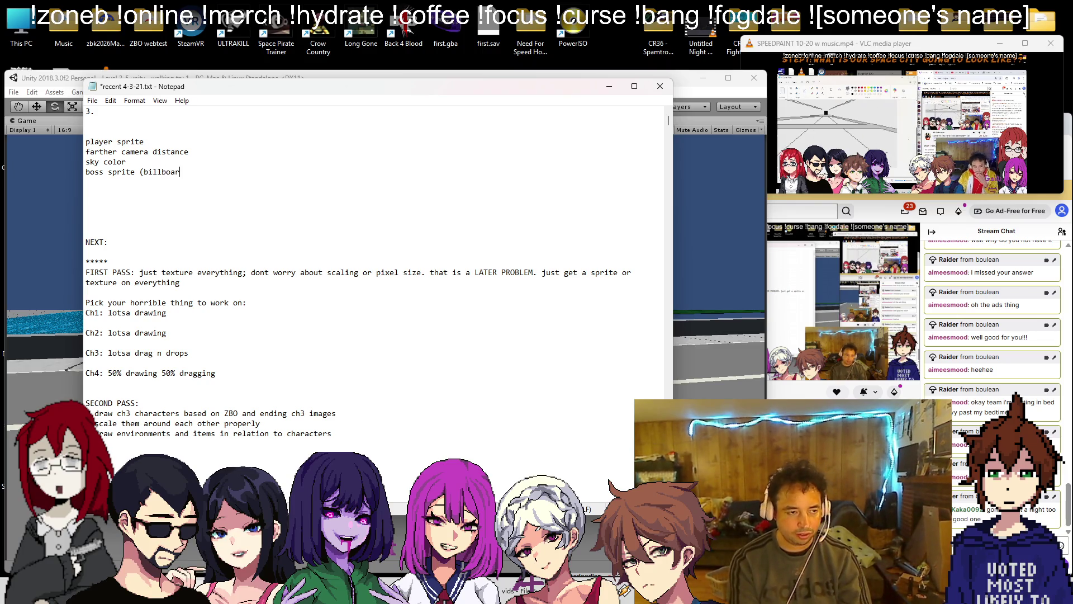
pyautogui.write('ded)')
pyautogui.press('Return')
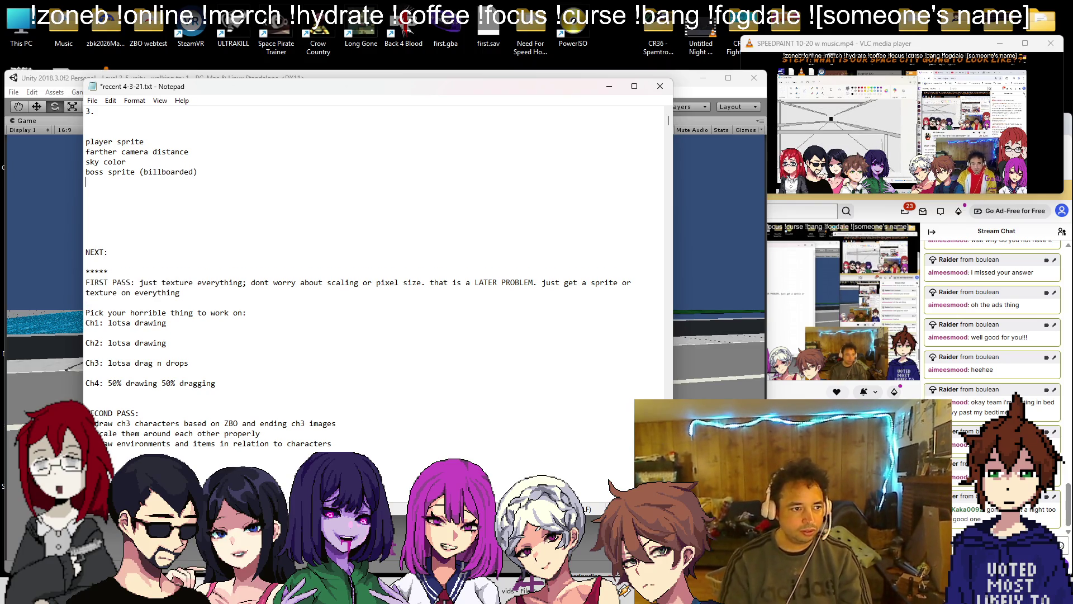
pyautogui.click(42, 239)
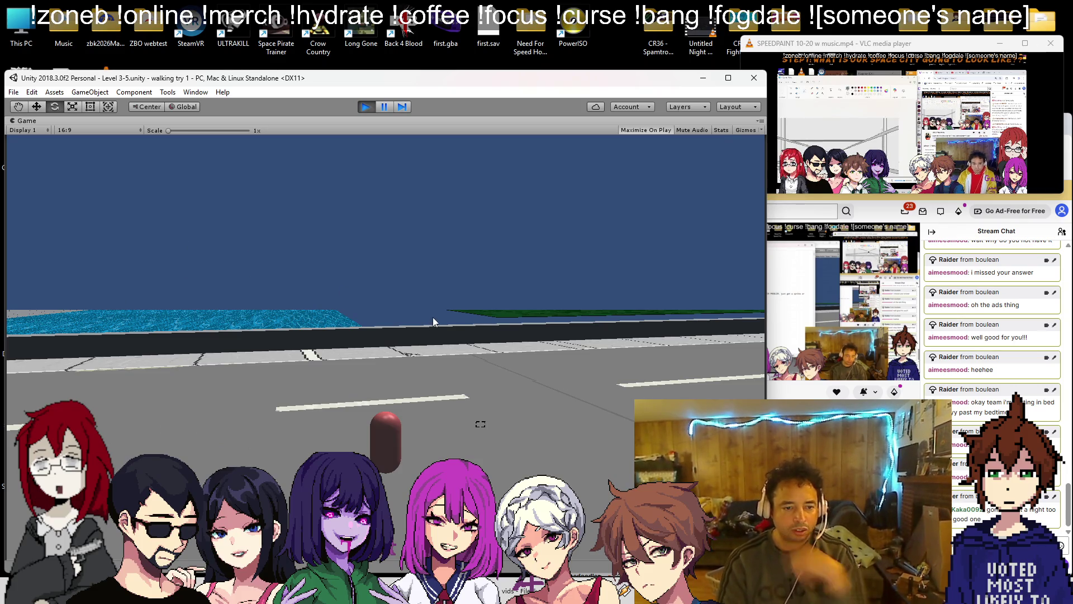
# - Stop the playtest and add 'old freeway behind us' to the task list
pyautogui.press('d')
pyautogui.press('d')
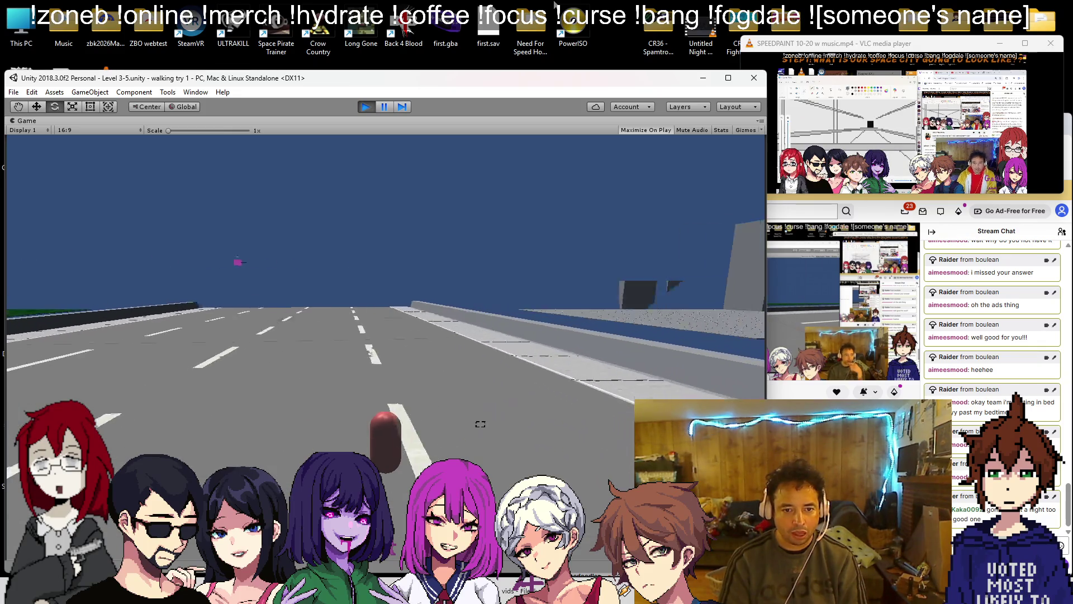
pyautogui.press('d')
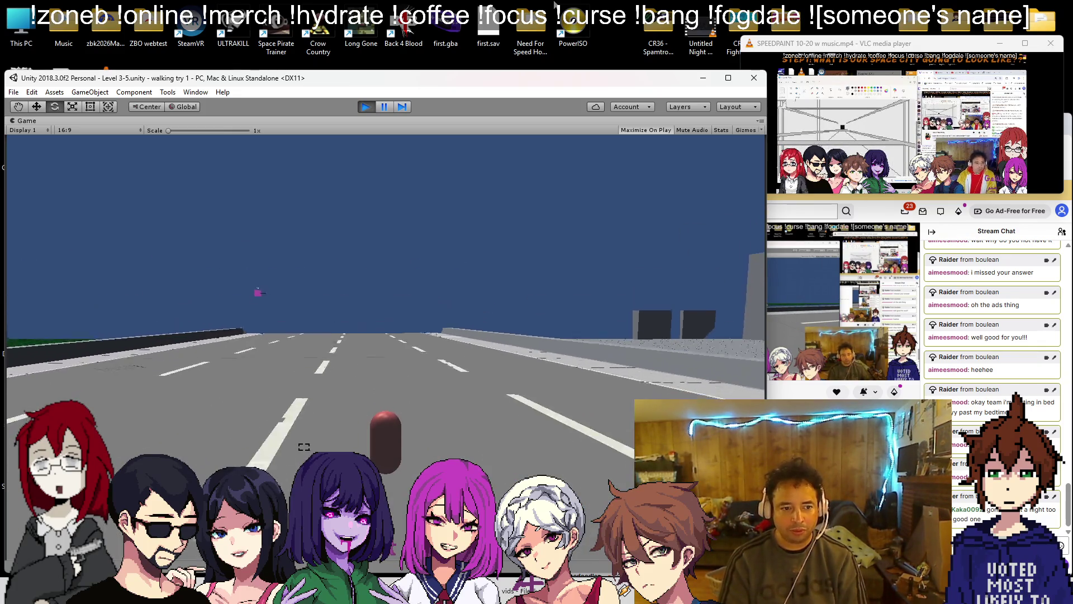
pyautogui.click(365, 107)
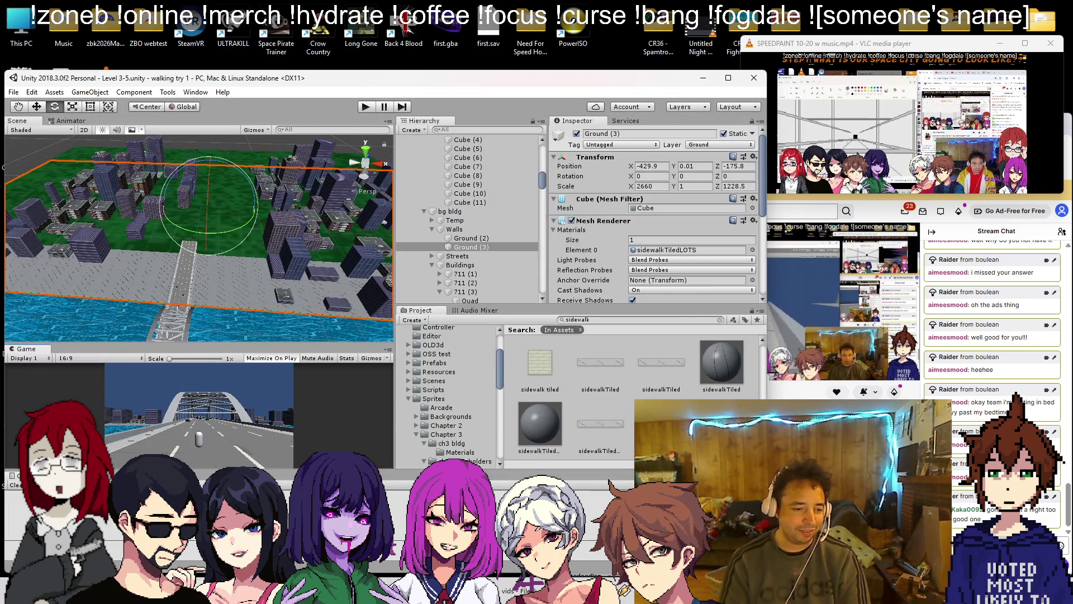
pyautogui.hotkey('alt', 'Tab')
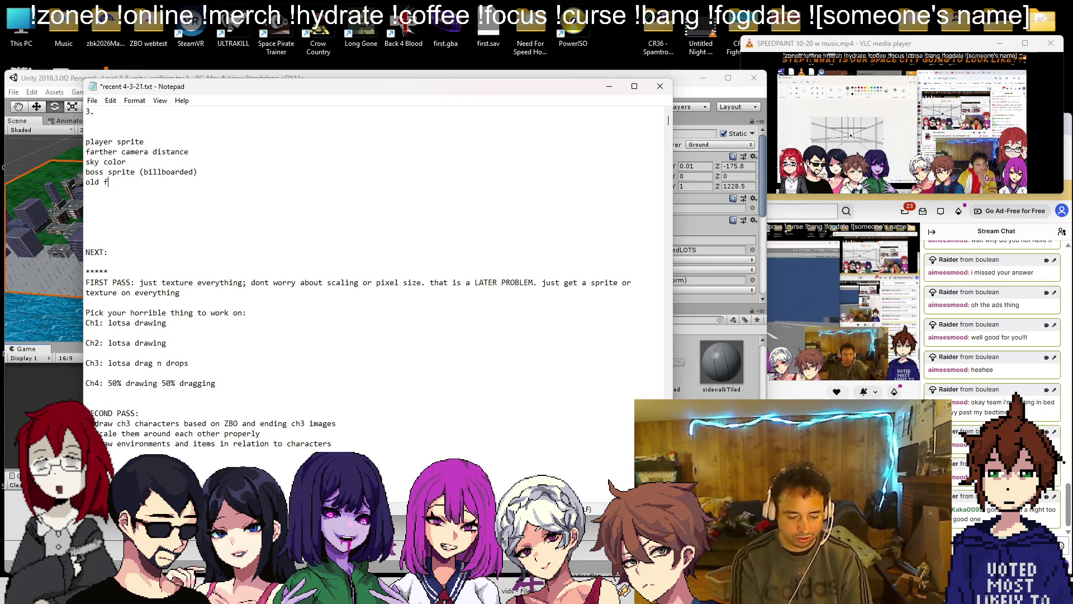
pyautogui.write('reeway behind us')
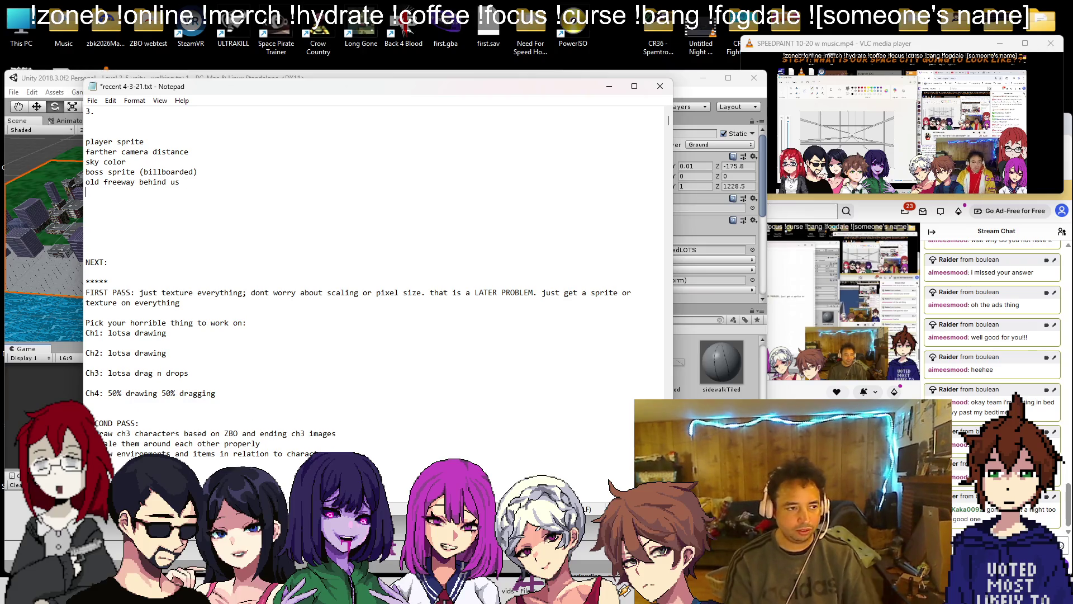
pyautogui.click(684, 88)
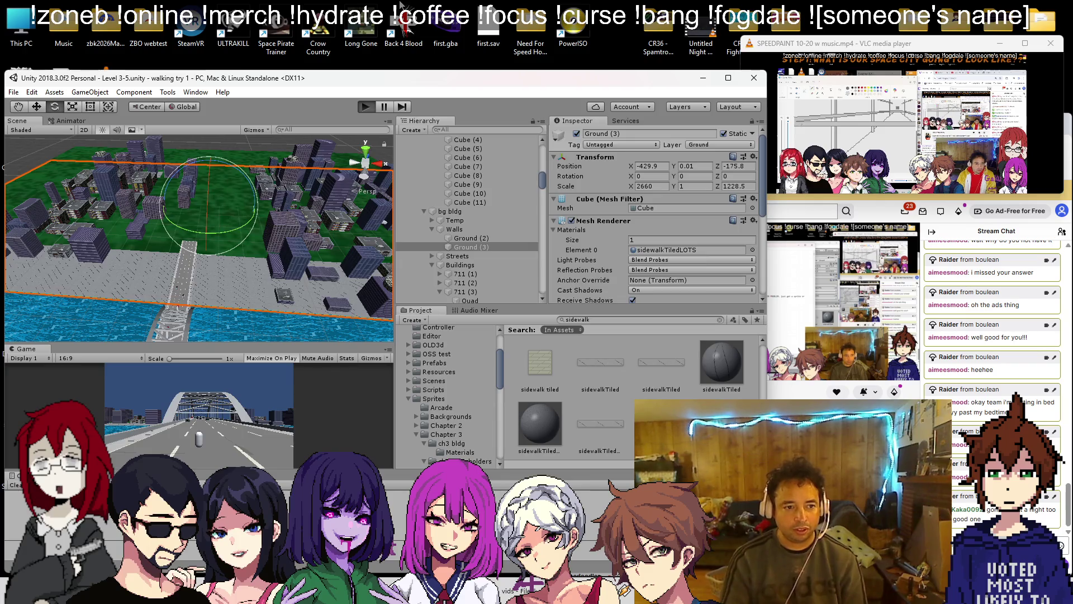
# - Replay the scene, walking along the bridge and looking over the water, road and skyline
pyautogui.hotkey('ctrl', 'p')
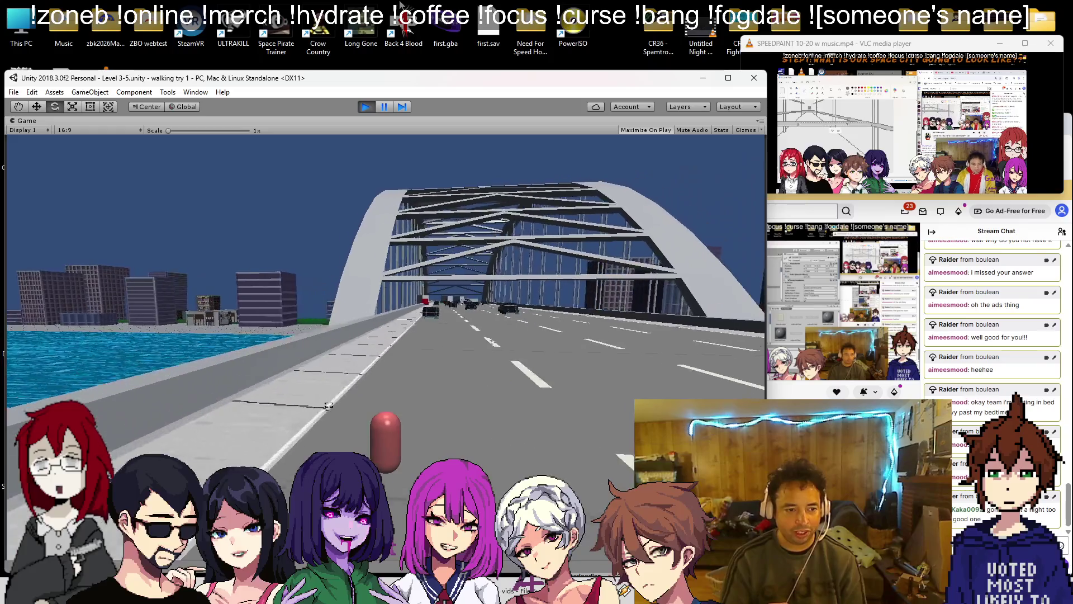
pyautogui.press('w')
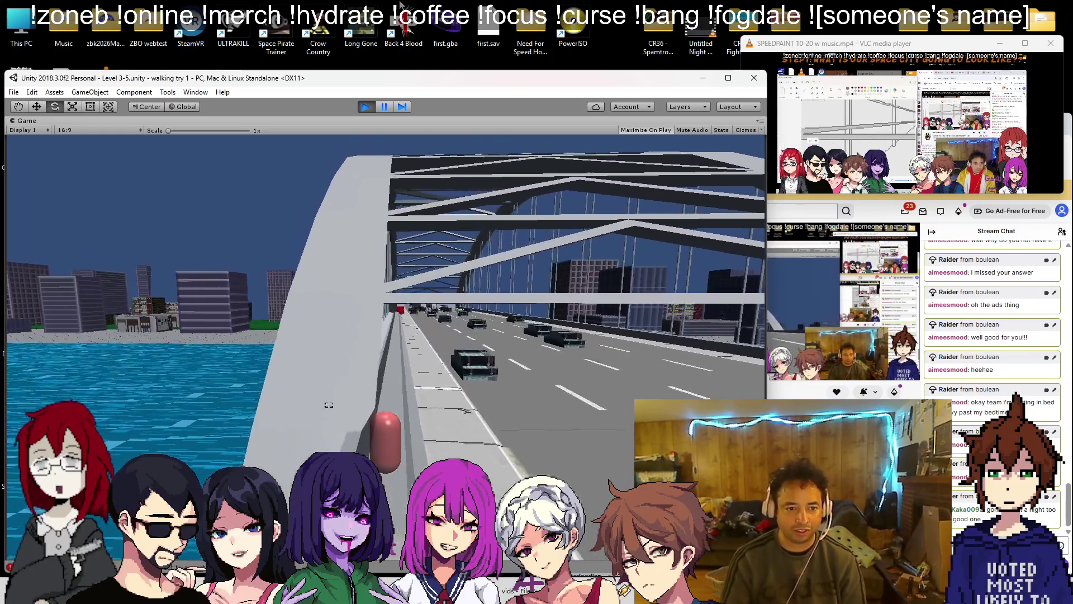
pyautogui.press('w')
pyautogui.press('w')
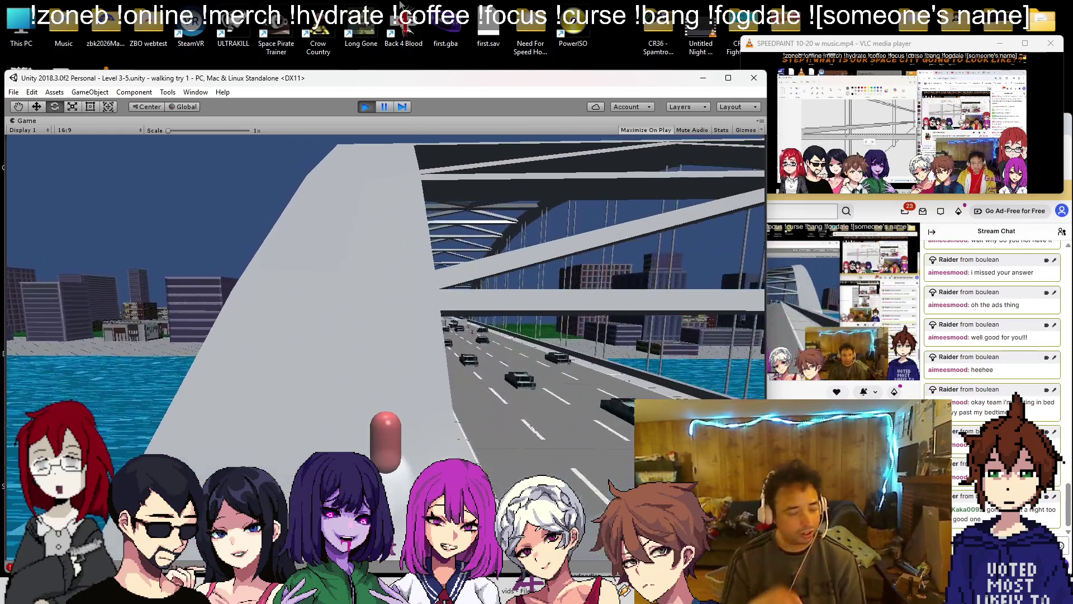
pyautogui.press('w')
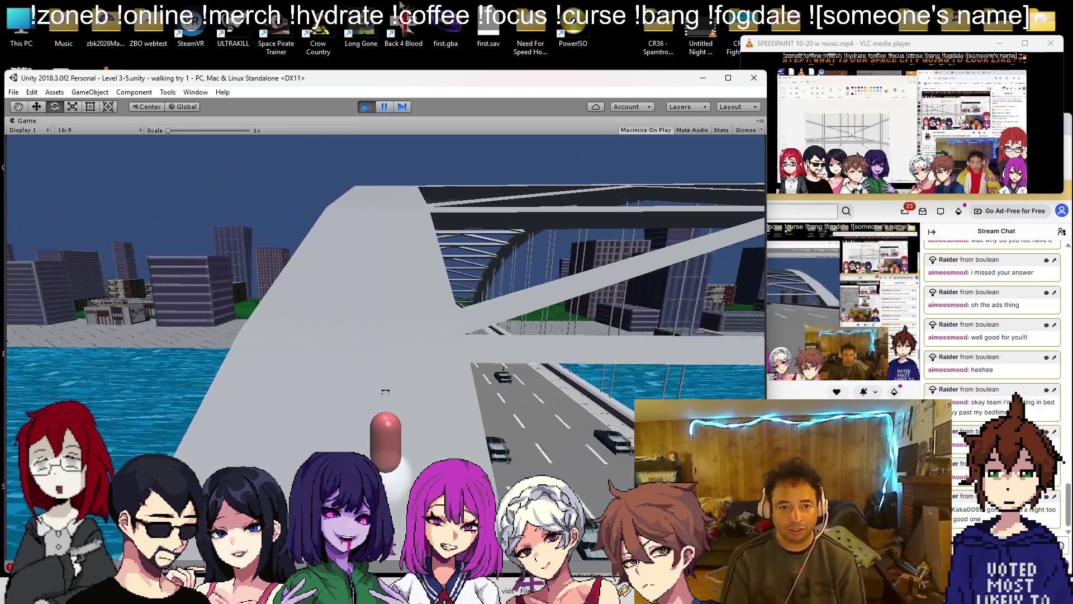
pyautogui.press('a')
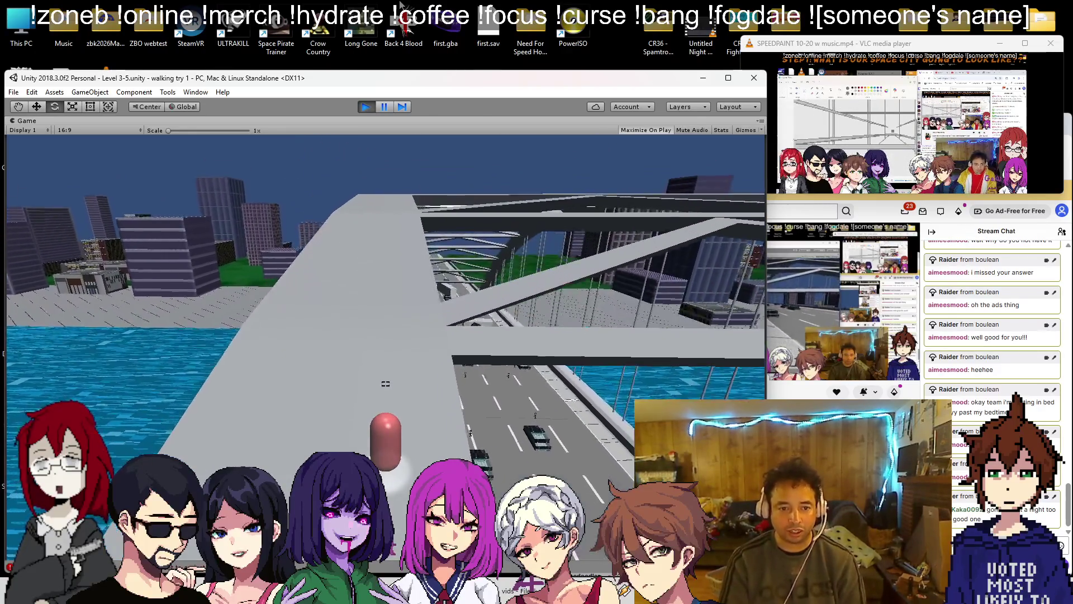
pyautogui.press('a')
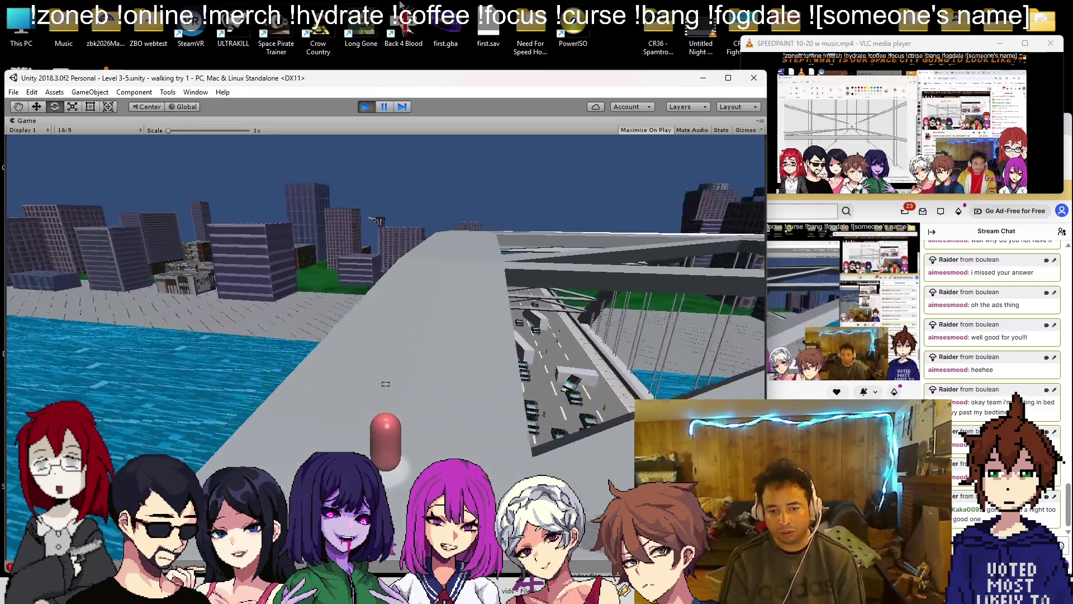
pyautogui.press('a')
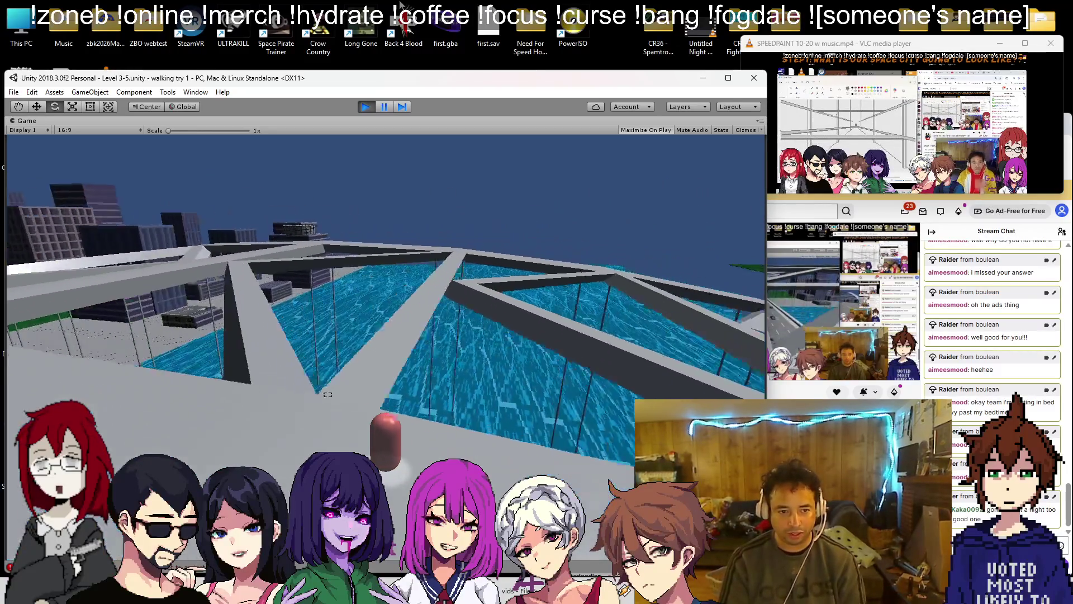
pyautogui.press('a')
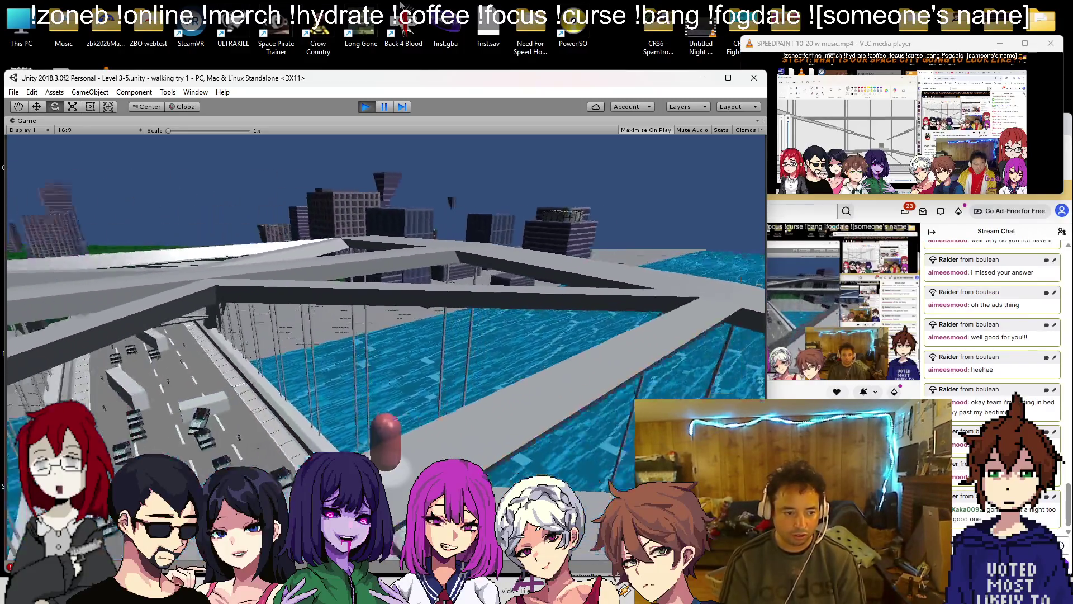
pyautogui.press('w')
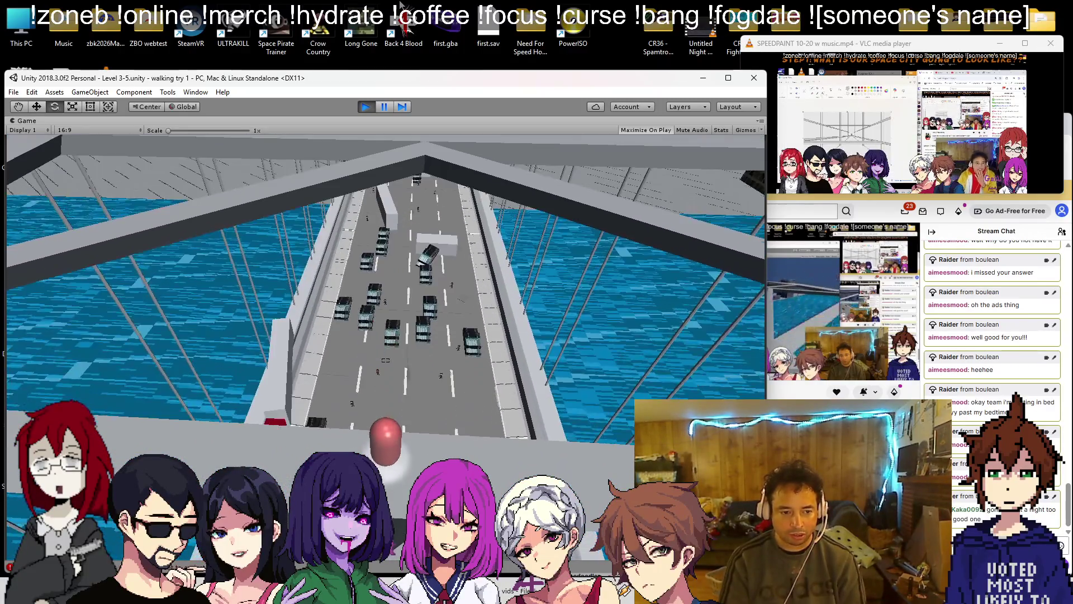
pyautogui.press('s')
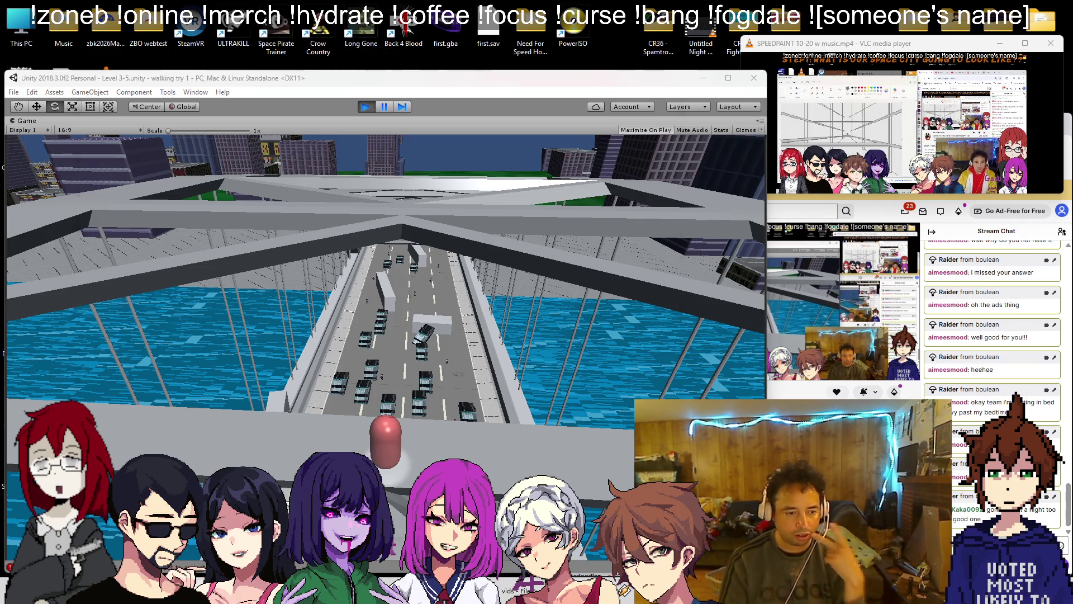
# - Finish the 'semi and bus textures' note and resume the Game view
pyautogui.hotkey('alt', 'Tab')
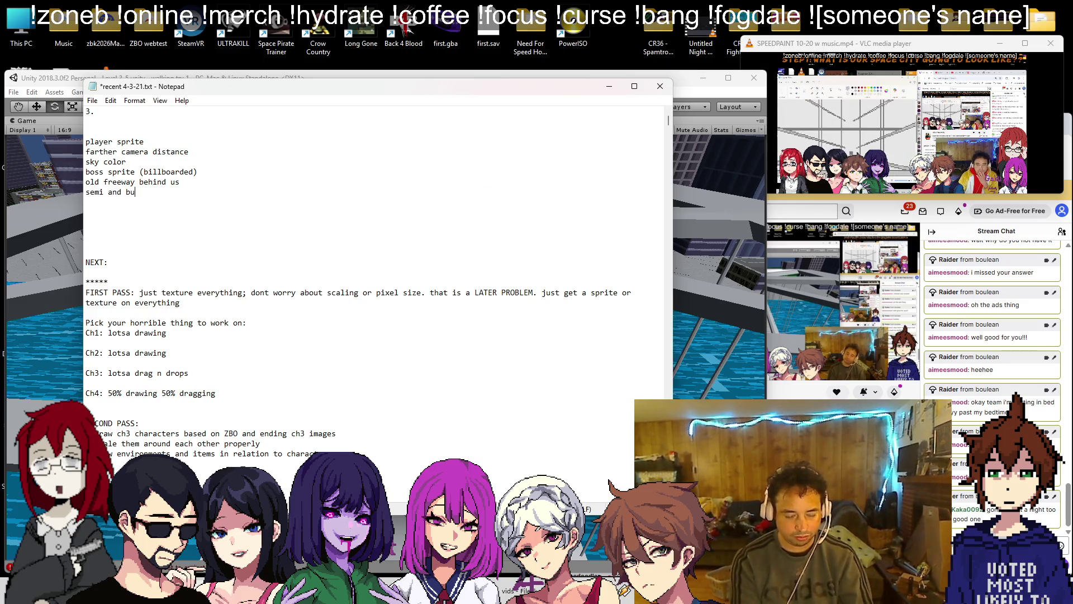
pyautogui.write('s textures')
pyautogui.press('Return')
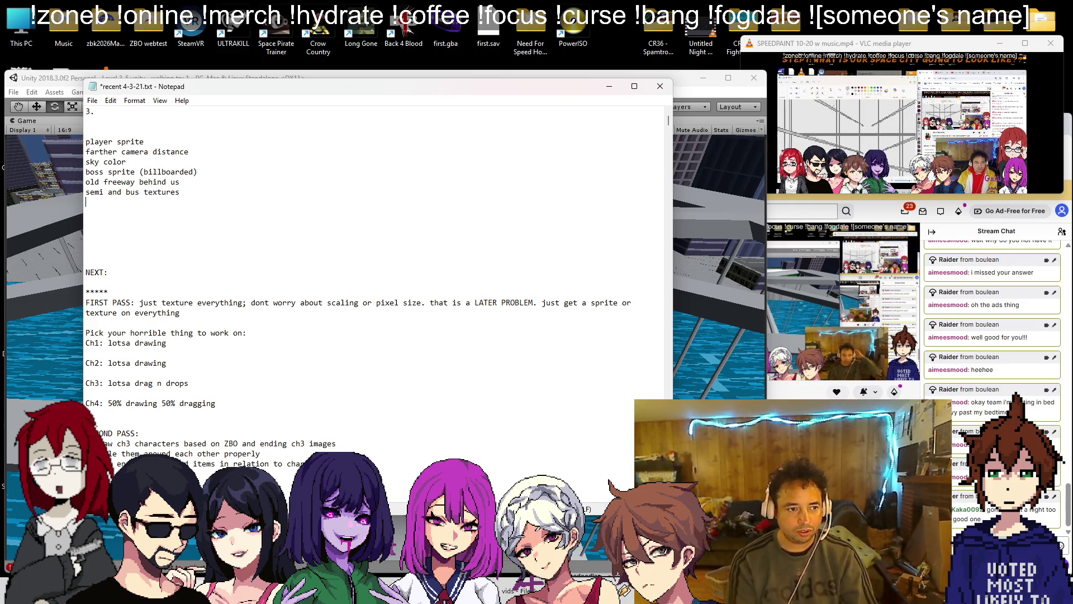
pyautogui.click(54, 87)
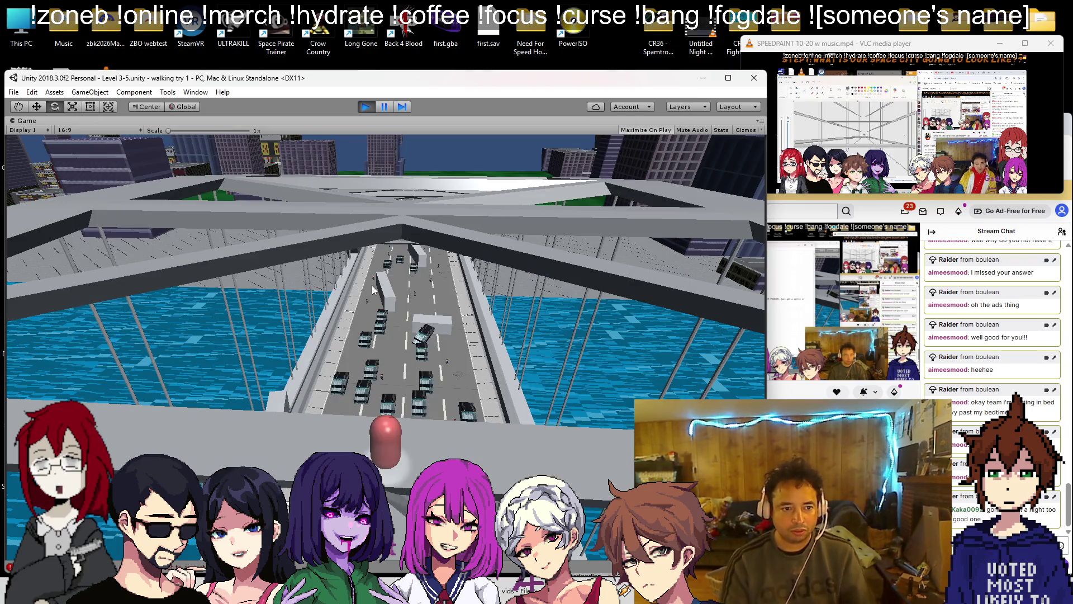
# - Circle the camera around the player capsule to view the bridge, city, cars and characters
pyautogui.press('d')
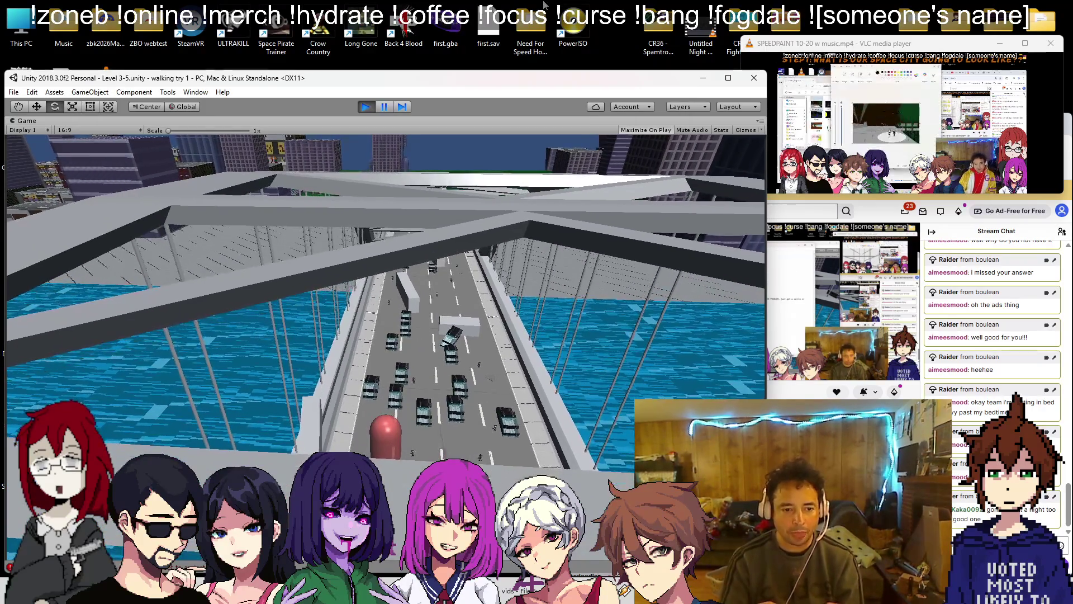
pyautogui.press('d')
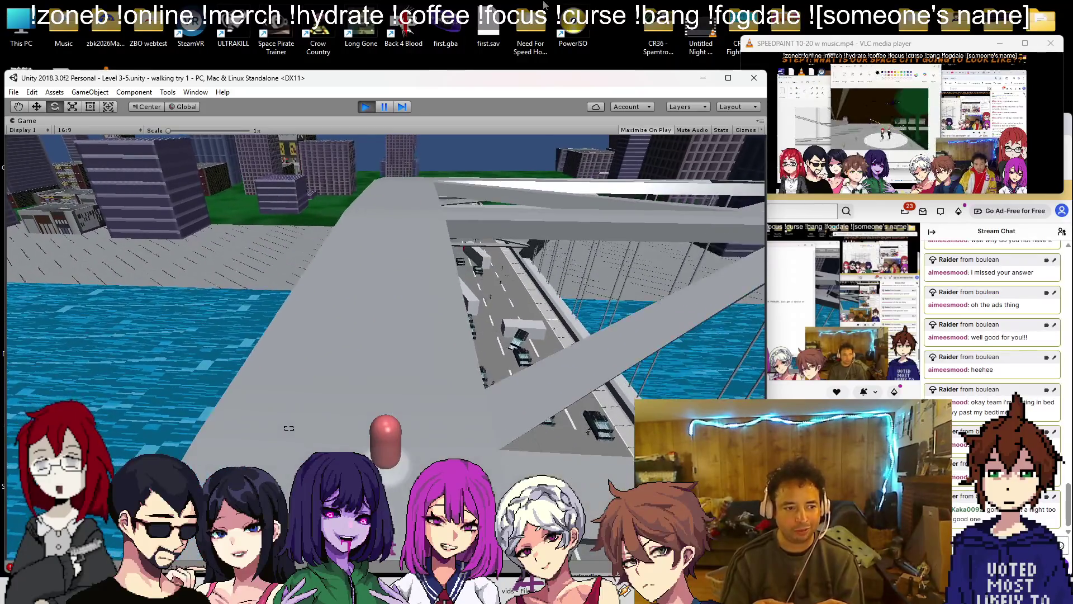
pyautogui.press('d')
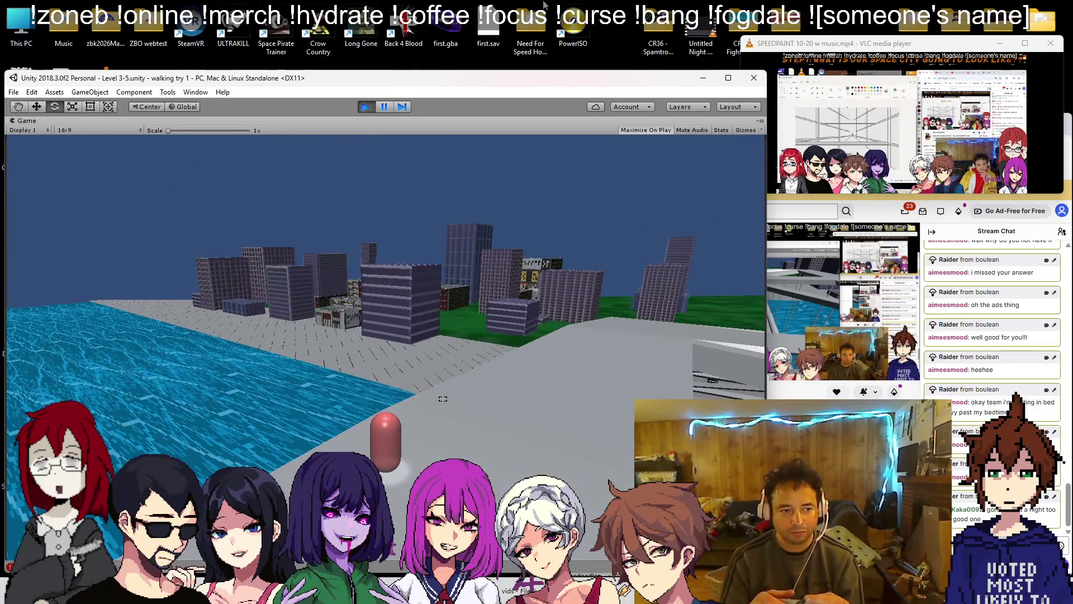
pyautogui.press('d')
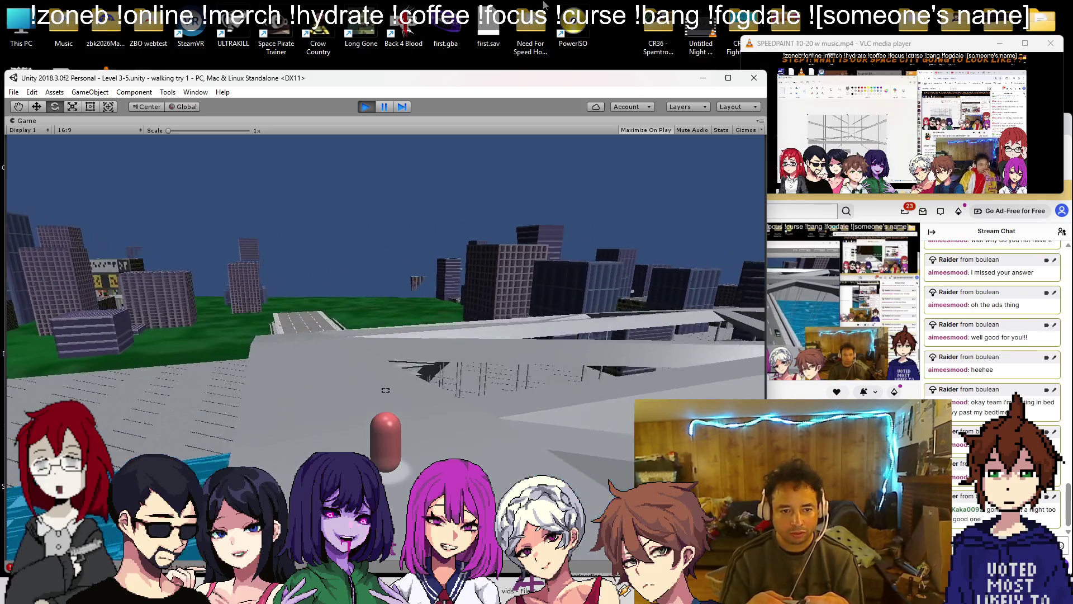
pyautogui.press('d')
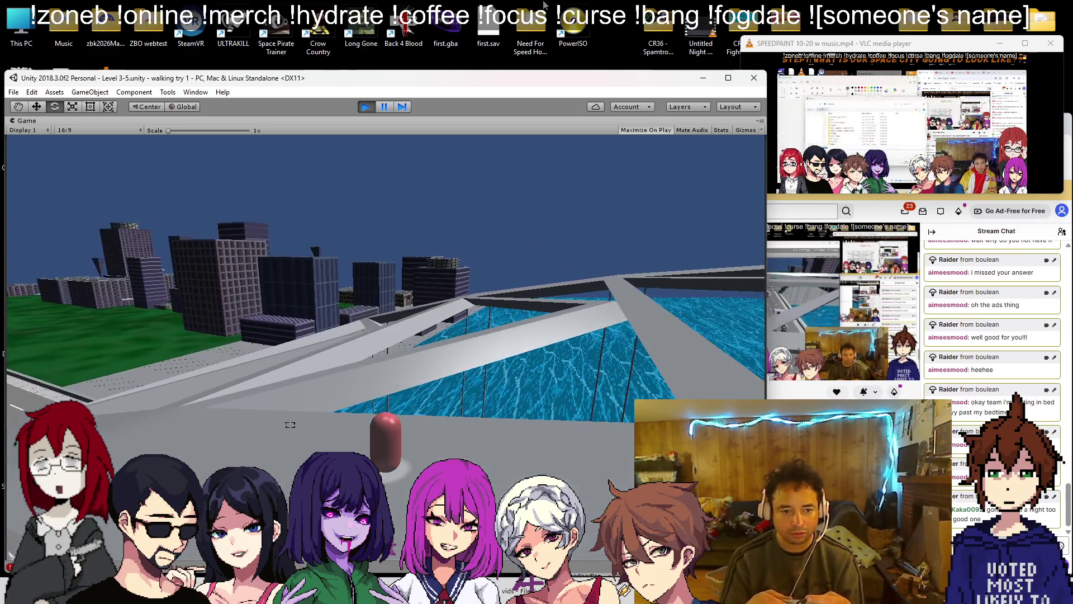
pyautogui.press('d')
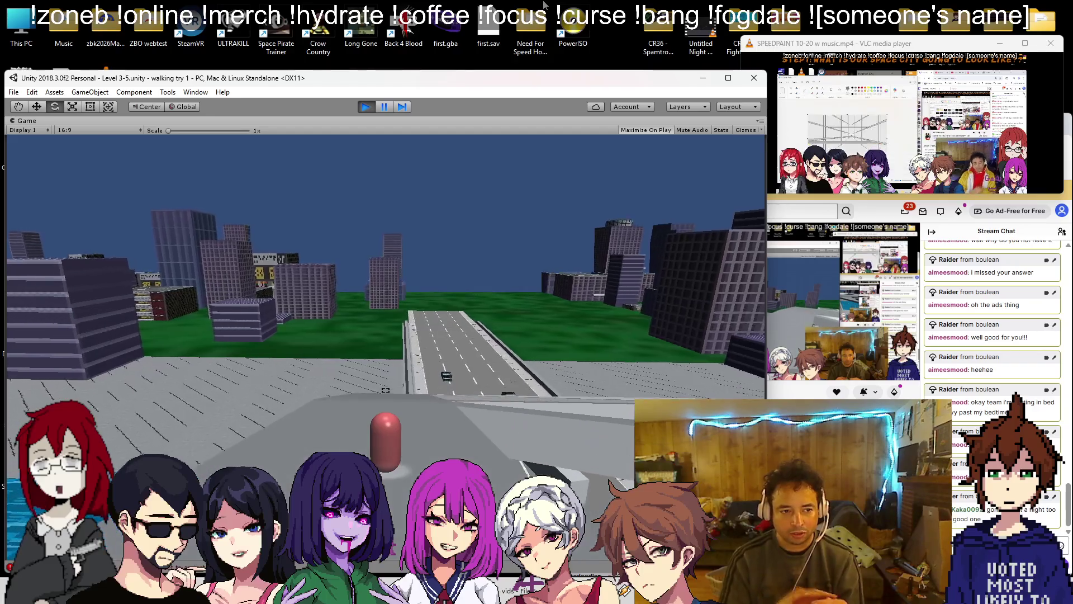
pyautogui.press('d')
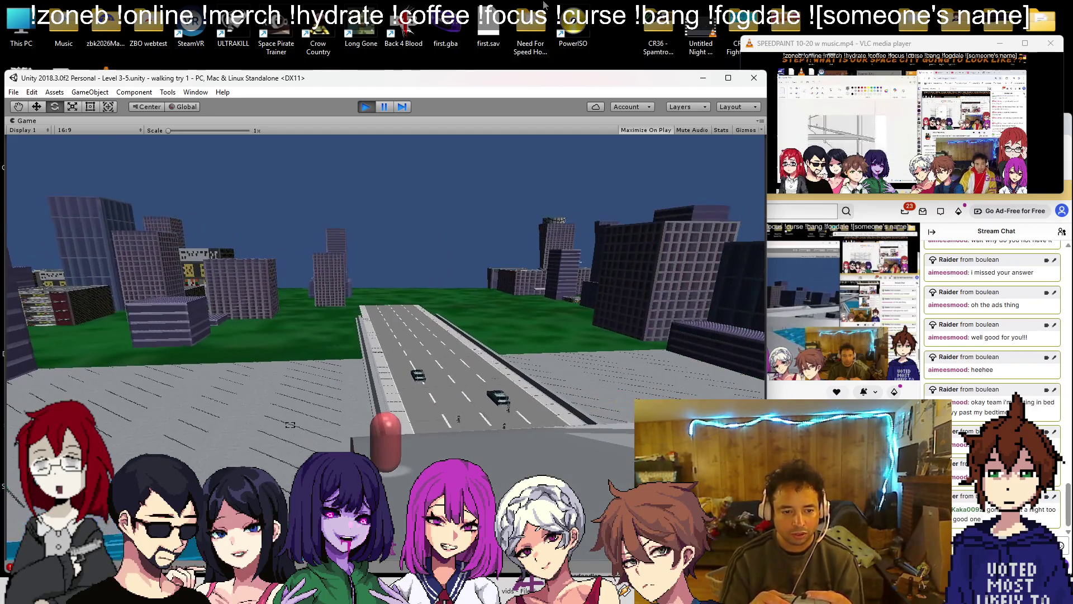
pyautogui.press('d')
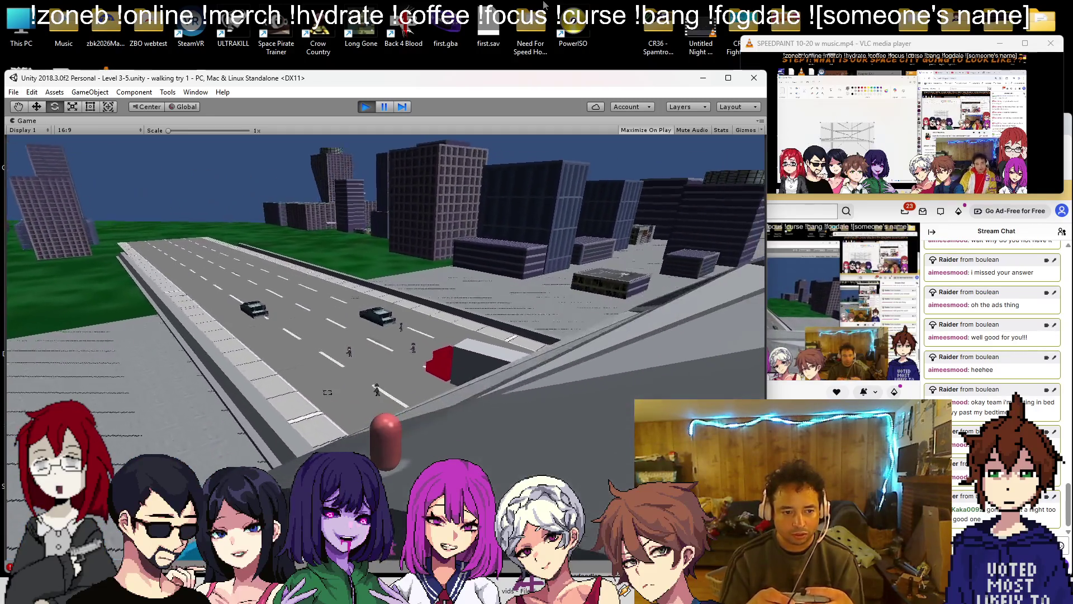
pyautogui.press('d')
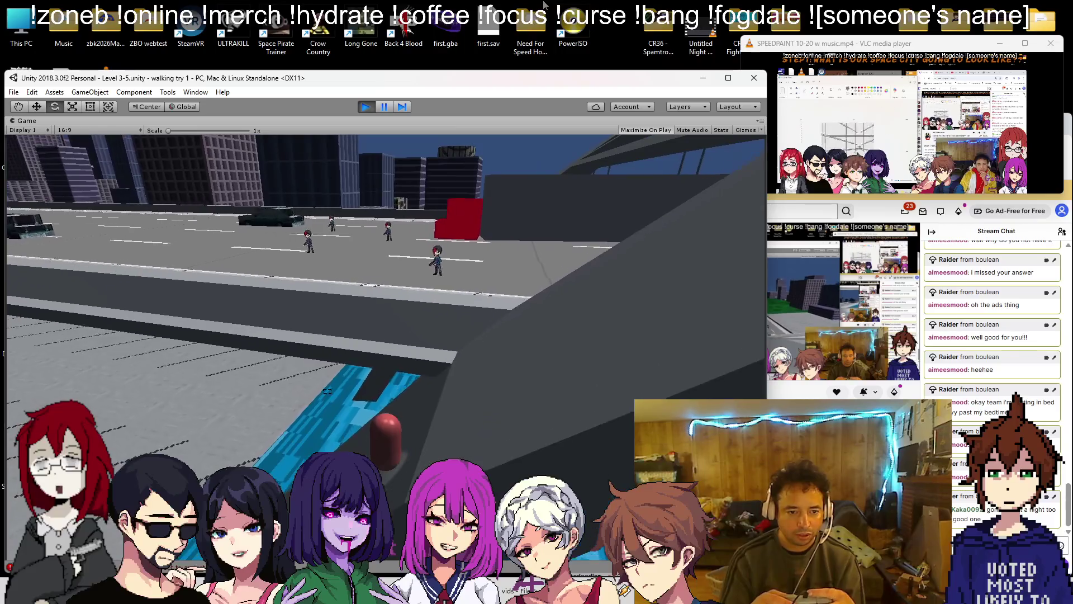
pyautogui.press('d')
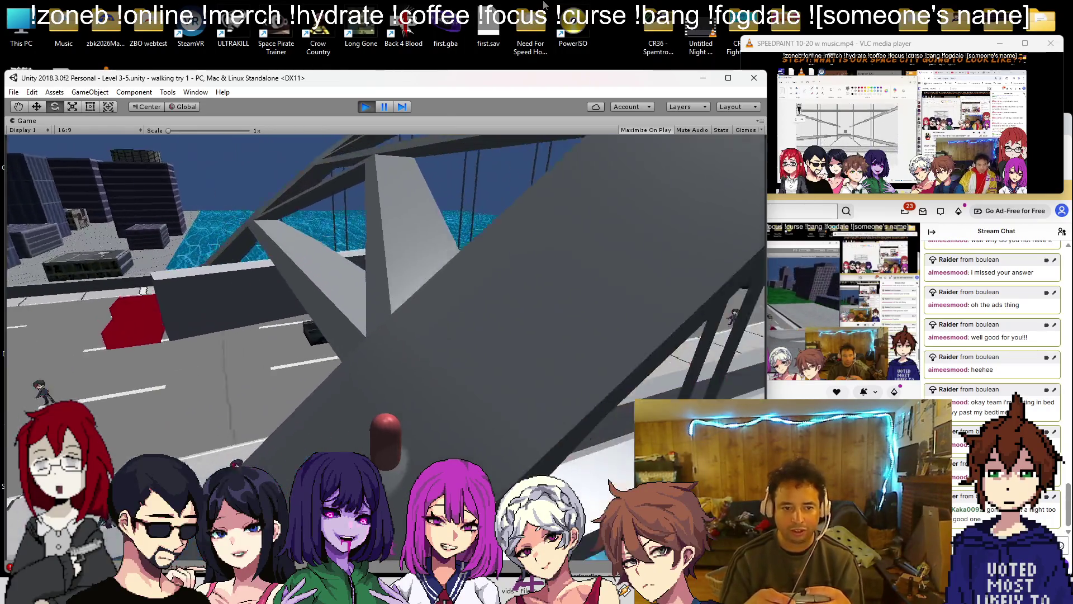
pyautogui.press('d')
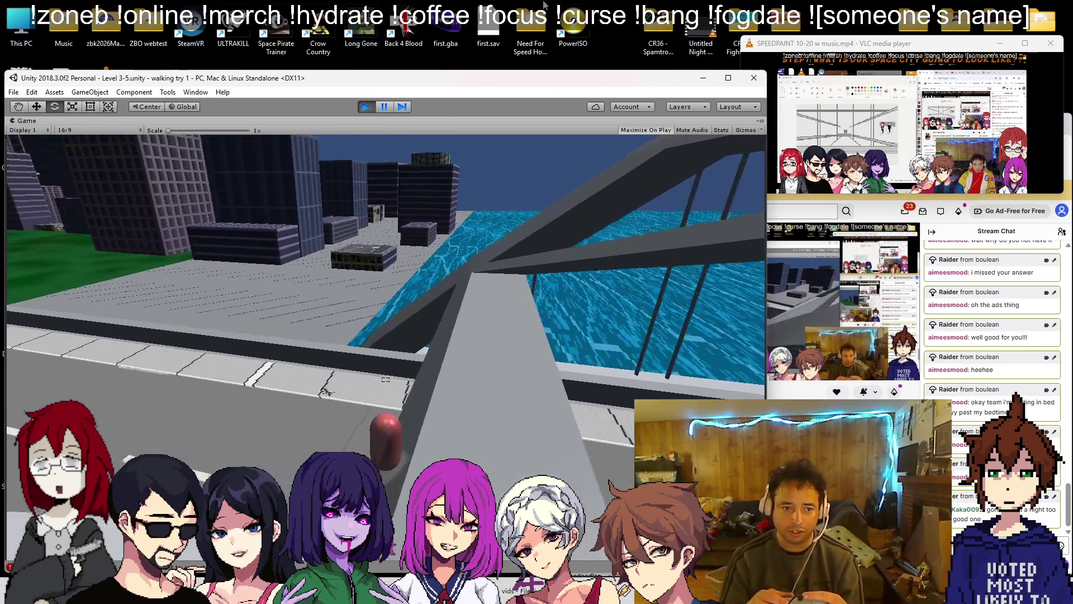
pyautogui.press('d')
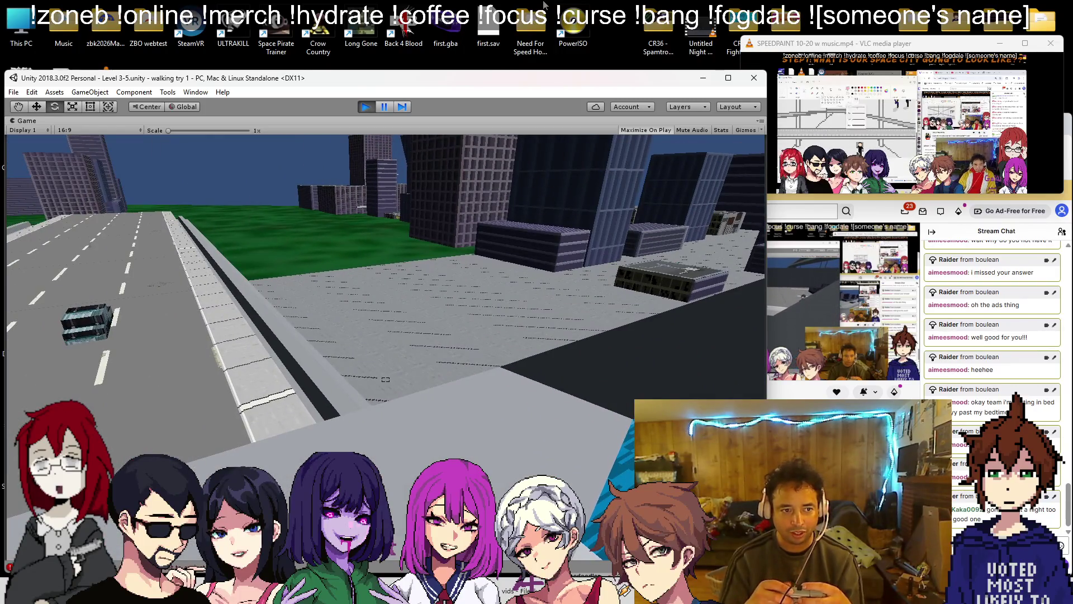
pyautogui.press('d')
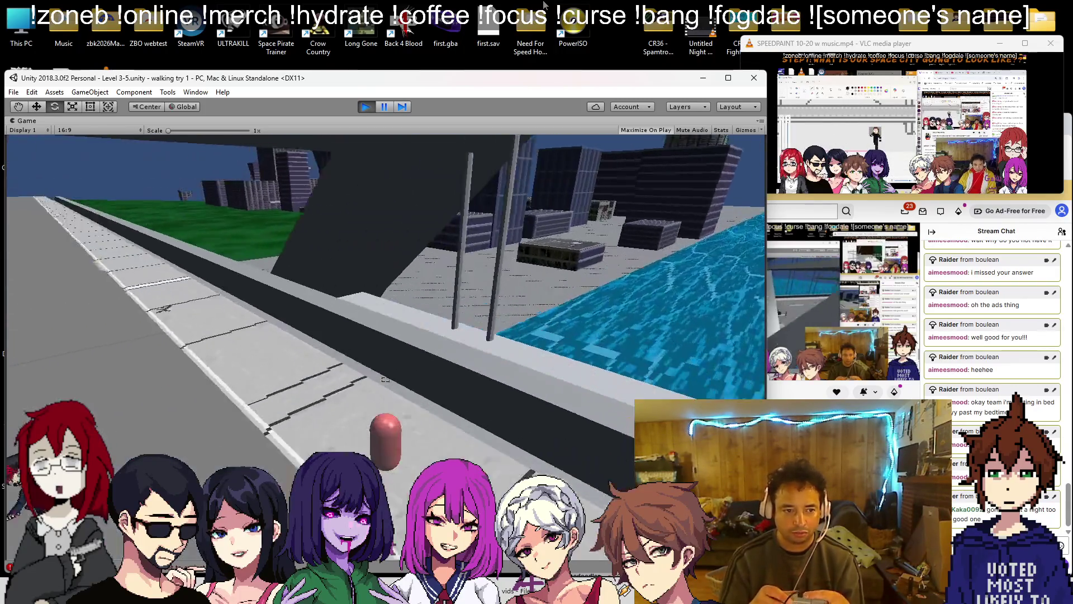
pyautogui.press('d')
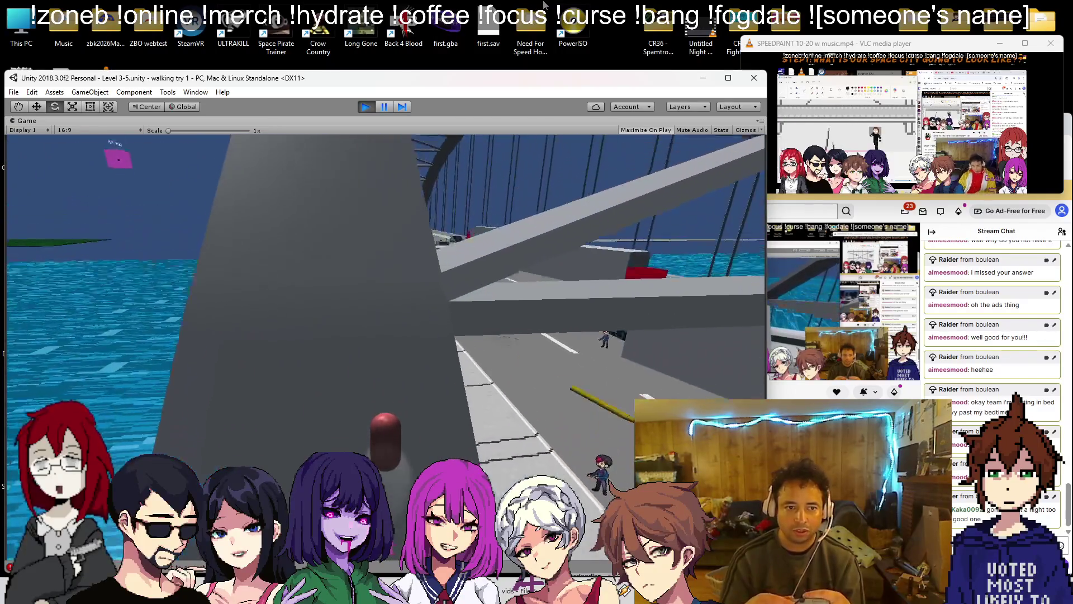
pyautogui.press('d')
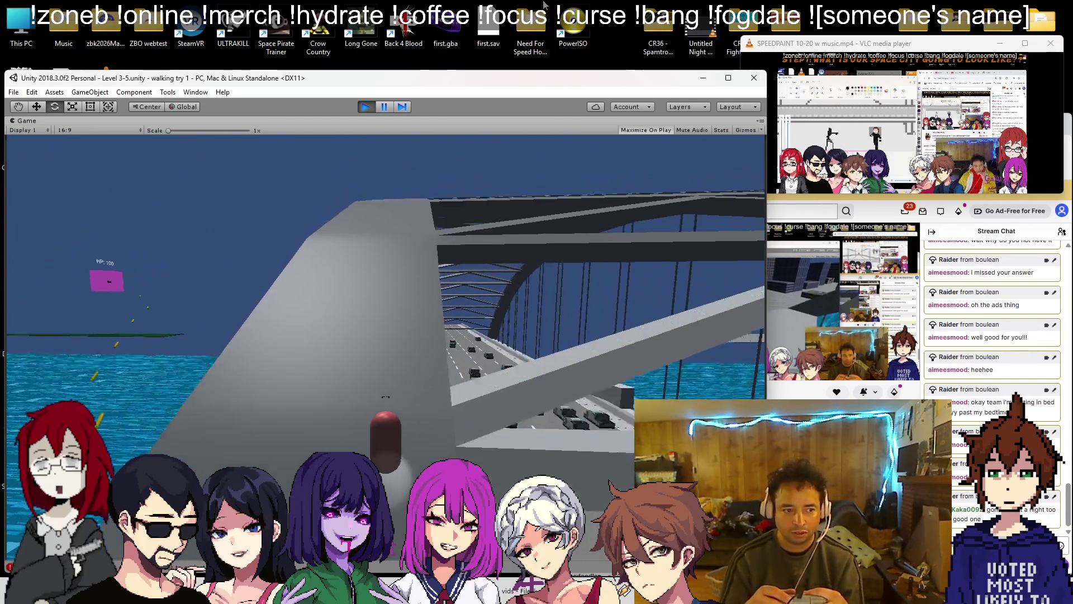
pyautogui.press('d')
pyautogui.press('d')
# - Shoot at the HP boss cube, look along the bridge and water, then stop Play mode
pyautogui.press('a')
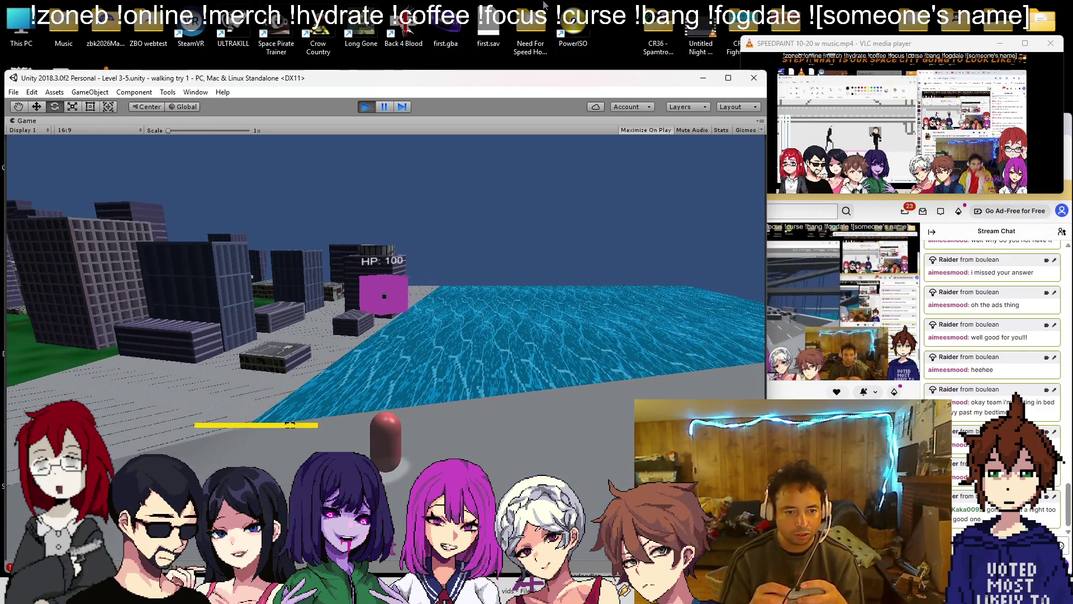
pyautogui.press('d')
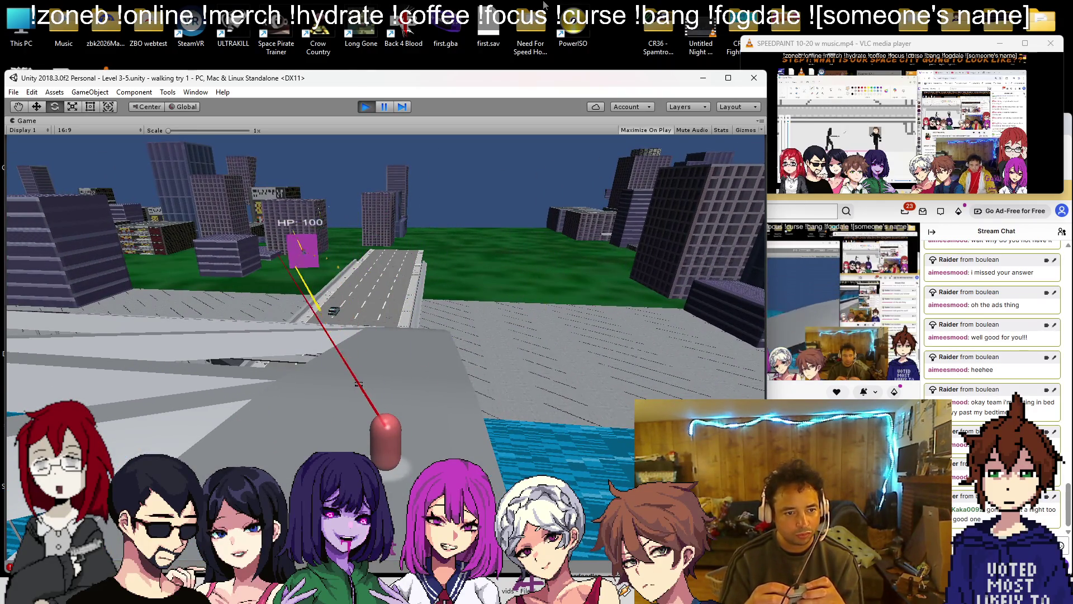
pyautogui.press('a')
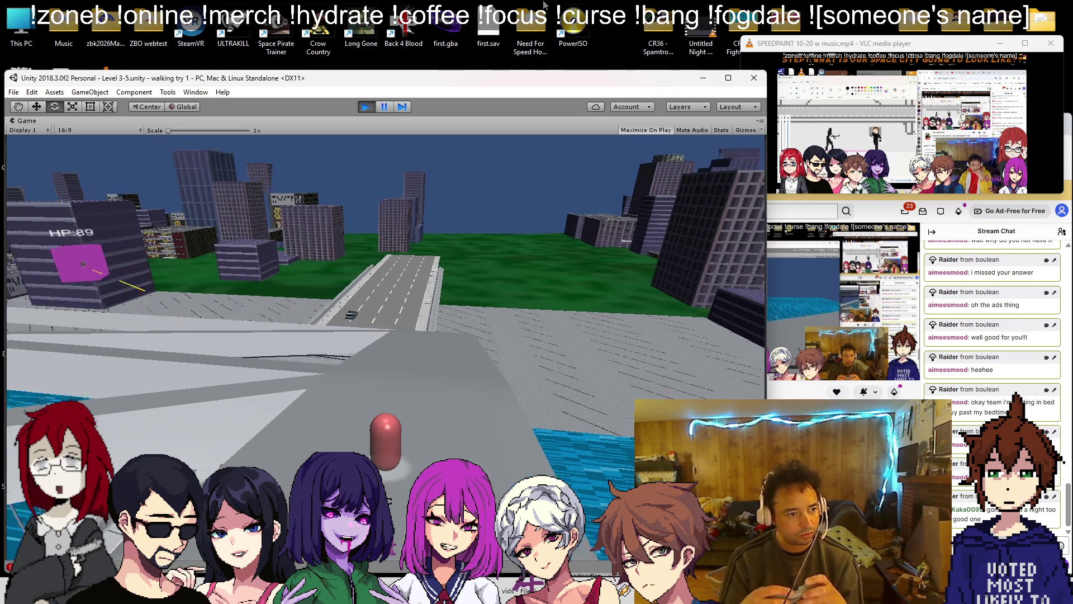
pyautogui.press('d')
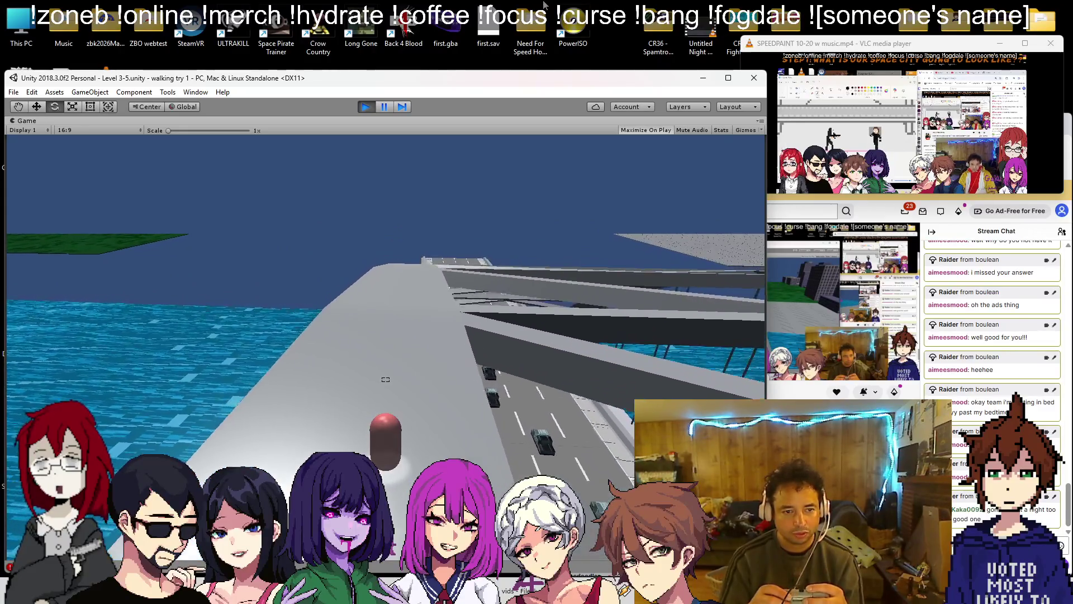
pyautogui.press('a')
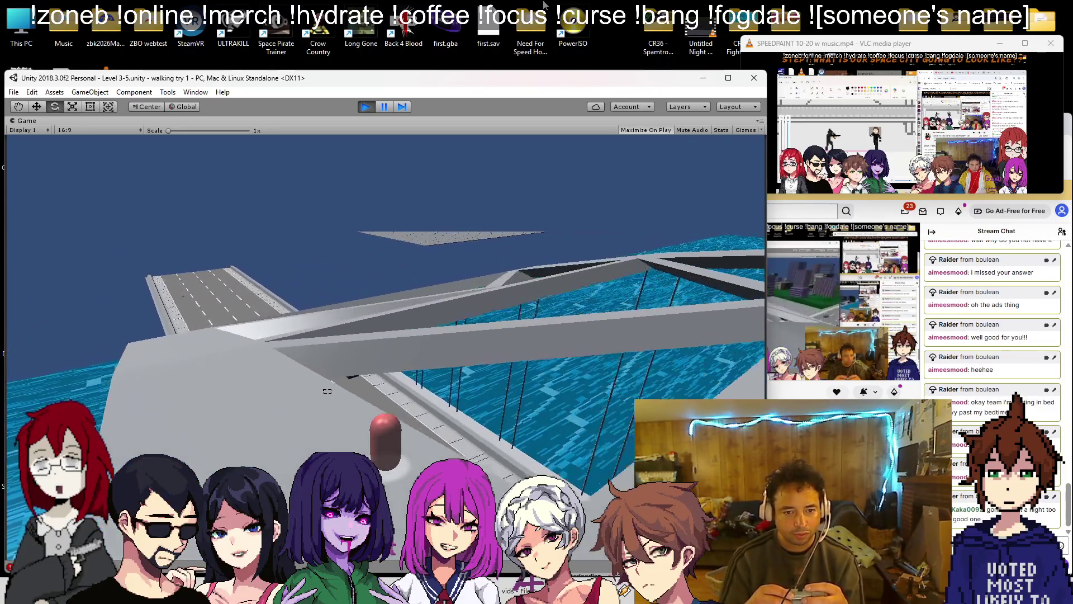
pyautogui.press('a')
pyautogui.press('d')
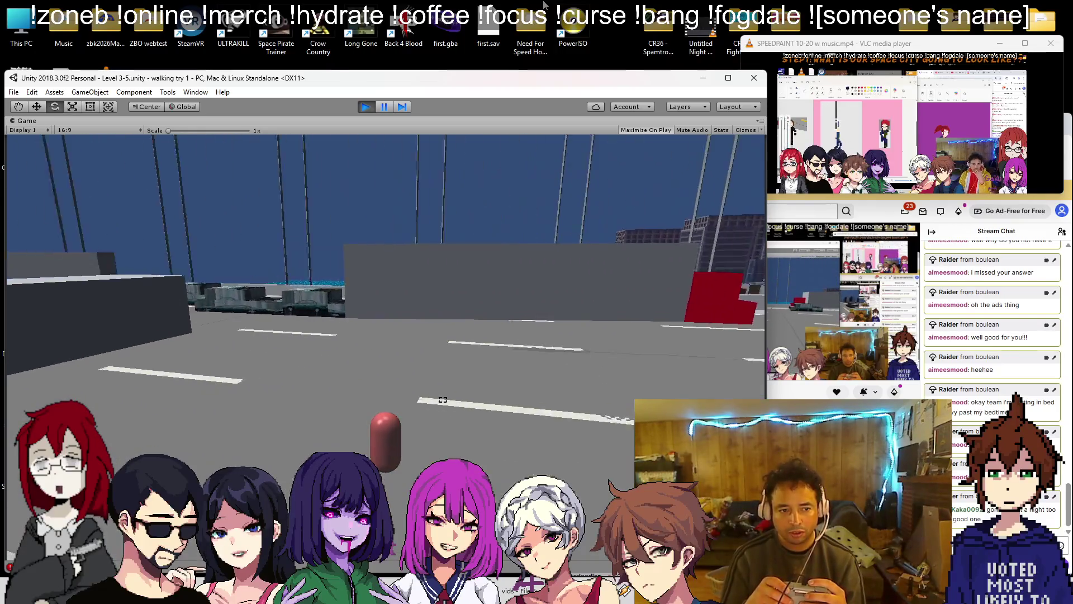
pyautogui.click(365, 106)
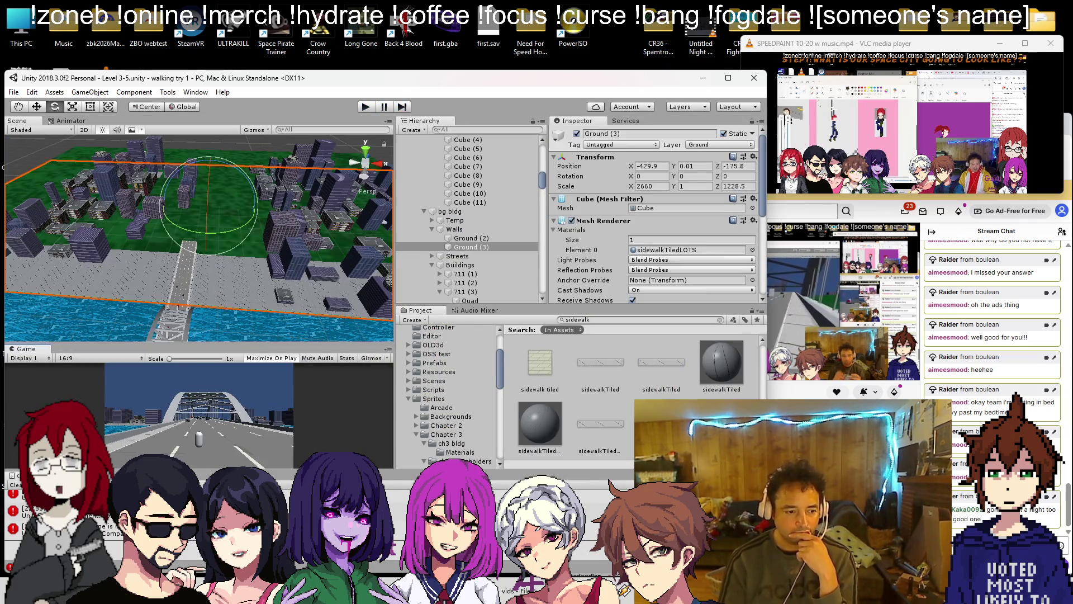
# - Browse up to the Ending Sequence folder and preview, then close, the 4-13 image
pyautogui.hotkey('alt', 'Tab')
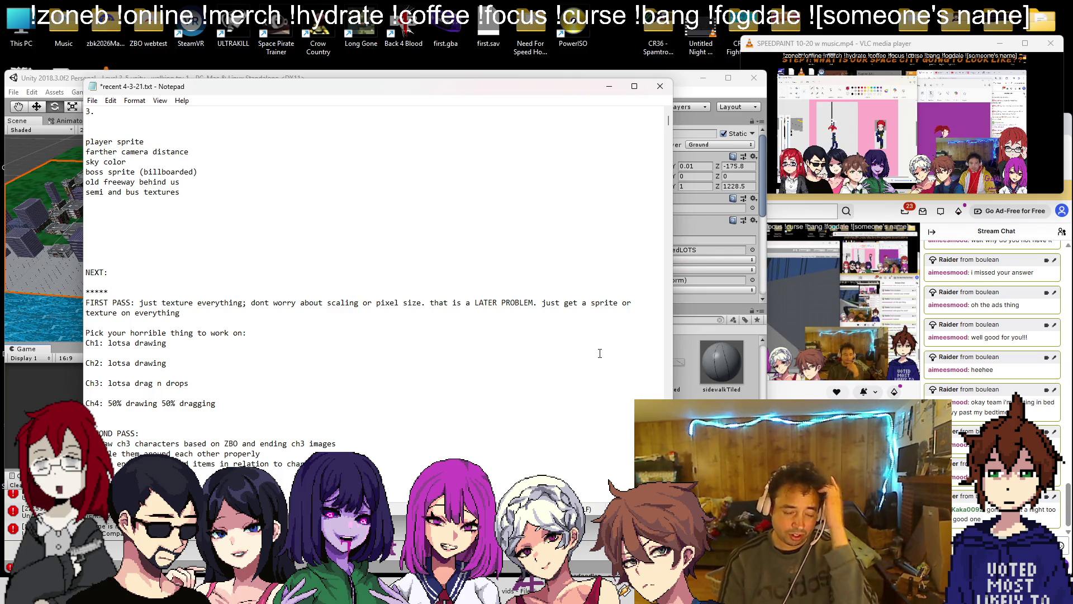
pyautogui.click(515, 590)
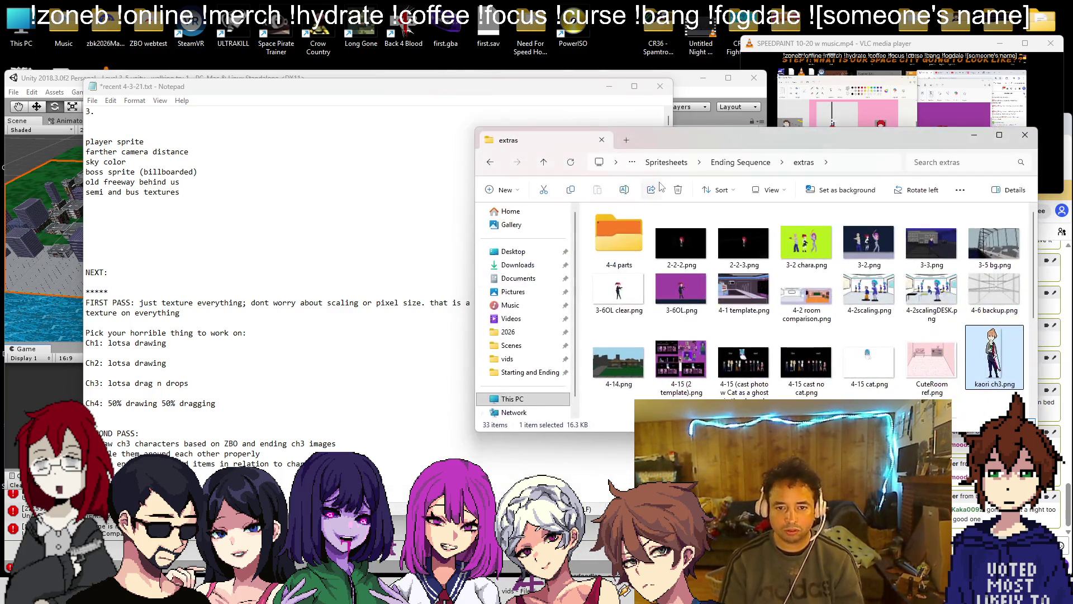
pyautogui.scroll(-3, 743, 274)
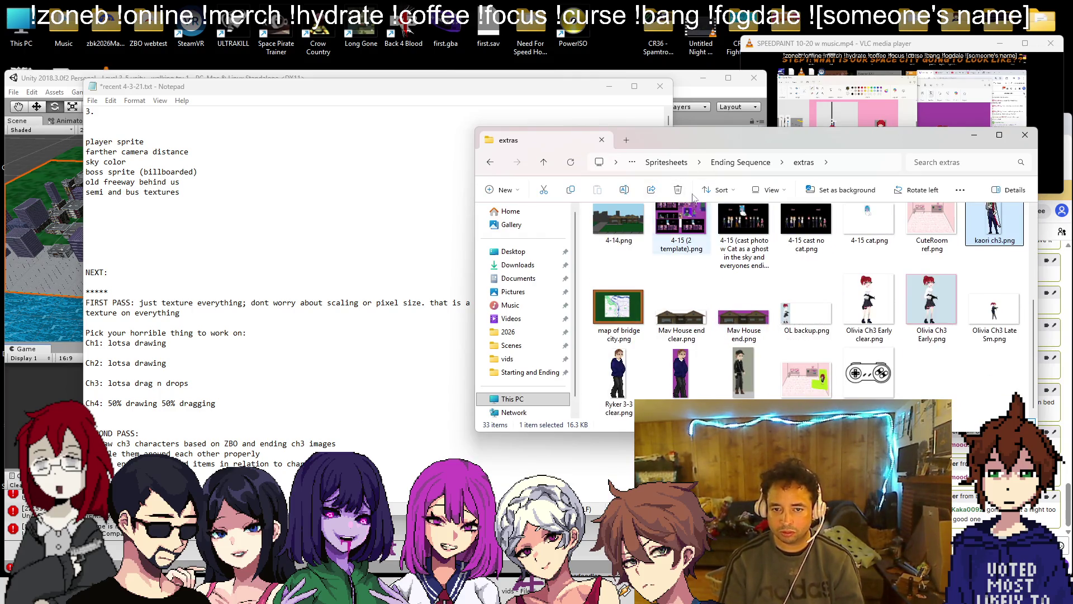
pyautogui.click(714, 162)
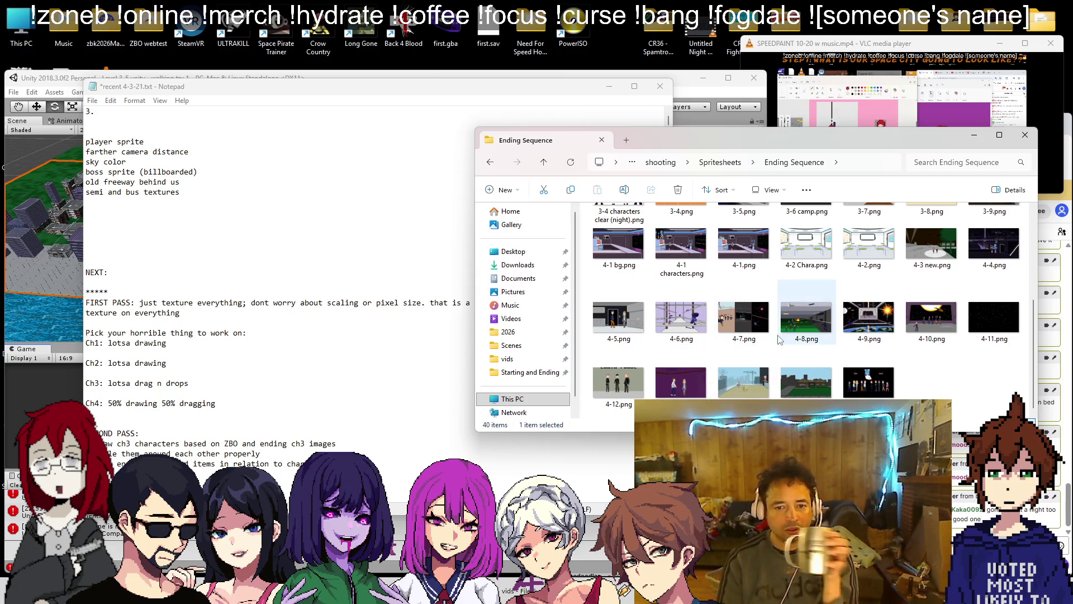
pyautogui.scroll(3, 773, 342)
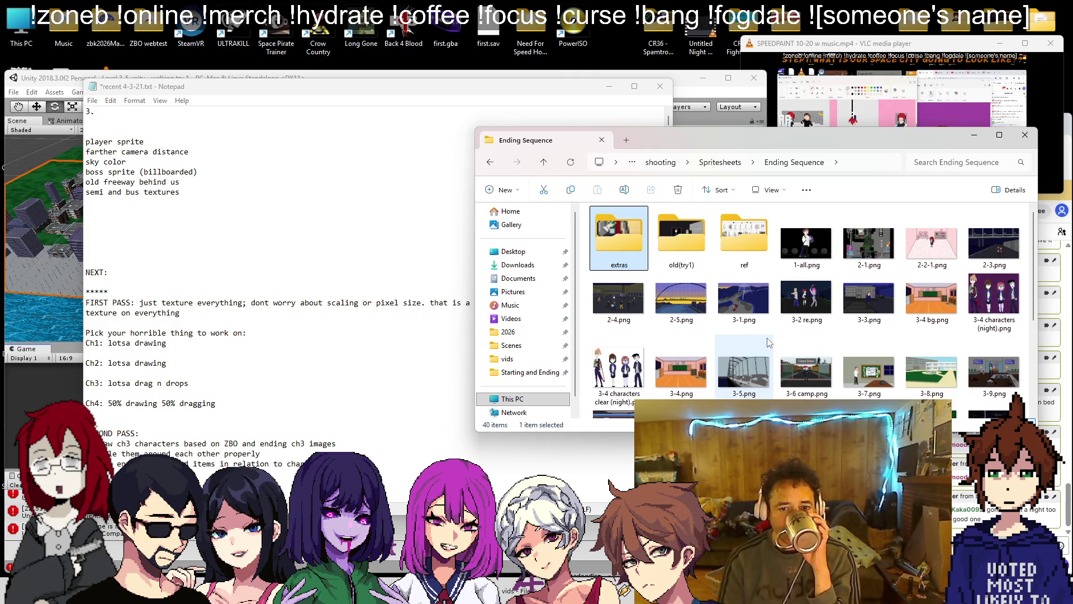
pyautogui.scroll(-3, 735, 353)
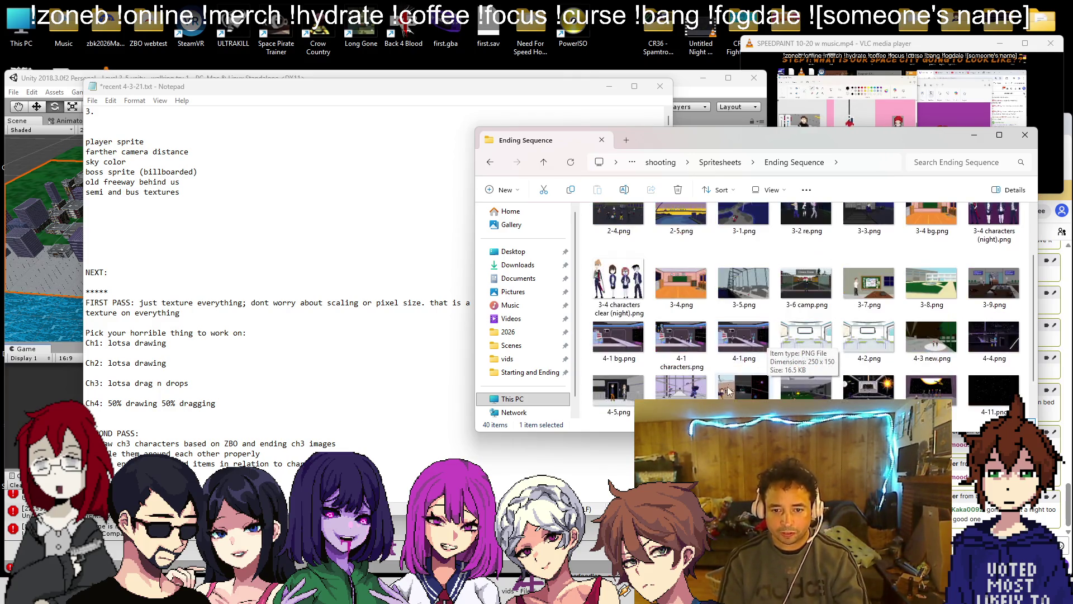
pyautogui.click(688, 379)
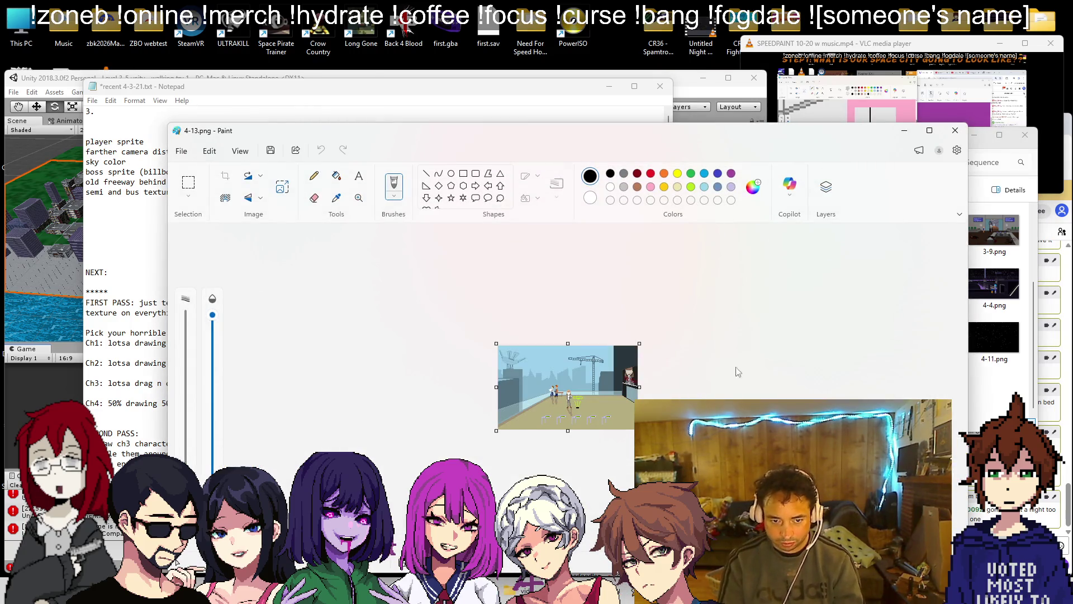
pyautogui.click(955, 130)
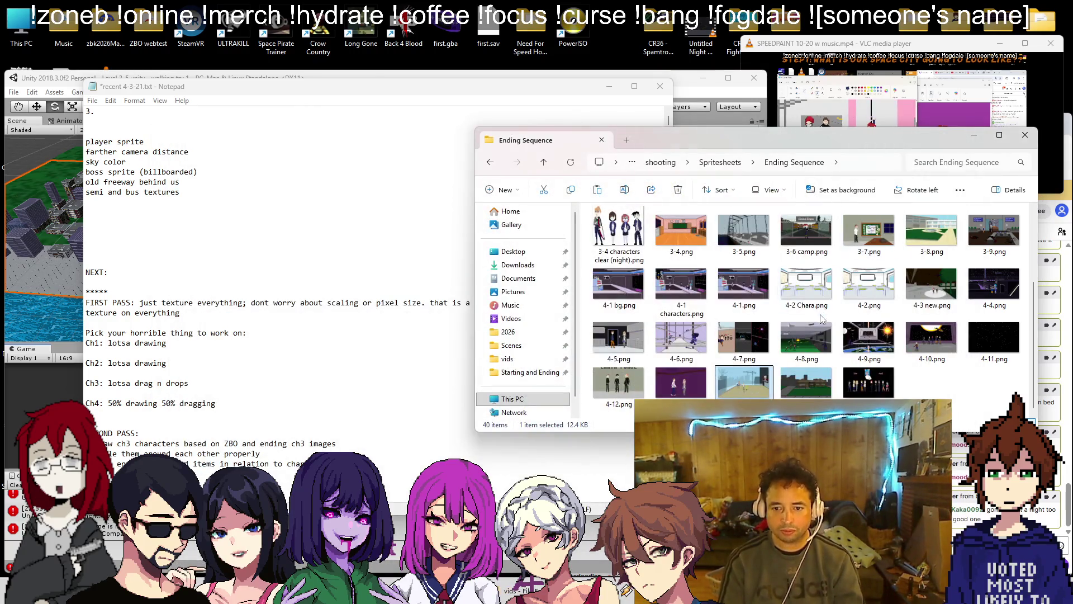
# - Enter the extras folder and select the purple 4-13 characters image
pyautogui.scroll(3, 803, 331)
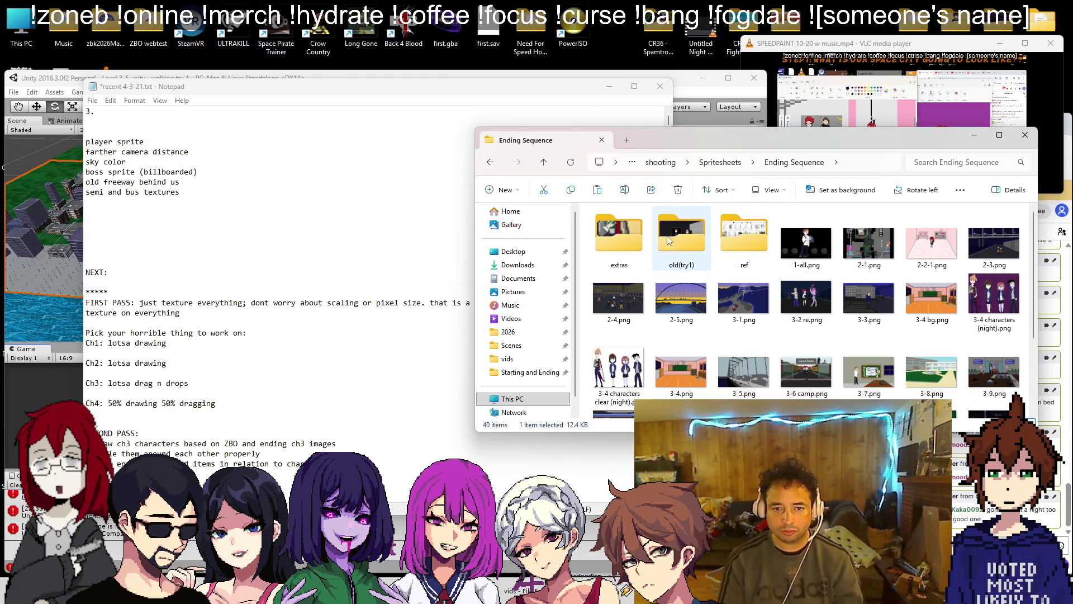
pyautogui.doubleClick(619, 236)
pyautogui.scroll(-5, 802, 313)
pyautogui.click(914, 387)
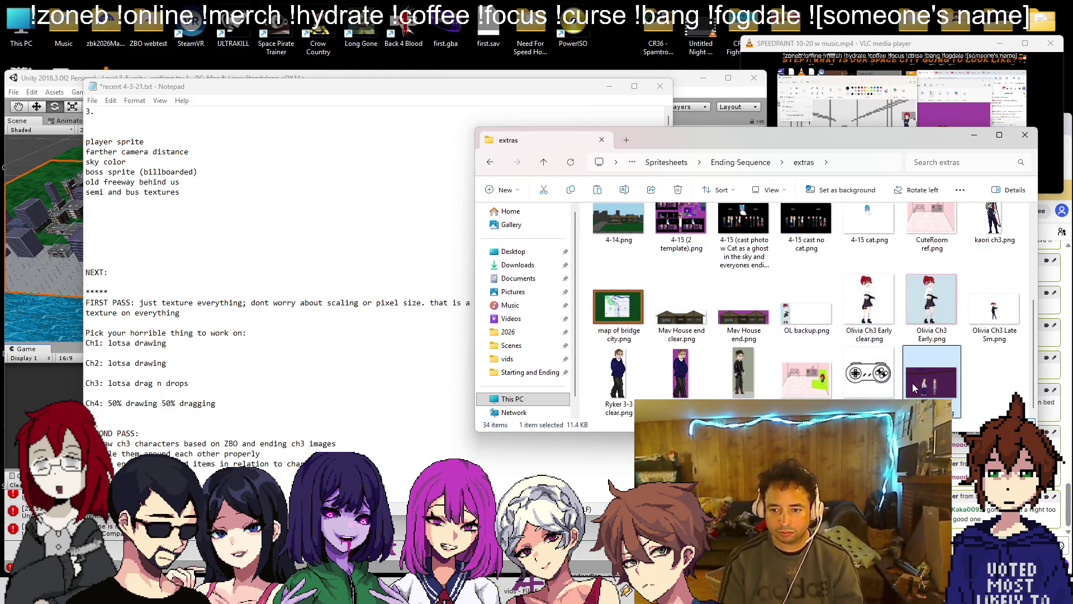
# - Duplicate 4-13 characters.png and rename the copy 'Ch3 John template'
pyautogui.moveTo(988, 386); pyautogui.dragTo(994, 367)
pyautogui.rightClick(978, 378)
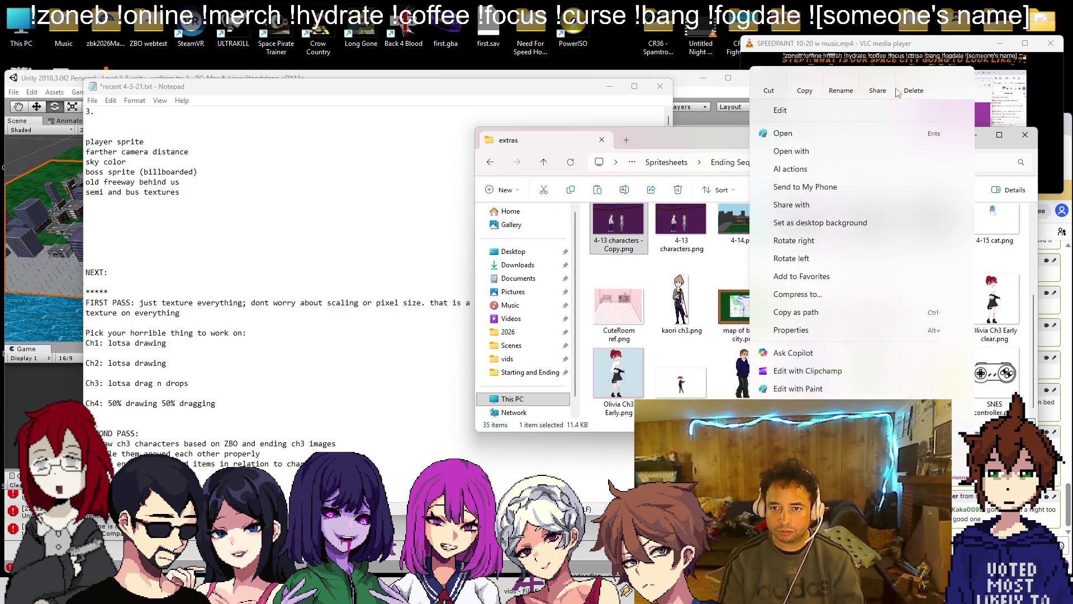
pyautogui.click(840, 84)
pyautogui.write('Jogn')
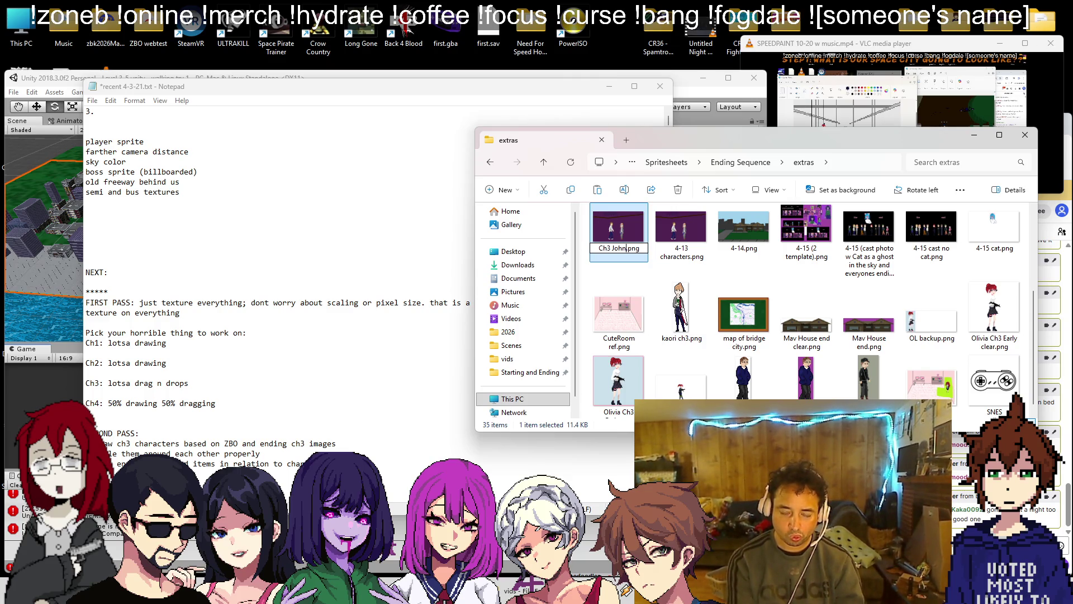
pyautogui.write('template')
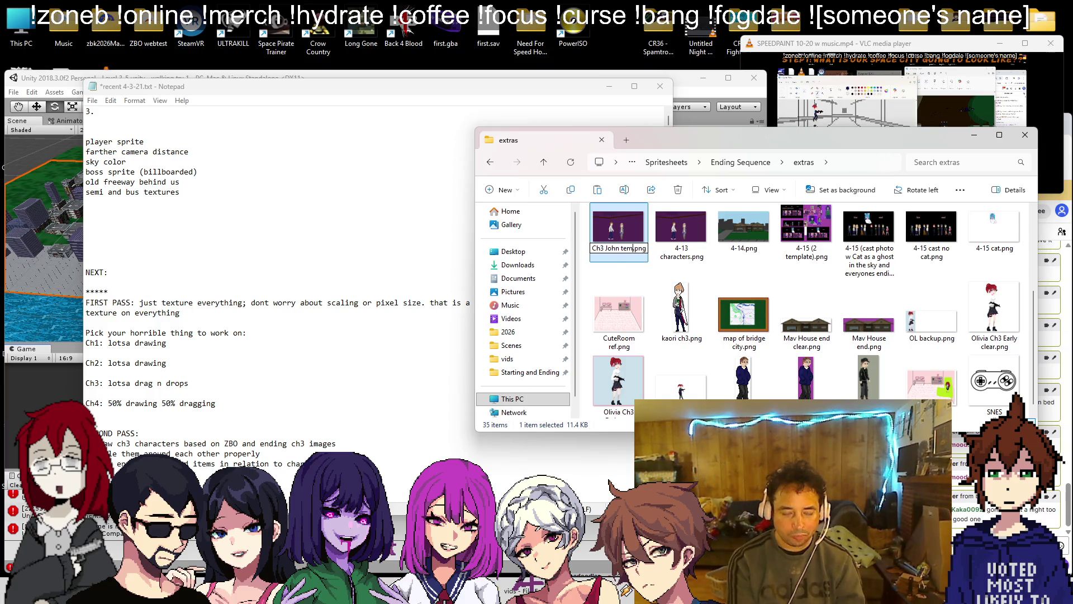
pyautogui.press('Return')
pyautogui.press('Return')
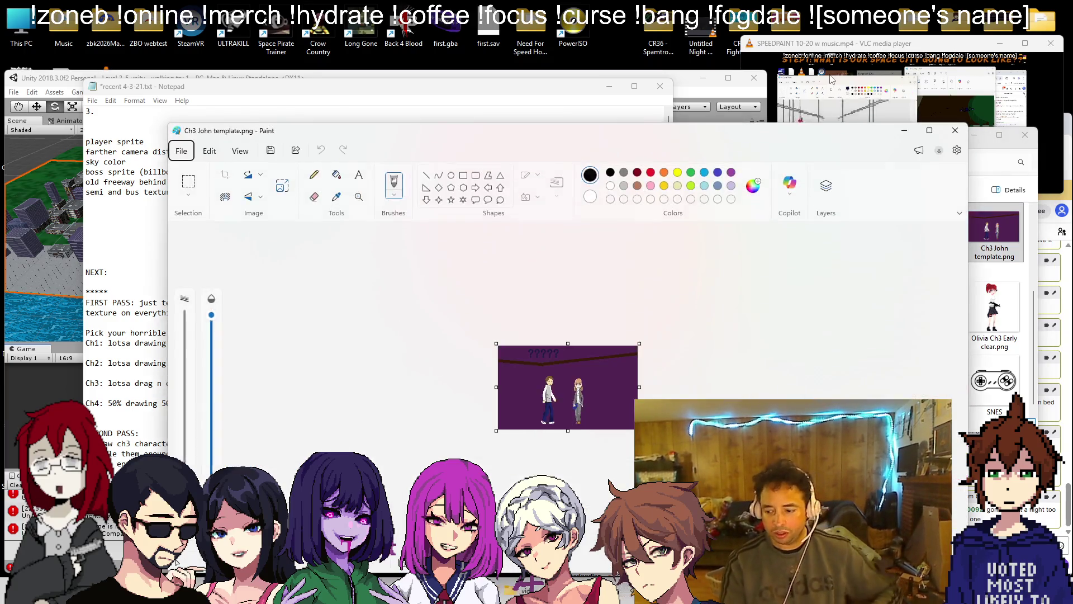
# - Select a rectangle around John, the left character, and crop the image to it
pyautogui.keyDown('ctrl'); pyautogui.scroll(3, 562, 399); pyautogui.keyUp('ctrl')
pyautogui.scroll(-2, 562, 398)
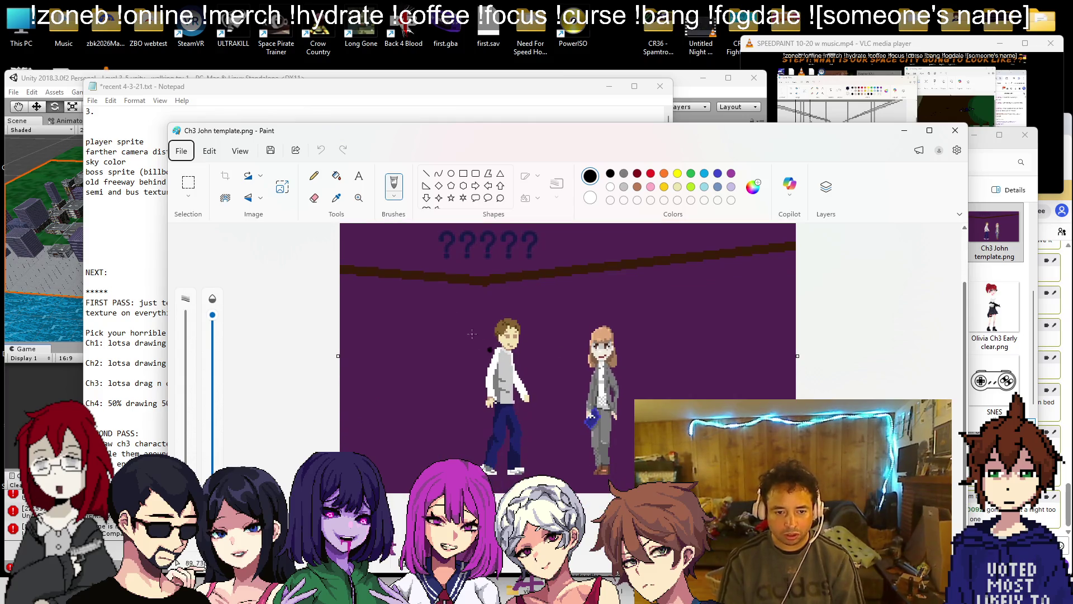
pyautogui.click(185, 182)
pyautogui.moveTo(463, 318); pyautogui.dragTo(542, 478)
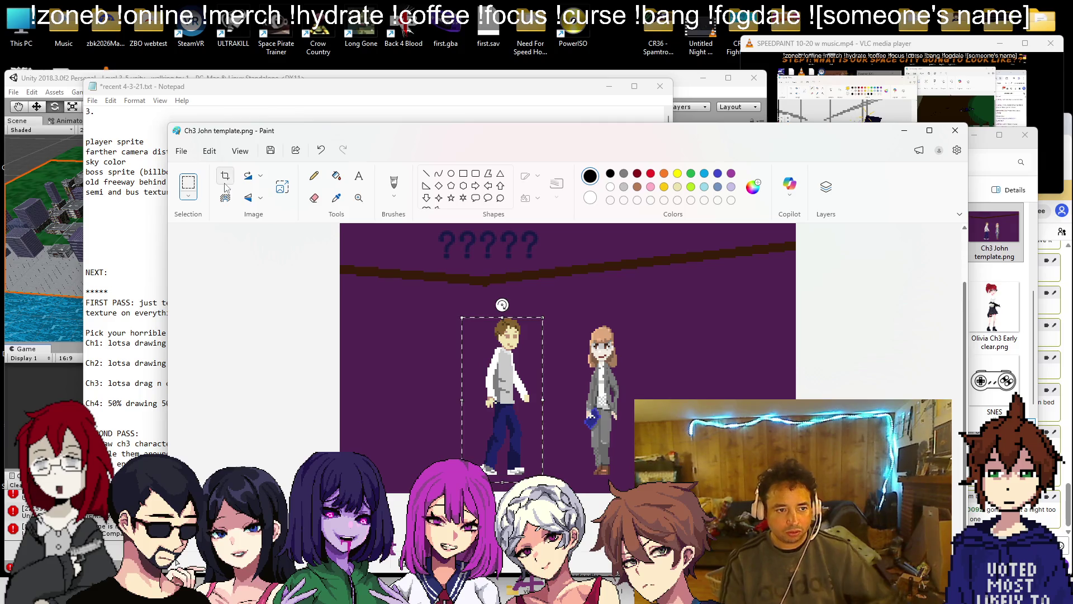
pyautogui.click(226, 185)
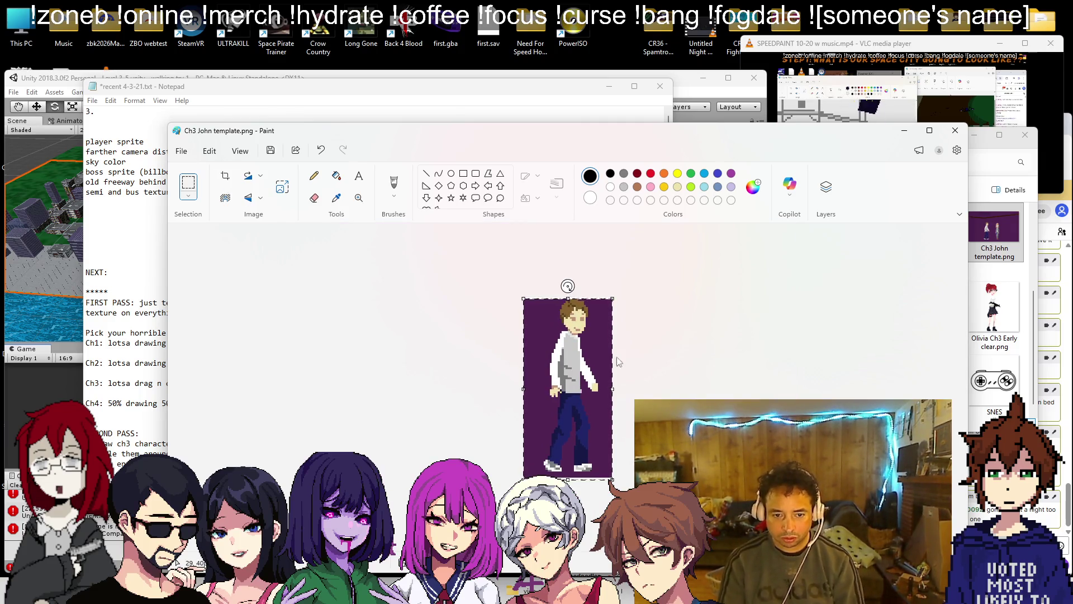
# - Sample the purple background as the secondary colour and switch to the colour picker
pyautogui.scroll(2, 578, 286)
pyautogui.rightClick(481, 251)
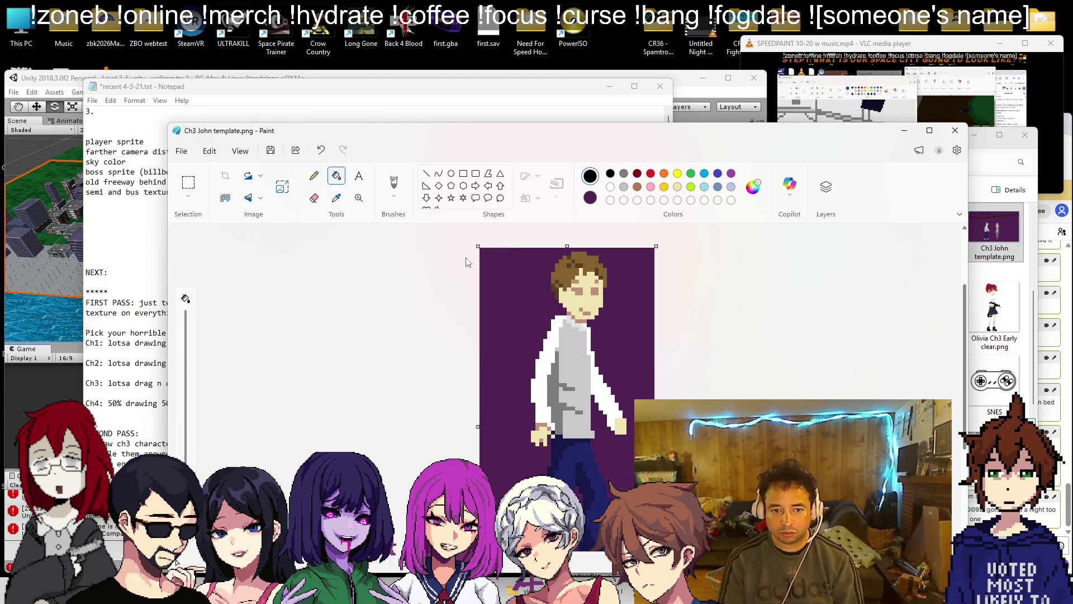
pyautogui.click(338, 199)
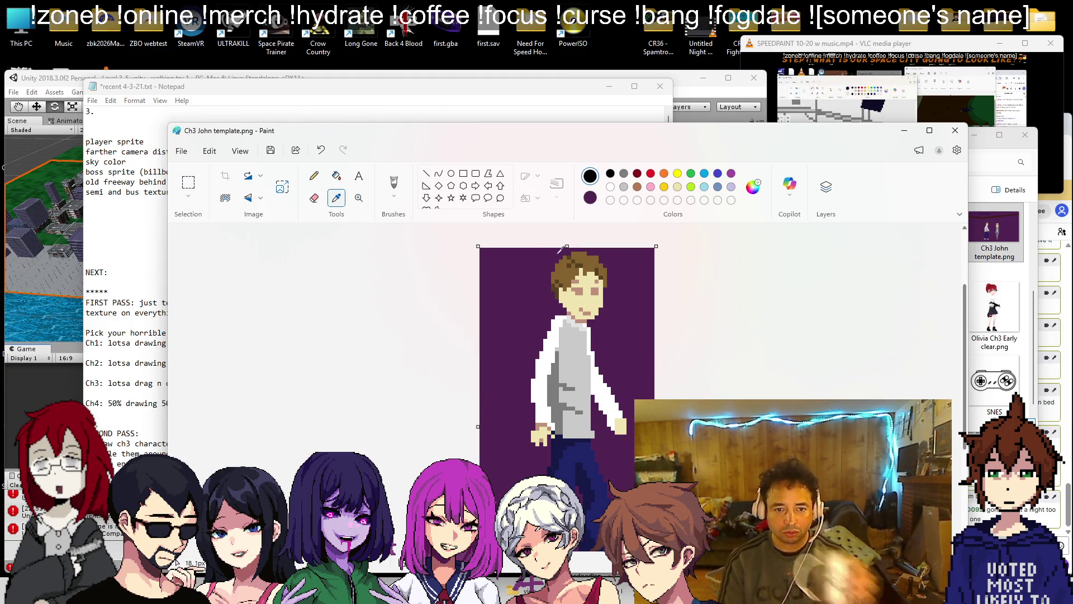
# - Mix a darker shade of the hair brown and darken the top edge of John's hair
pyautogui.click(570, 253)
pyautogui.click(590, 176)
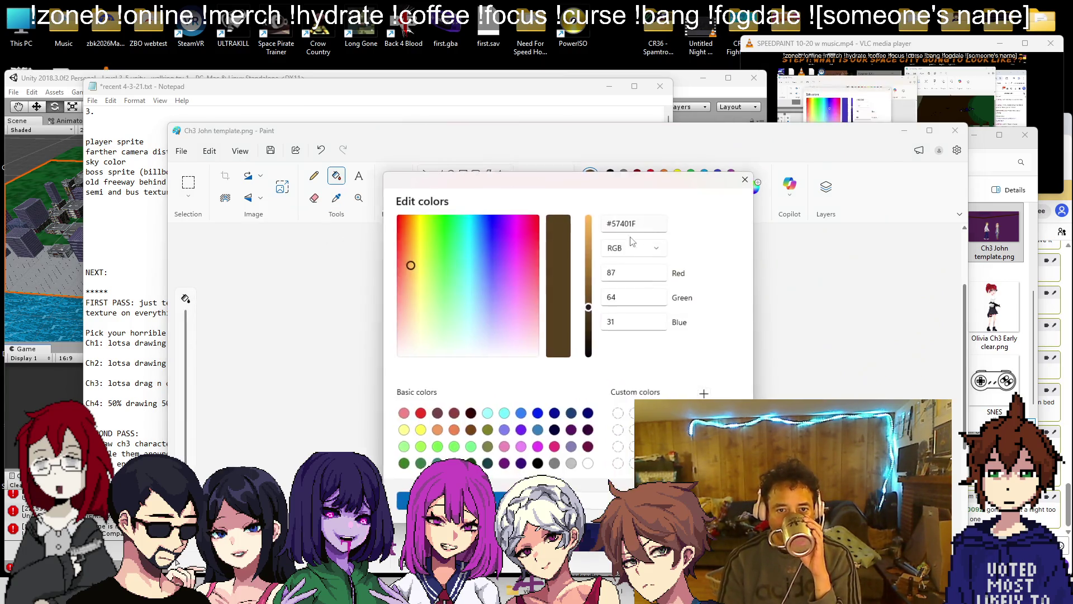
pyautogui.moveTo(588, 307); pyautogui.dragTo(589, 330)
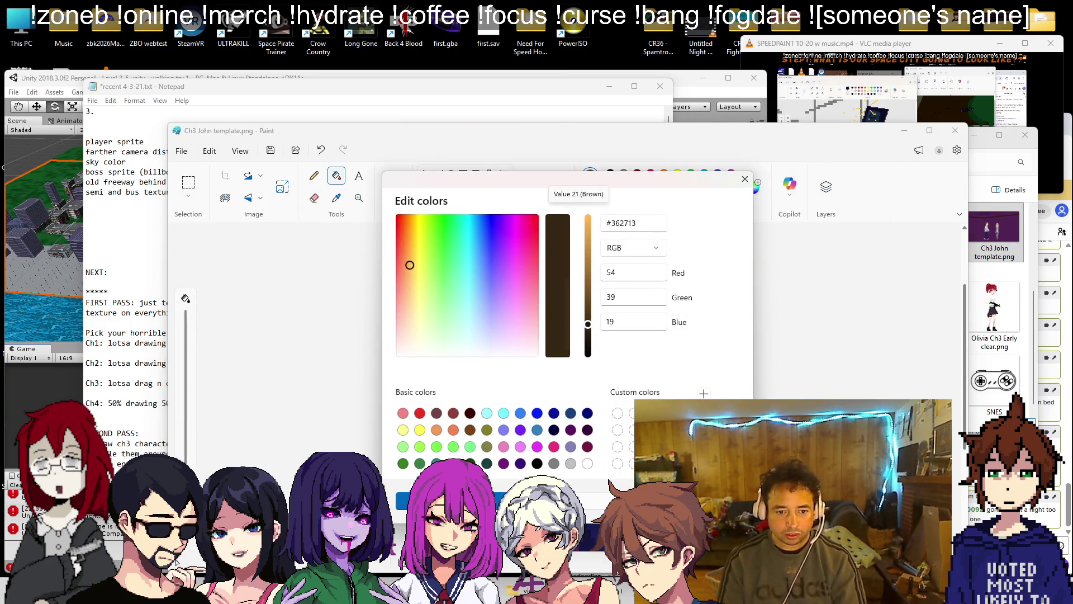
pyautogui.press('Return')
pyautogui.click(314, 176)
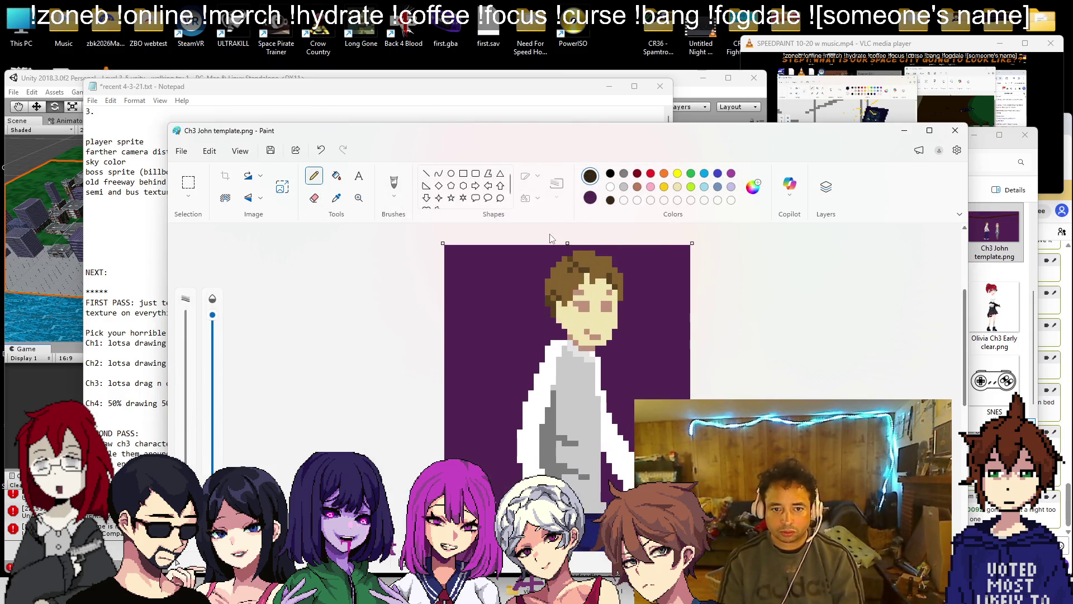
pyautogui.moveTo(588, 242); pyautogui.dragTo(612, 248)
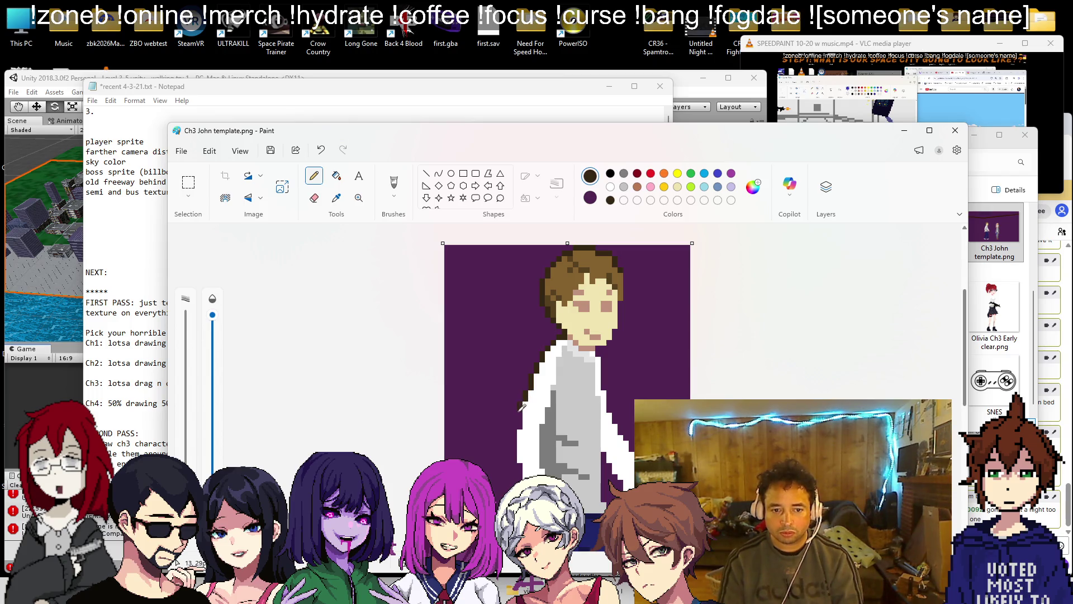
# - Outline the arm, hand and left trouser leg in the dark brown
pyautogui.scroll(-2, 517, 425)
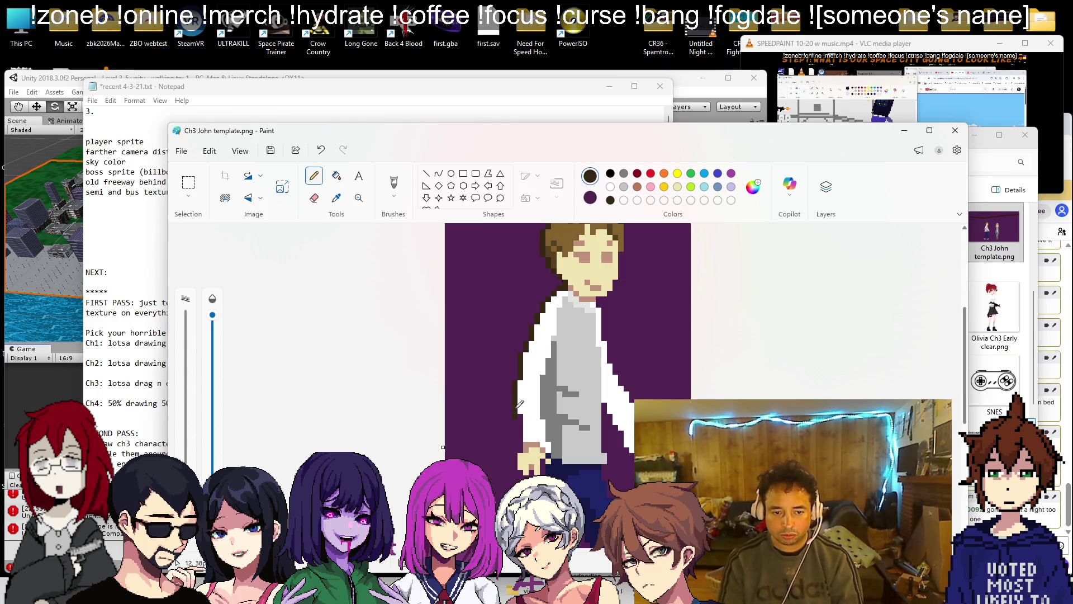
pyautogui.scroll(-5, 529, 348)
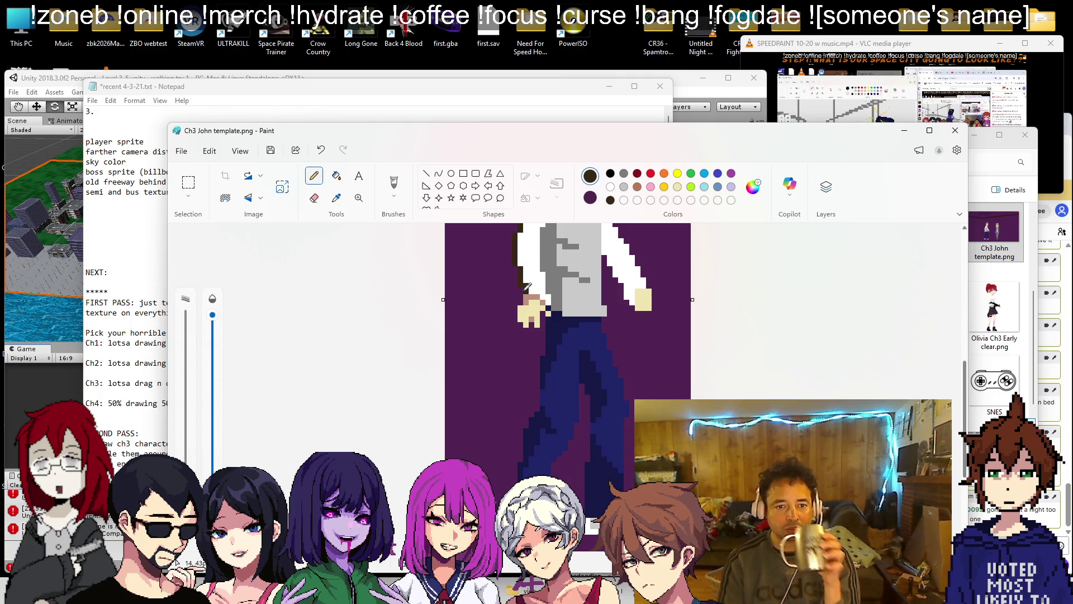
pyautogui.moveTo(525, 299); pyautogui.dragTo(524, 278)
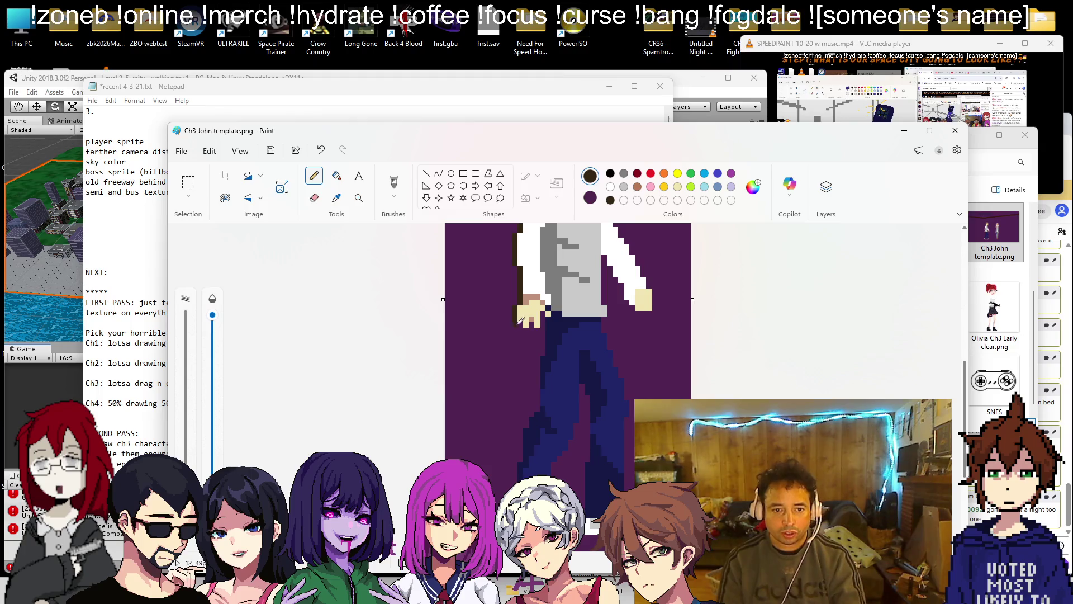
pyautogui.moveTo(525, 324); pyautogui.dragTo(538, 330)
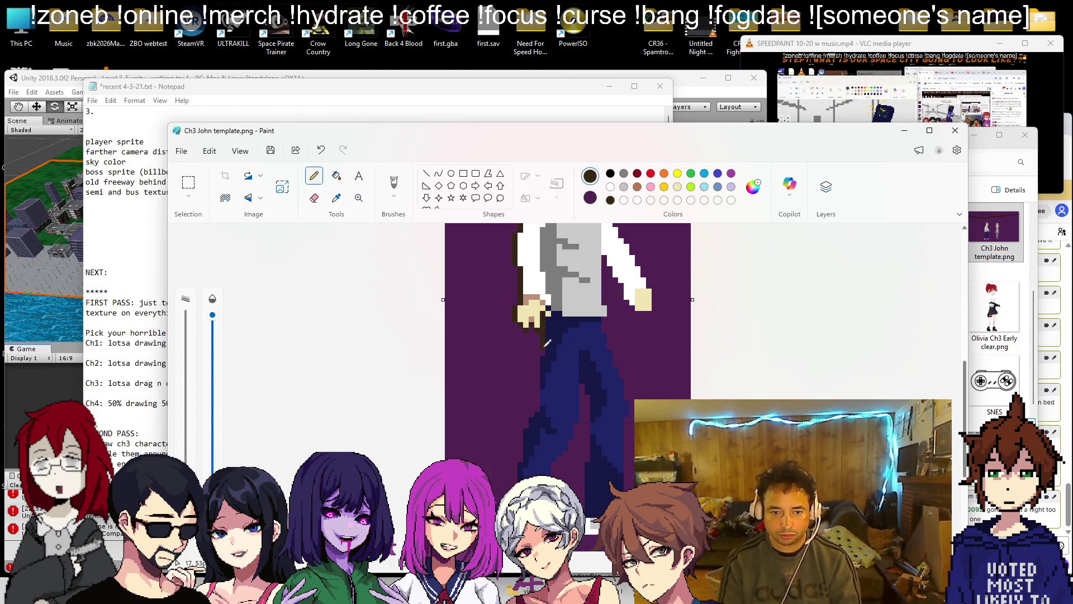
pyautogui.moveTo(545, 349); pyautogui.dragTo(522, 450)
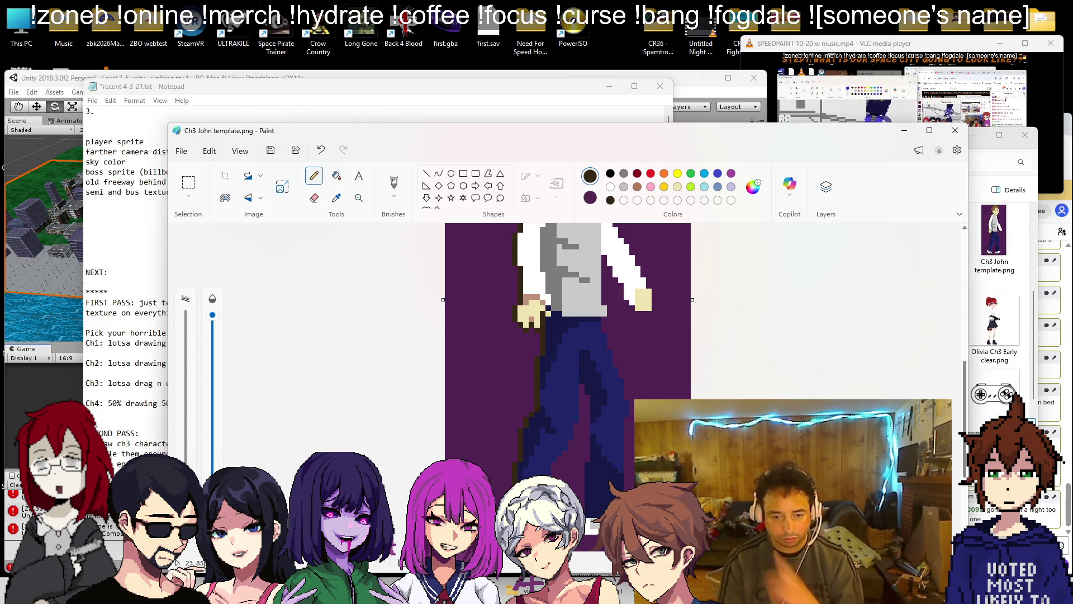
# - Trim the empty strip off the bottom of the canvas
pyautogui.scroll(5, 608, 459)
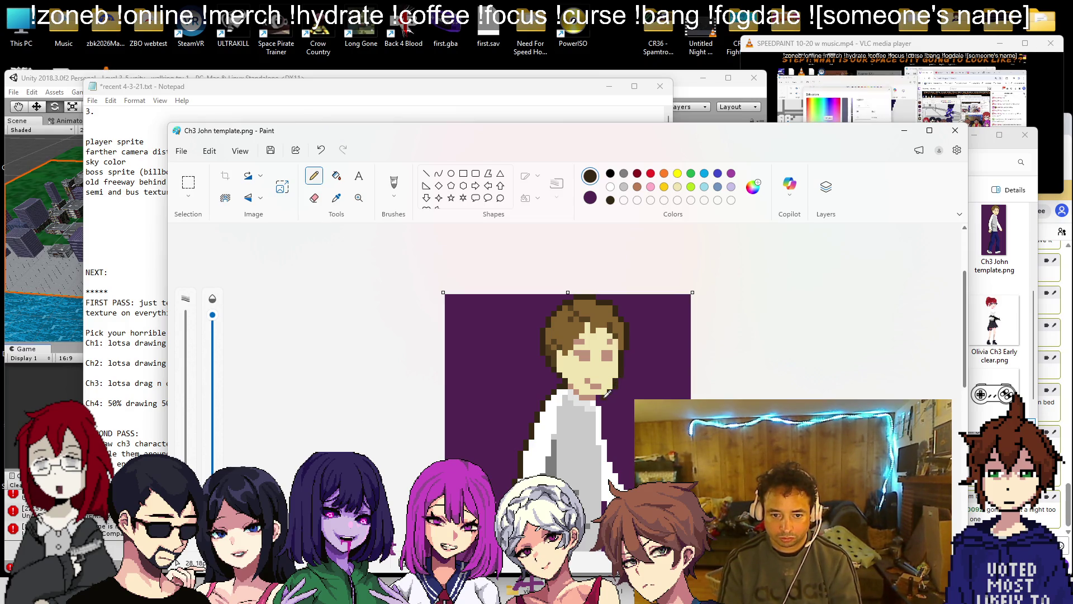
pyautogui.scroll(-3, 608, 392)
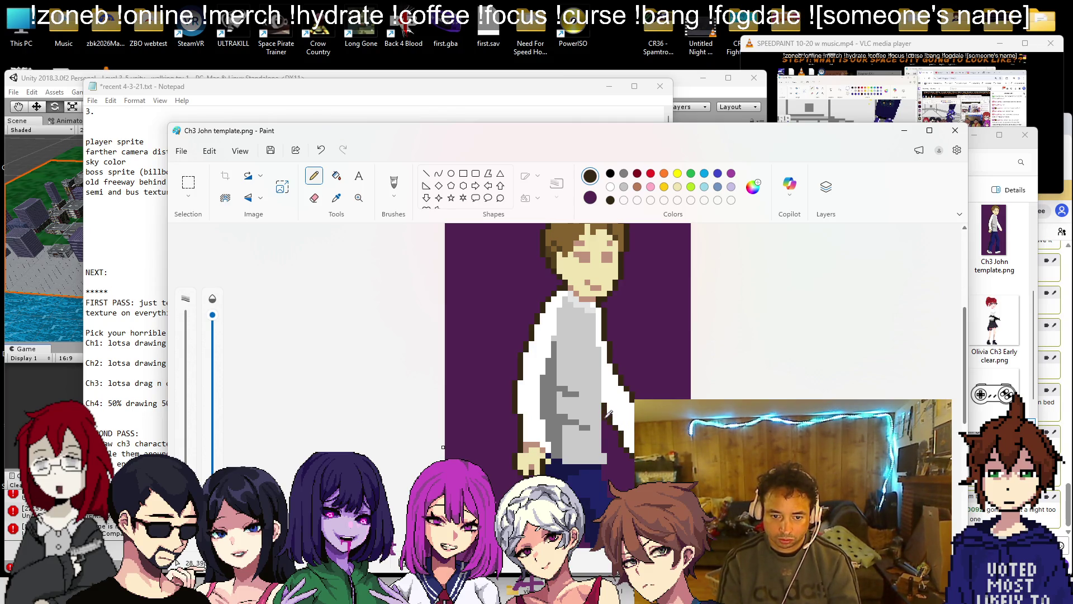
pyautogui.scroll(-3, 608, 413)
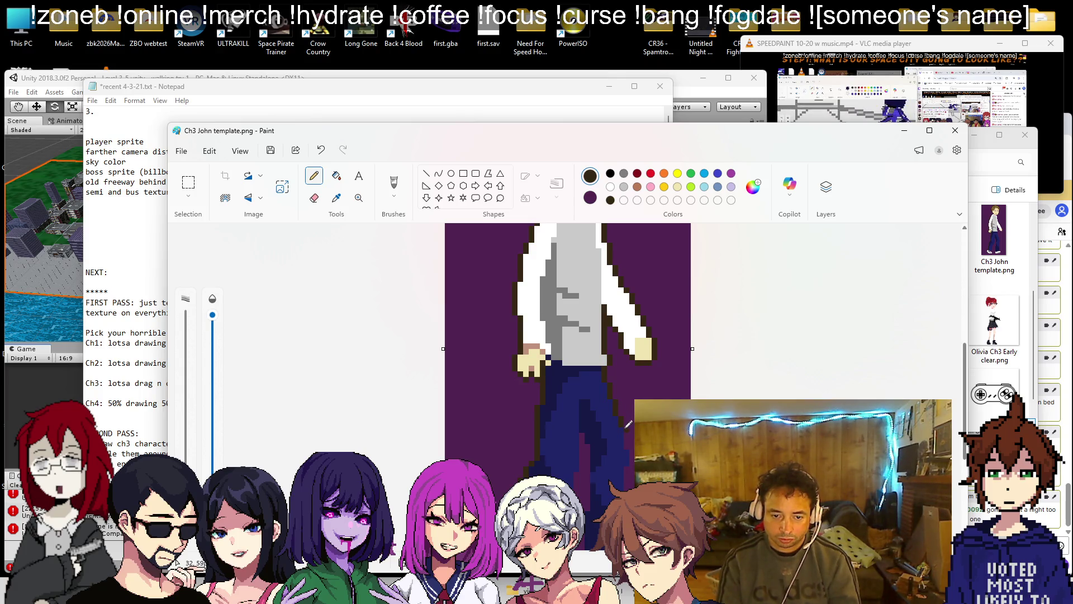
pyautogui.scroll(-3, 639, 395)
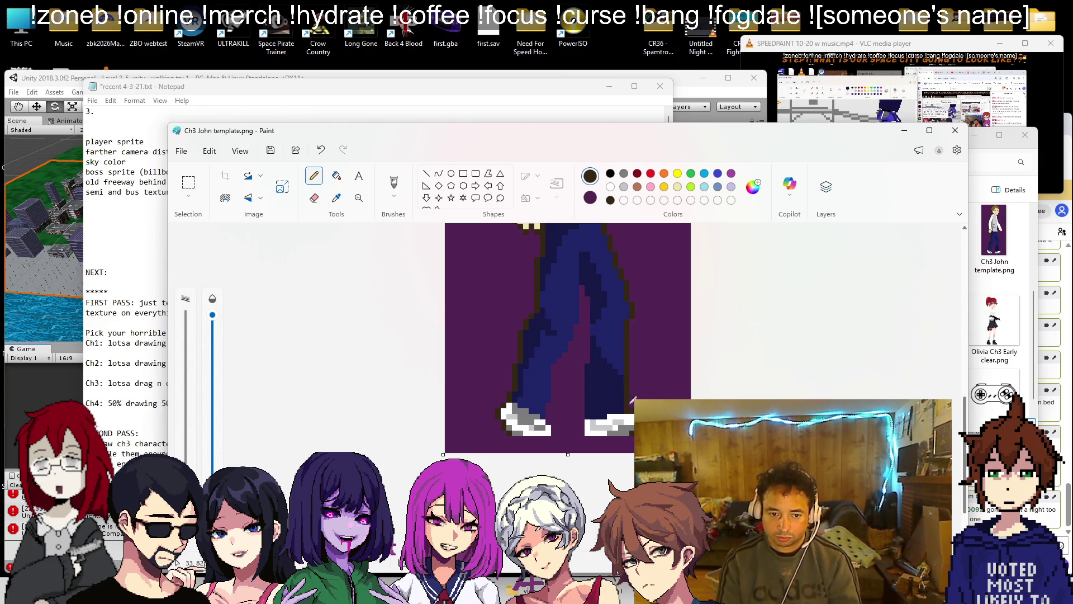
pyautogui.moveTo(572, 441); pyautogui.dragTo(572, 441)
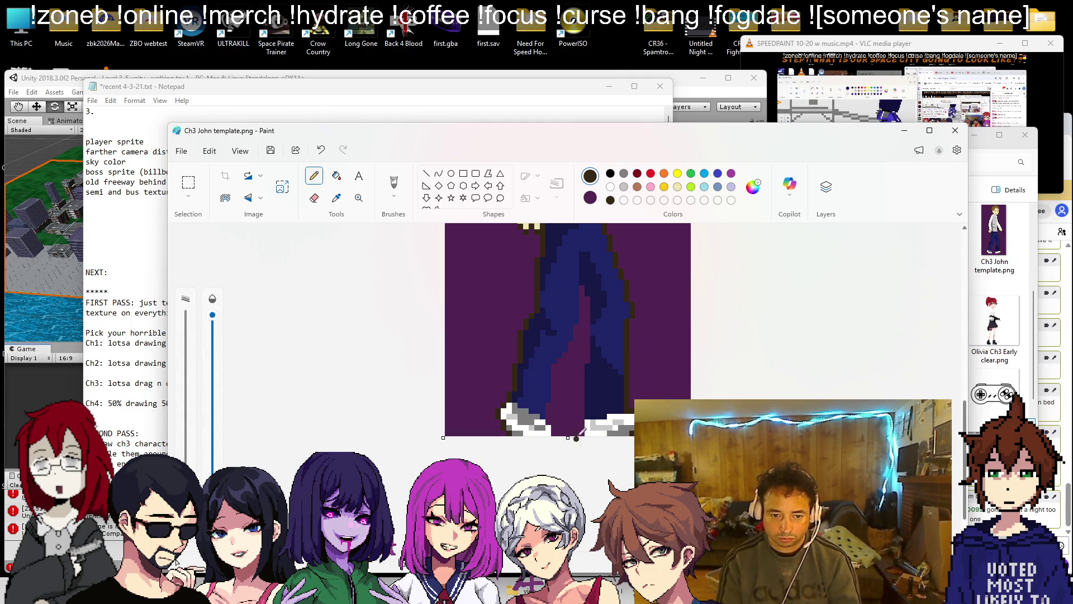
pyautogui.hotkey('ctrl', 'z')
pyautogui.hotkey('ctrl', 'y')
# - Pull the canvas's left and right edges inward to remove the purple side margins
pyautogui.scroll(10, 592, 392)
pyautogui.scroll(-5, 602, 343)
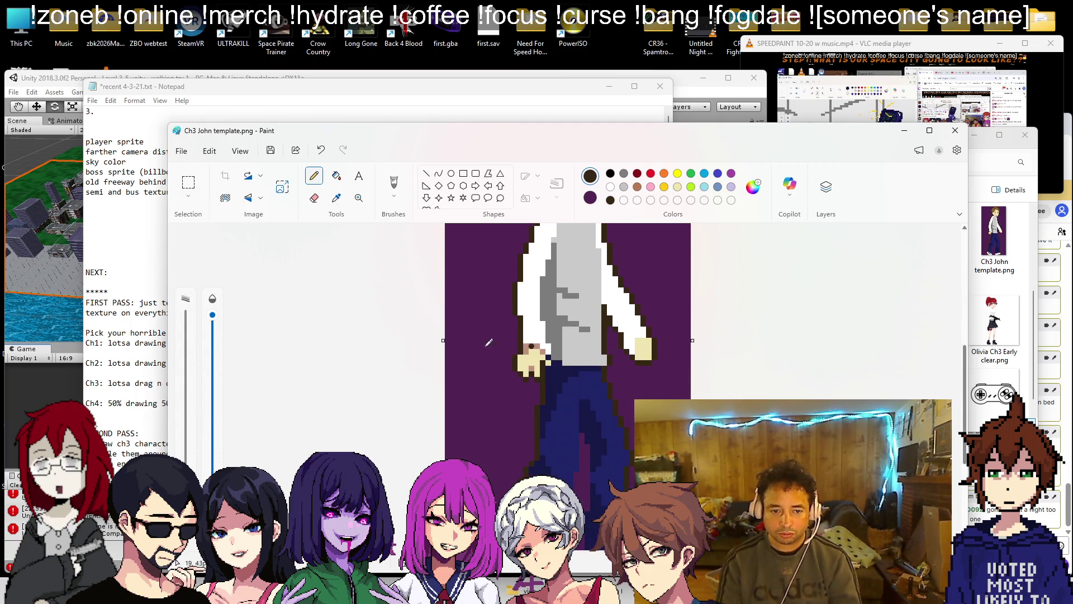
pyautogui.scroll(-5, 476, 346)
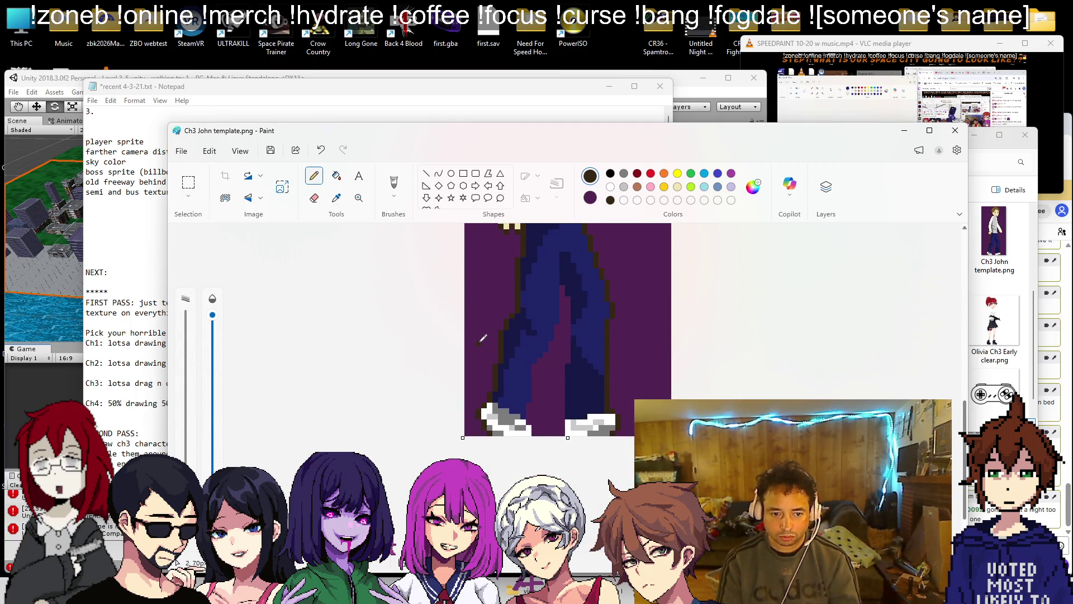
pyautogui.moveTo(464, 242); pyautogui.dragTo(474, 242)
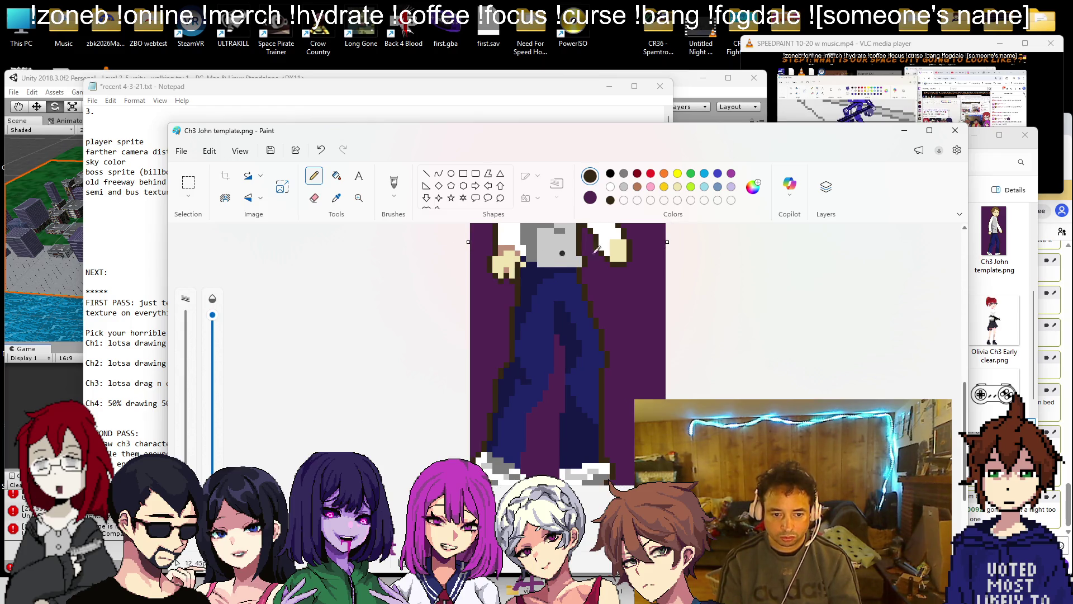
pyautogui.scroll(3, 587, 335)
pyautogui.moveTo(649, 350); pyautogui.dragTo(630, 349)
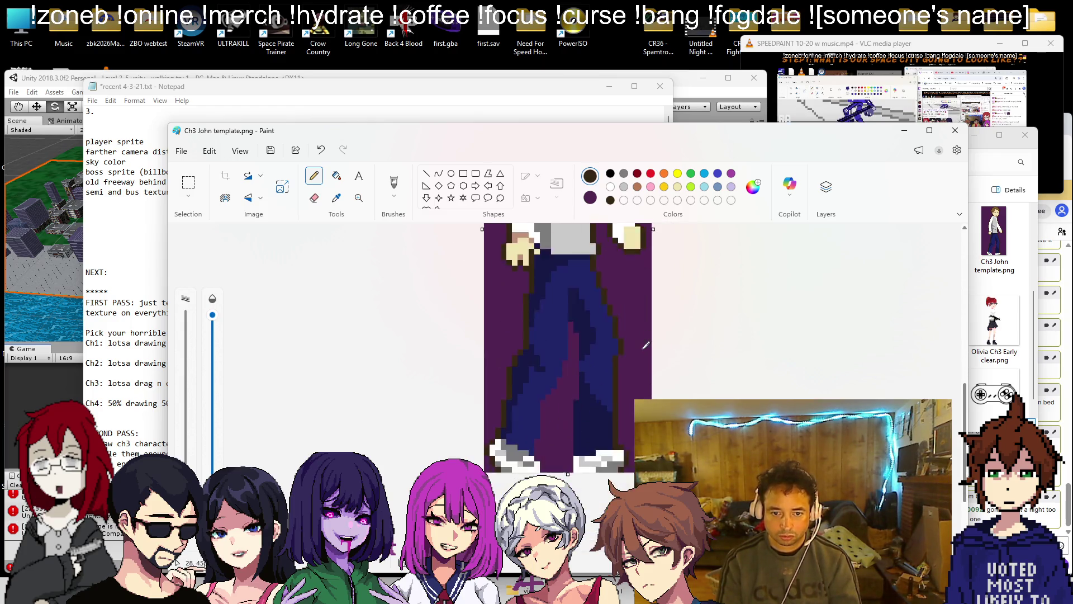
pyautogui.scroll(5, 651, 316)
pyautogui.scroll(-3, 651, 316)
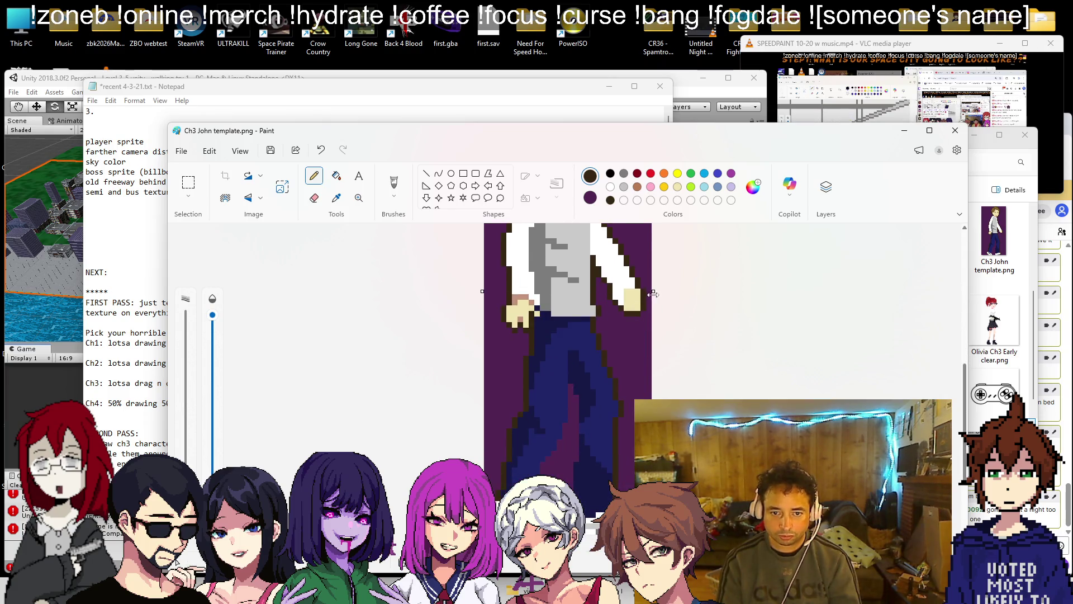
pyautogui.moveTo(654, 296); pyautogui.dragTo(648, 295)
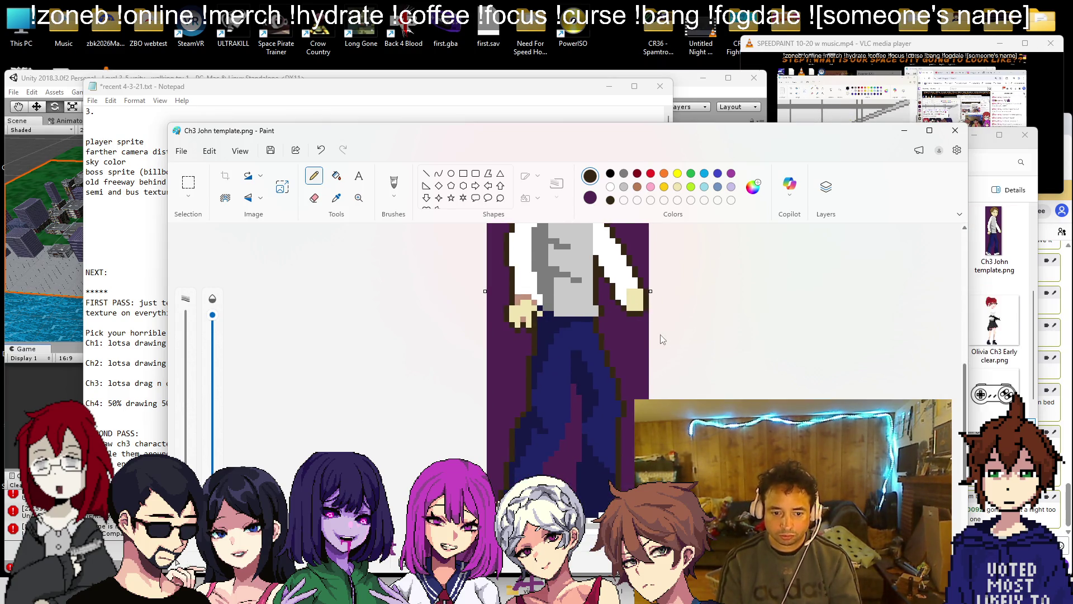
pyautogui.scroll(3, 648, 338)
pyautogui.scroll(-3, 646, 342)
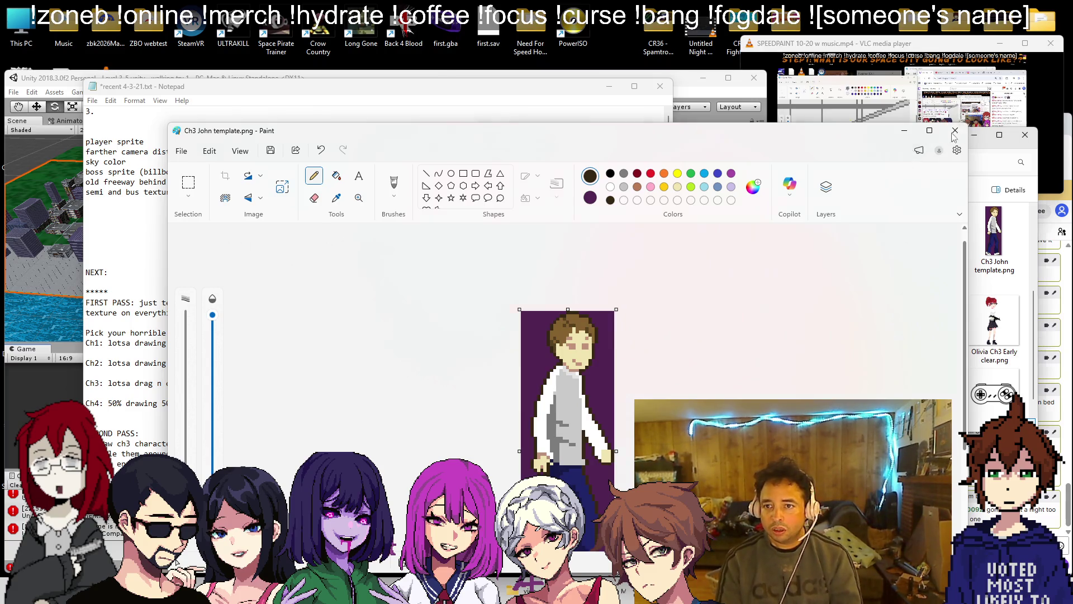
# - Duplicate Ch3 John template.png in the extras folder with copy and paste
pyautogui.click(1011, 271)
pyautogui.click(1010, 271)
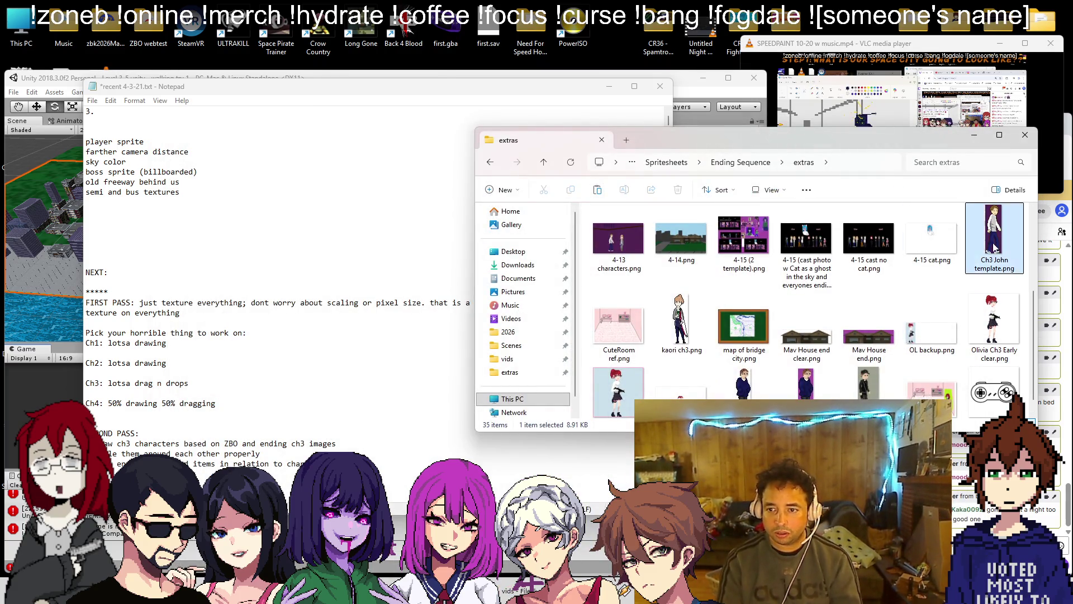
pyautogui.hotkey('ctrl', 'c')
pyautogui.hotkey('ctrl', 'v')
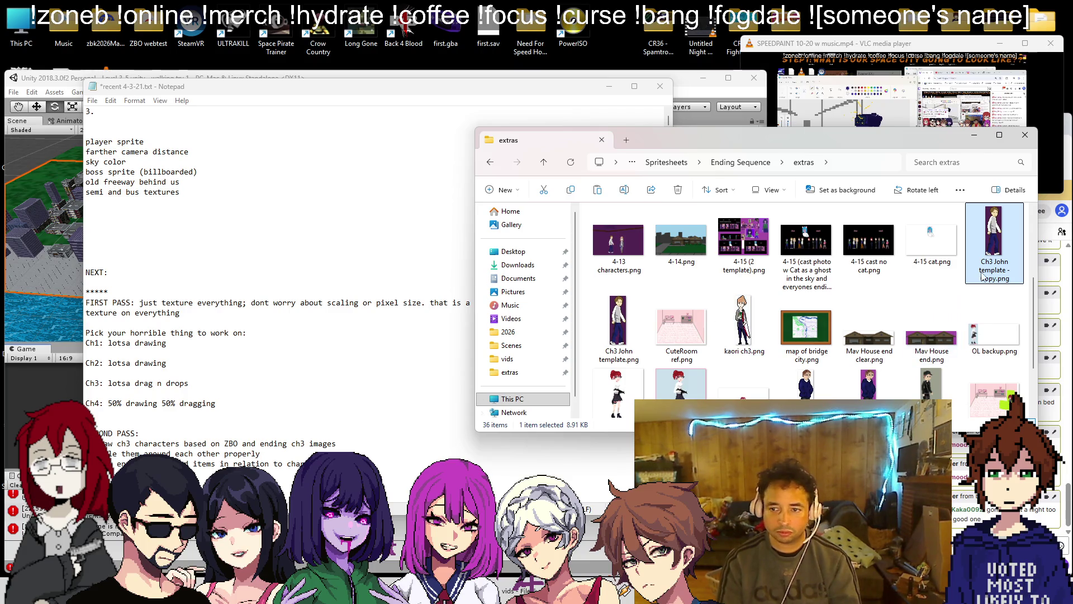
# - Rename the copy to 'Ch3 John template clear' and drag it into GIMP
pyautogui.rightClick(982, 275)
pyautogui.click(827, 110)
pyautogui.press('Escape')
pyautogui.press('BackSpace')
pyautogui.press('BackSpace')
pyautogui.press('BackSpace')
pyautogui.write('clear')
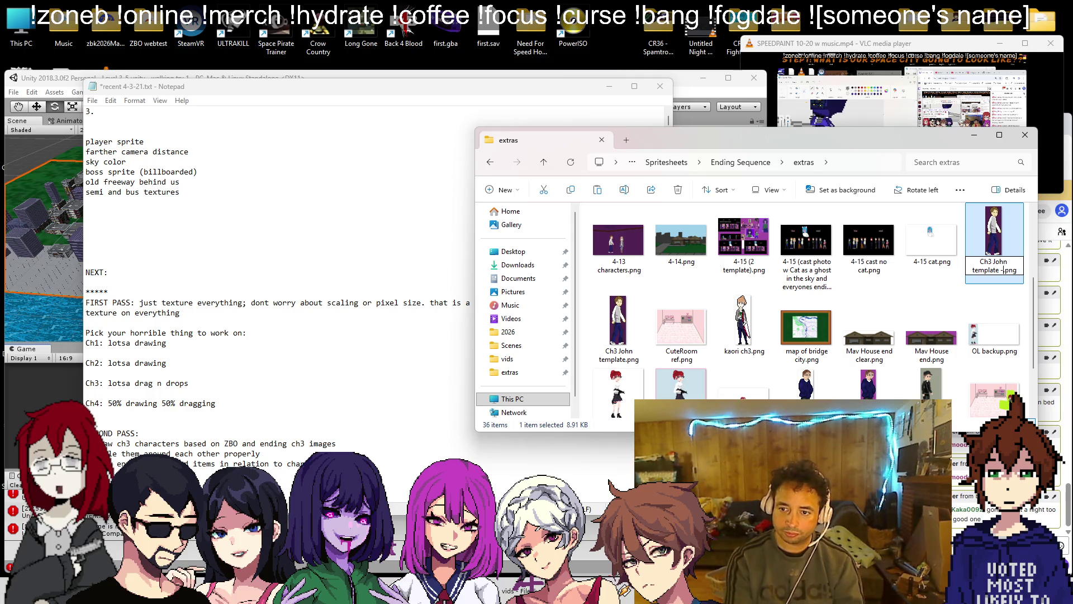
pyautogui.press('Return')
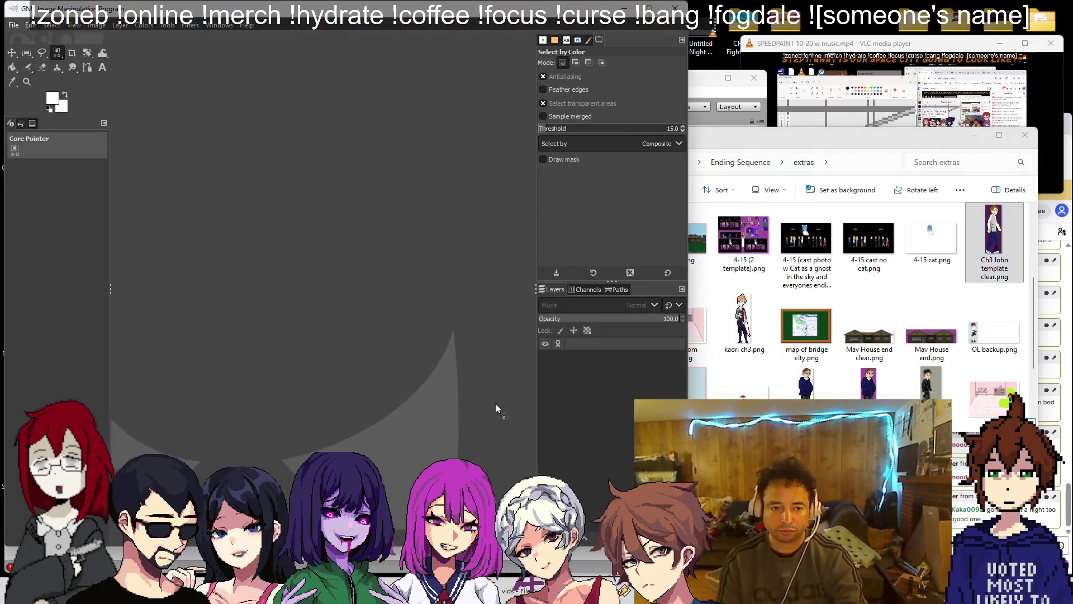
pyautogui.moveTo(495, 403); pyautogui.dragTo(318, 297)
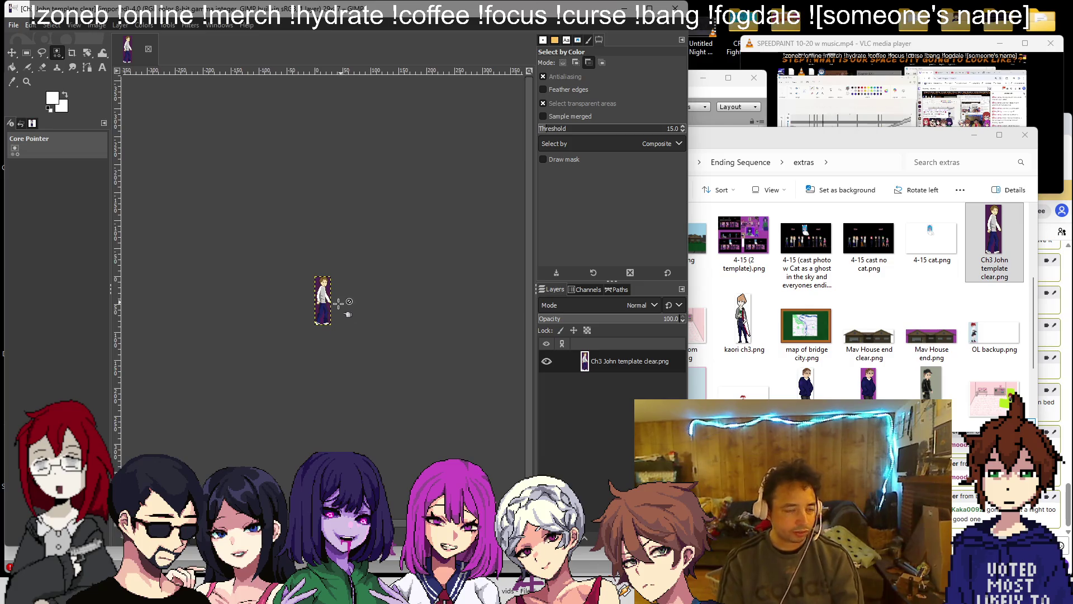
# - Overwrite Ch3 John template clear.png with the transparent-background version
pyautogui.scroll(8, 333, 307)
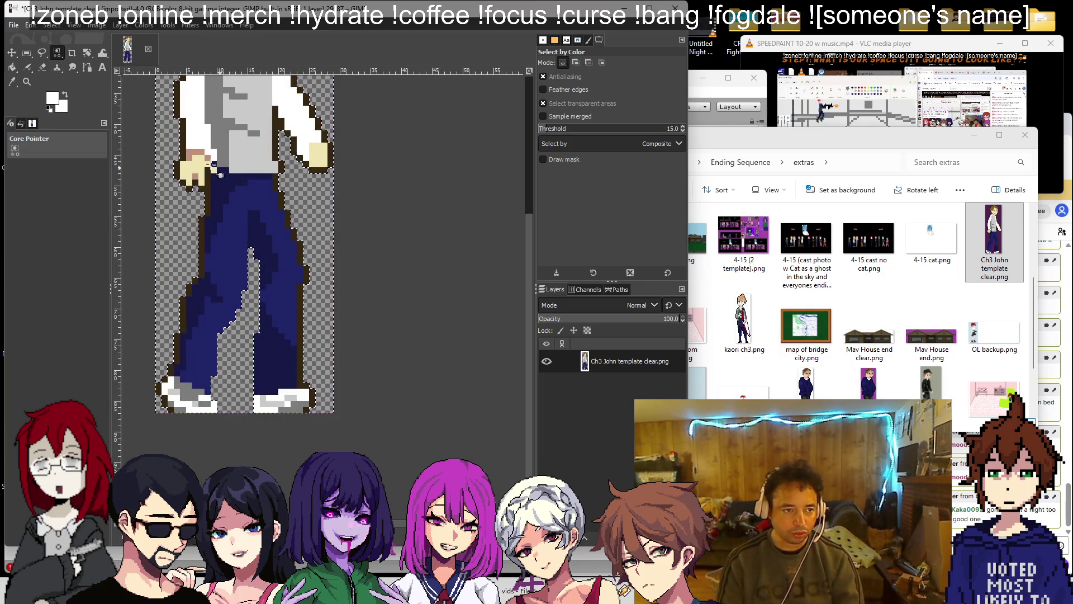
pyautogui.scroll(4, 323, 216)
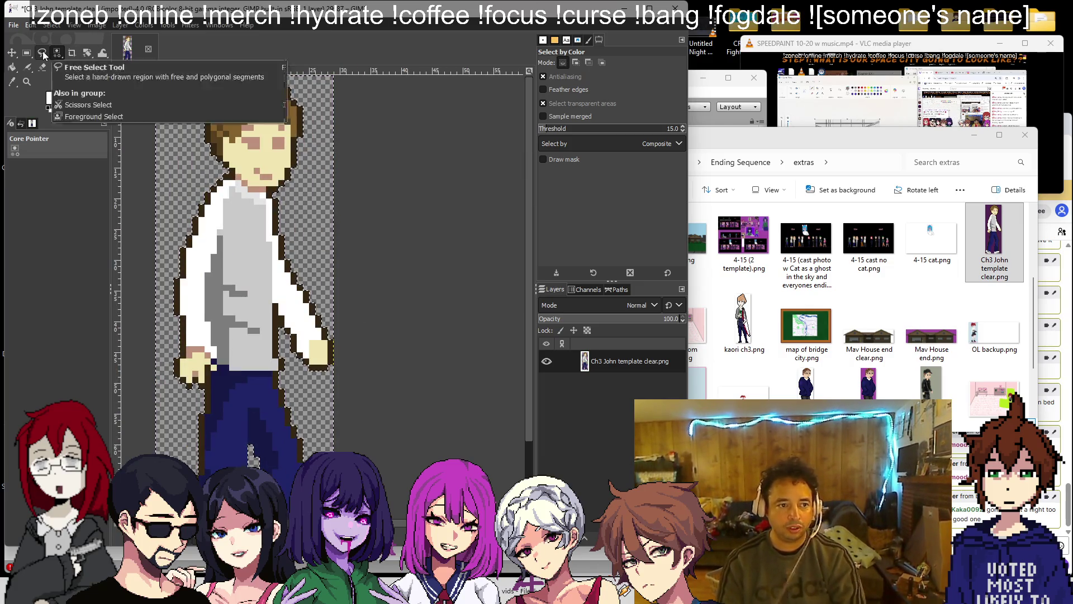
pyautogui.click(13, 25)
pyautogui.click(67, 199)
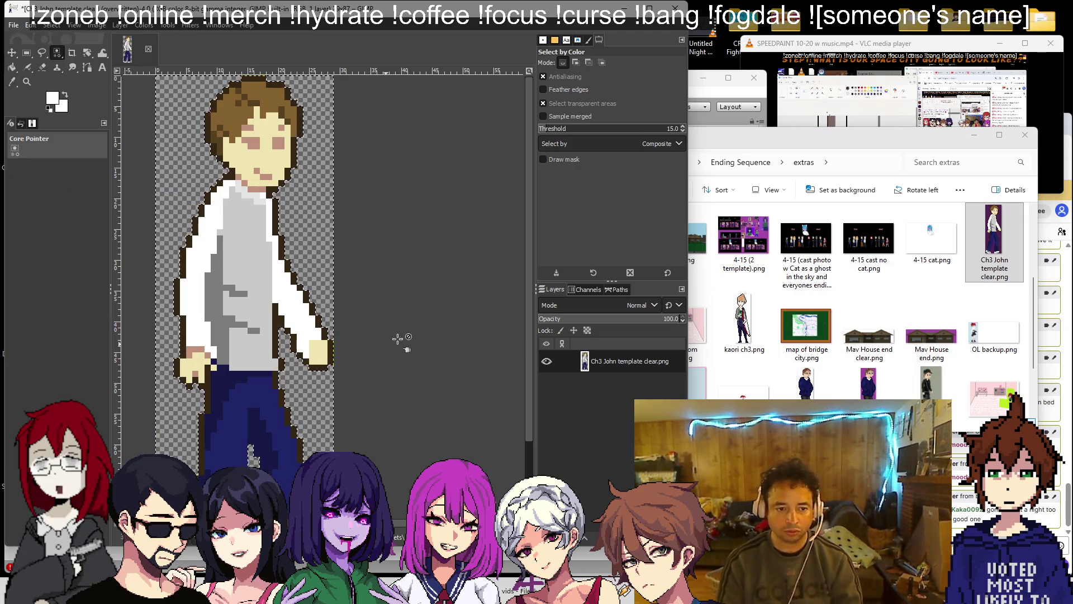
# - Close the image without saving, quit GIMP and return to Unity
pyautogui.hotkey('ctrl', 'w')
pyautogui.click(383, 364)
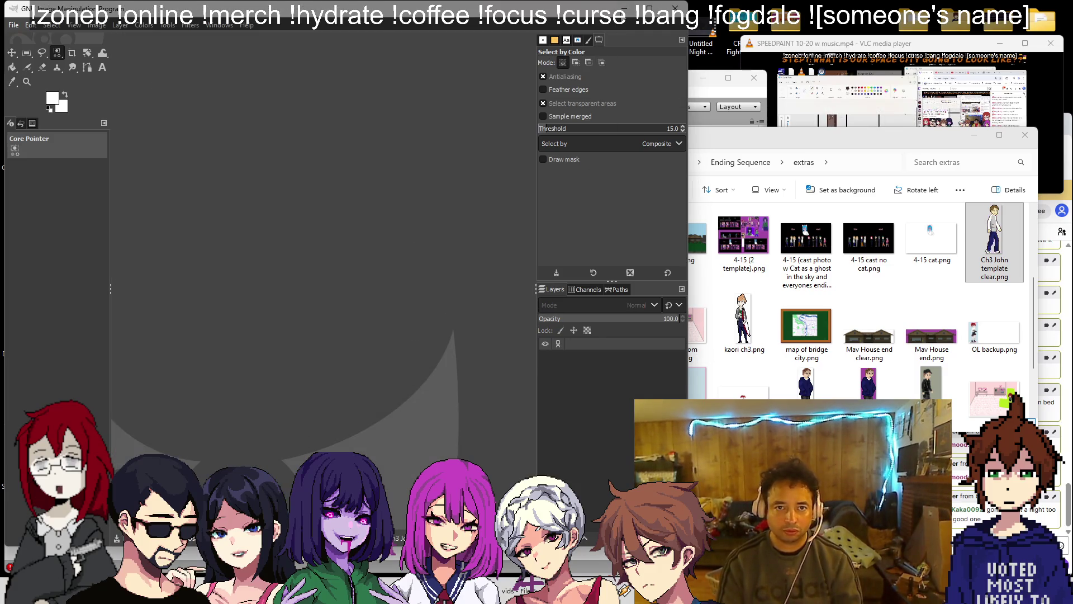
pyautogui.hotkey('ctrl', 'q')
pyautogui.hotkey('alt', 'Tab')
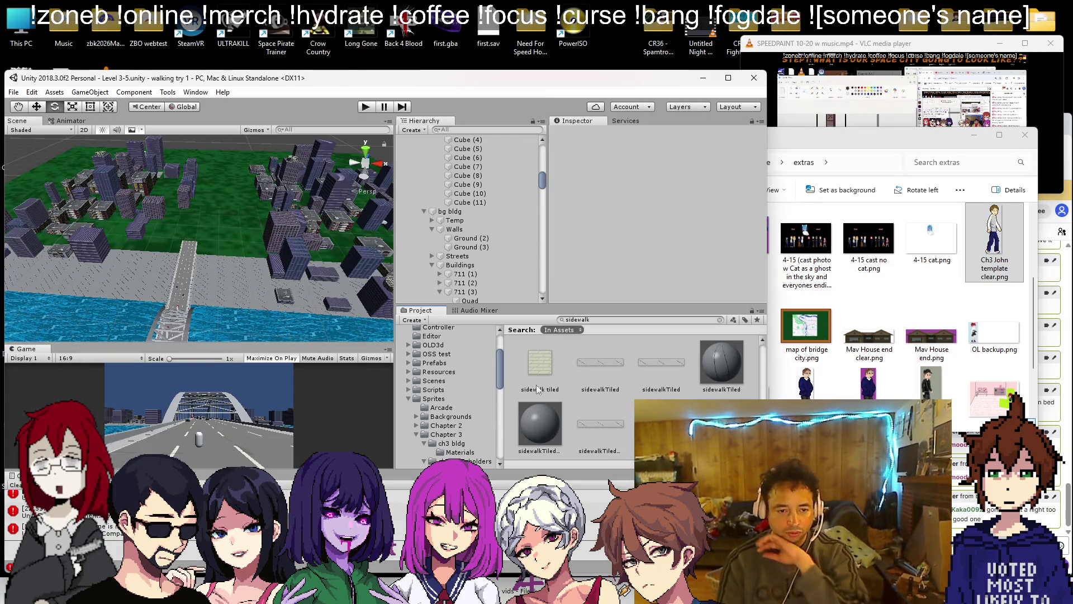
# - In Ch3Characters, set the John clear sprite to Point (no filter) and compression None, then apply
pyautogui.click(444, 434)
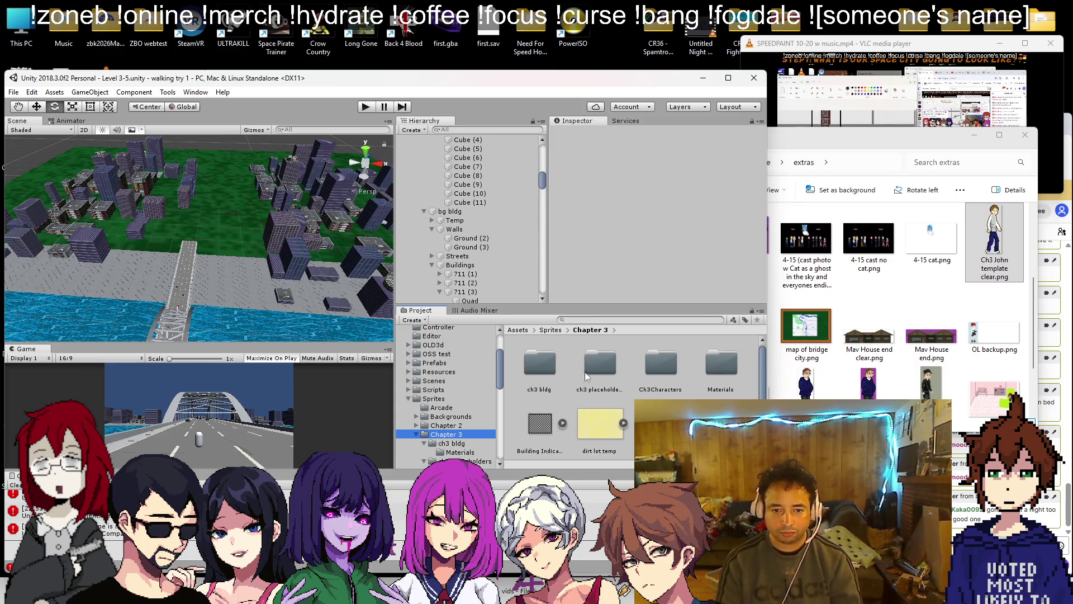
pyautogui.doubleClick(672, 376)
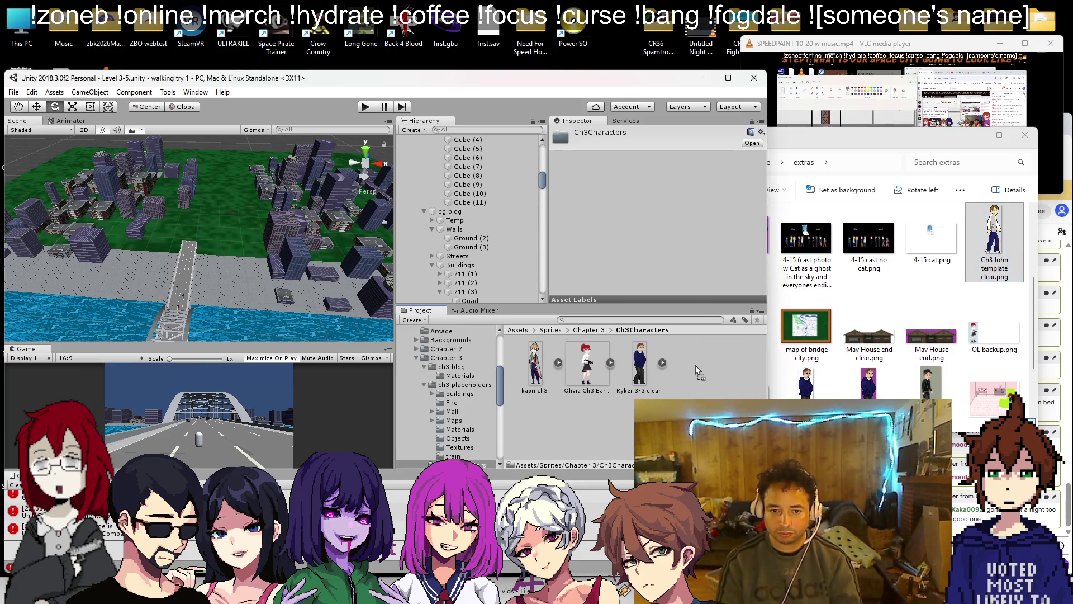
pyautogui.click(535, 369)
pyautogui.scroll(-4, 650, 246)
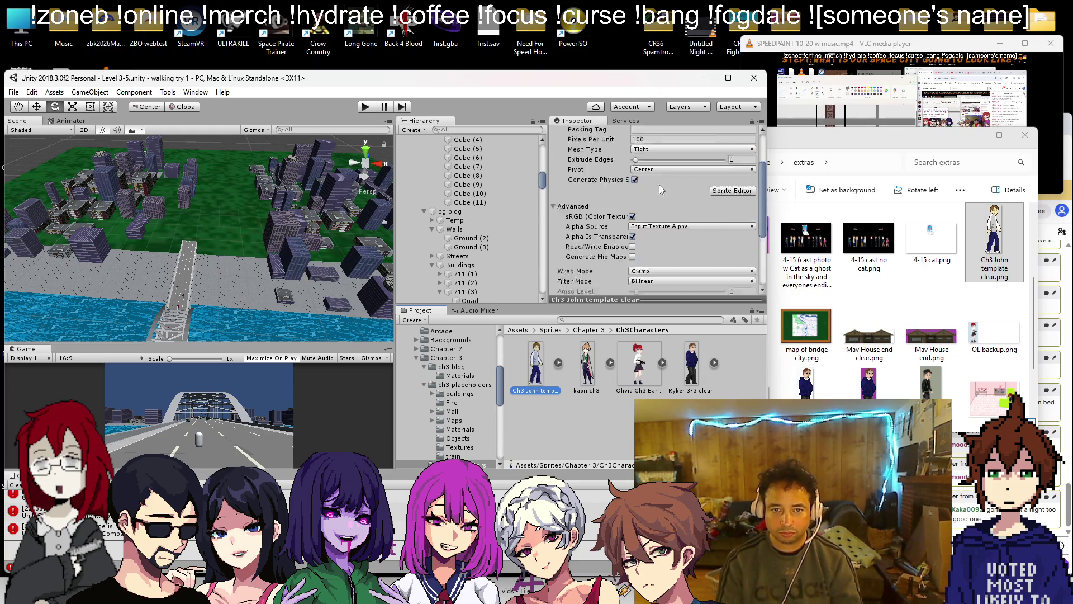
pyautogui.click(650, 246)
pyautogui.click(654, 256)
pyautogui.scroll(-3, 667, 265)
pyautogui.scroll(-3, 668, 265)
pyautogui.click(670, 242)
pyautogui.click(687, 245)
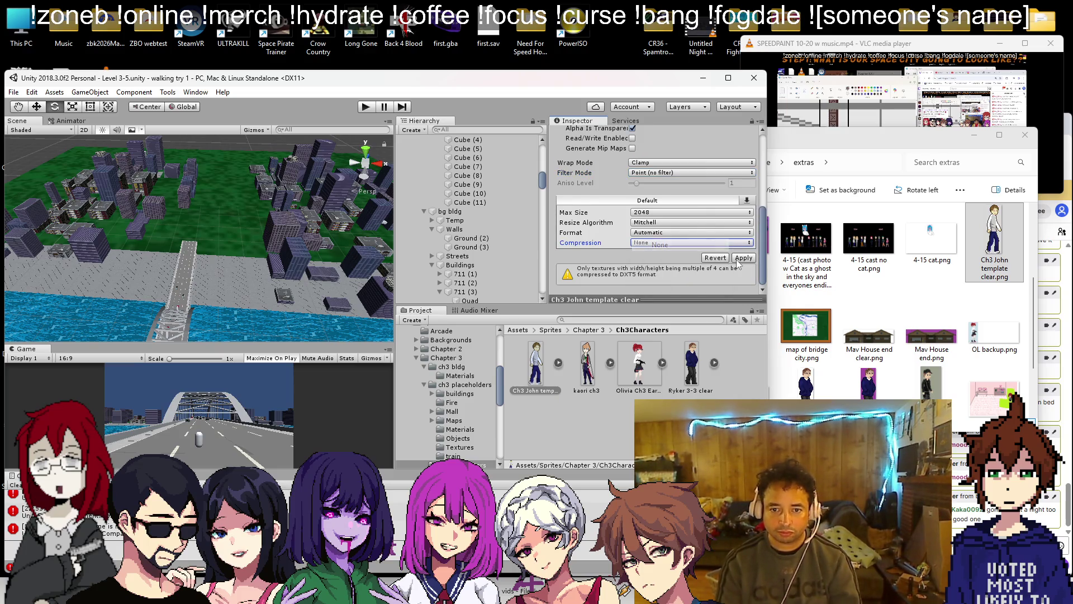
pyautogui.click(745, 257)
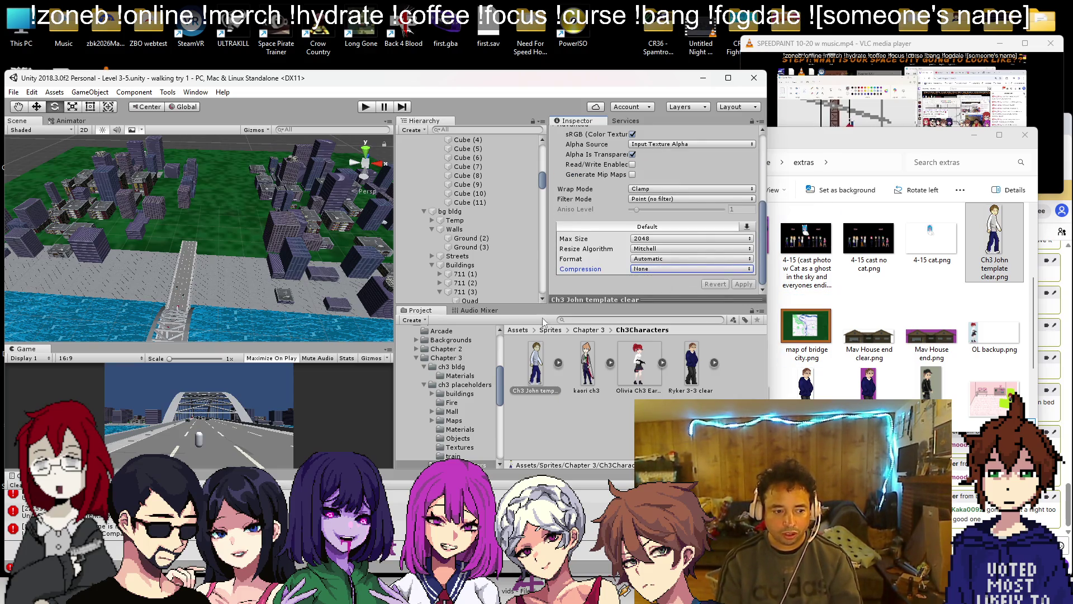
# - Collapse World 3-5 and select the Player's Main Camera
pyautogui.scroll(5, 470, 224)
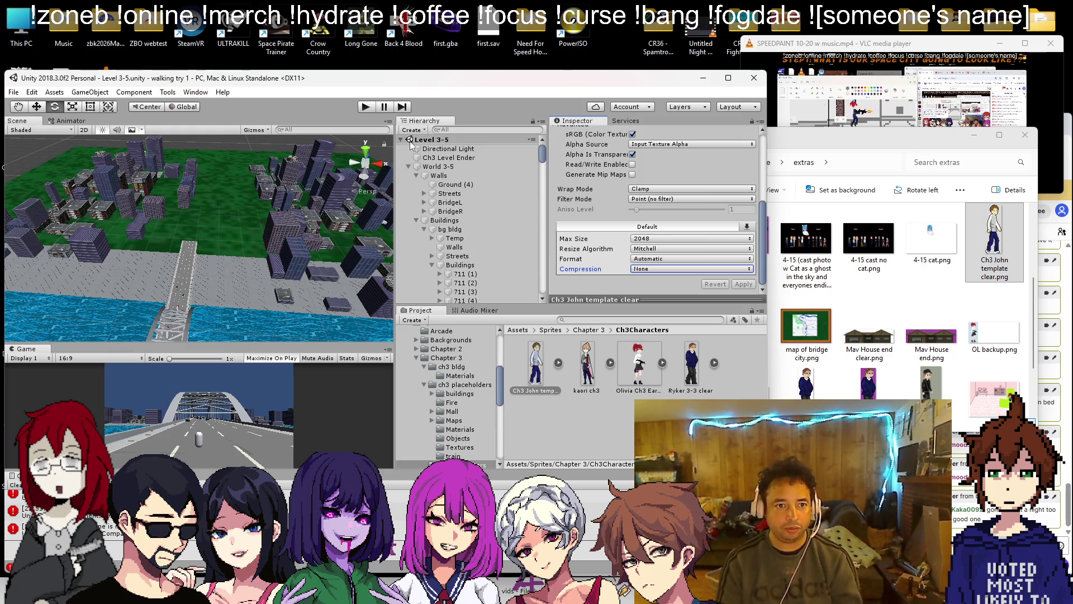
pyautogui.keyDown('alt'); pyautogui.click(409, 167); pyautogui.keyUp('alt')
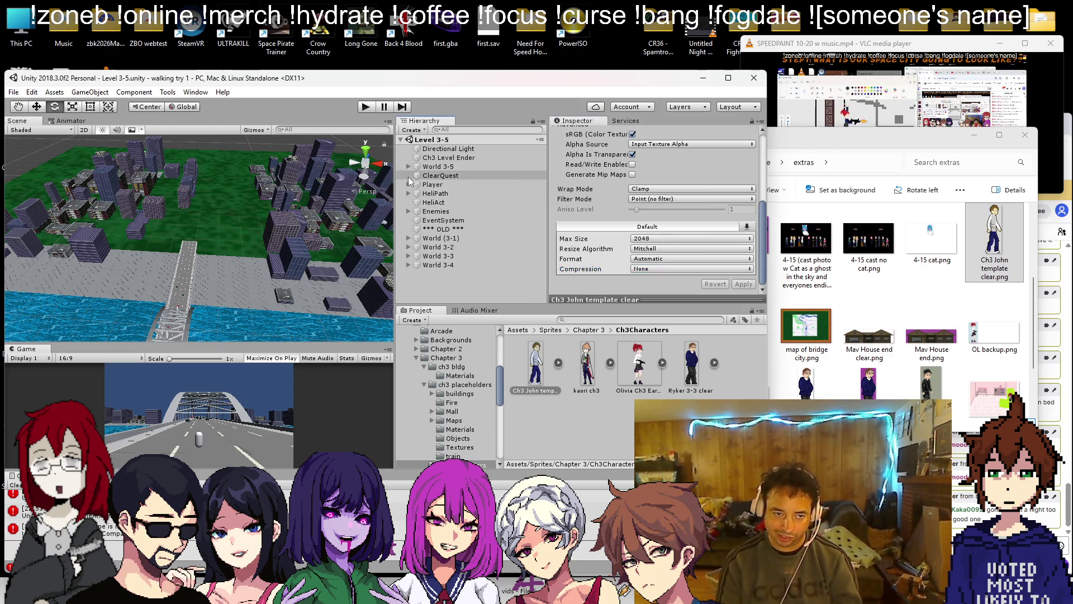
pyautogui.click(408, 185)
pyautogui.click(444, 192)
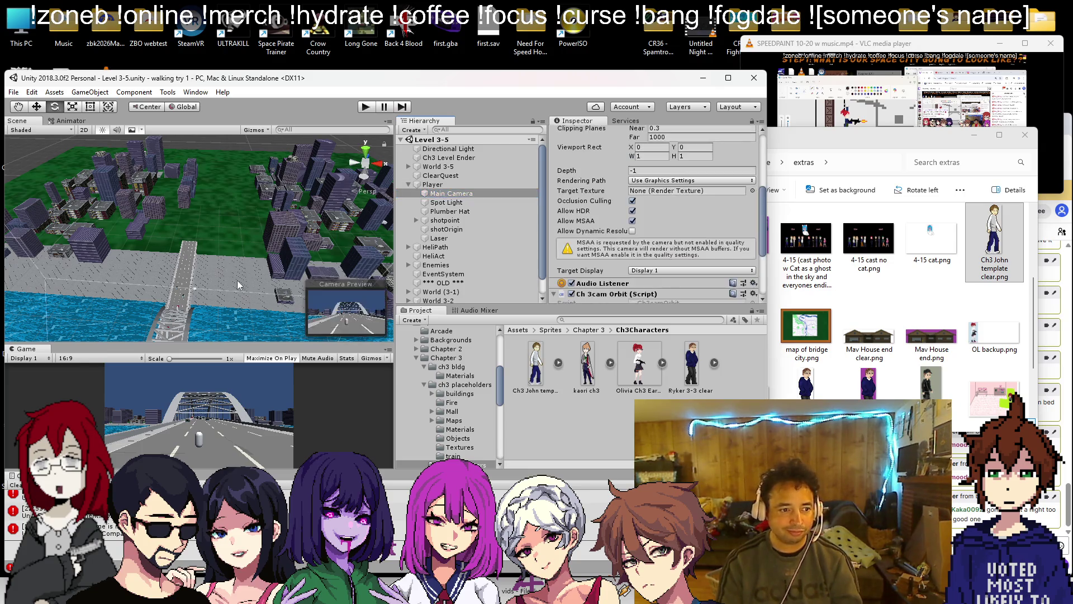
# - Drop the John clear sprite onto Player as a child and rename it 'Sprite'
pyautogui.doubleClick(444, 193)
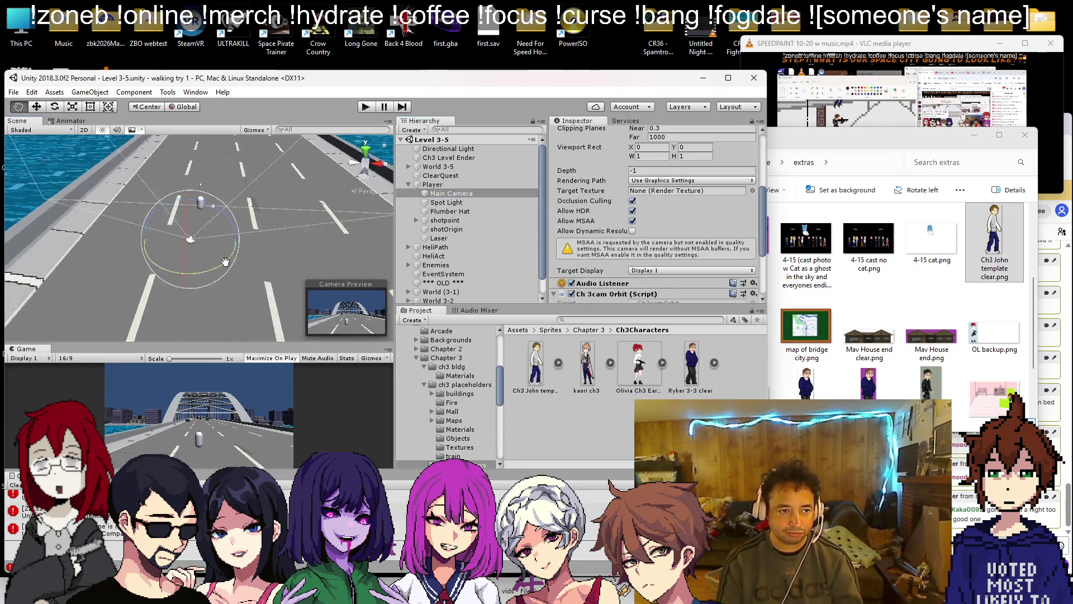
pyautogui.moveTo(165, 283)
pyautogui.mouseDown()
pyautogui.moveTo(177, 246)
pyautogui.moveTo(143, 287)
pyautogui.moveTo(228, 253)
pyautogui.mouseUp()
pyautogui.scroll(5, 218, 251)
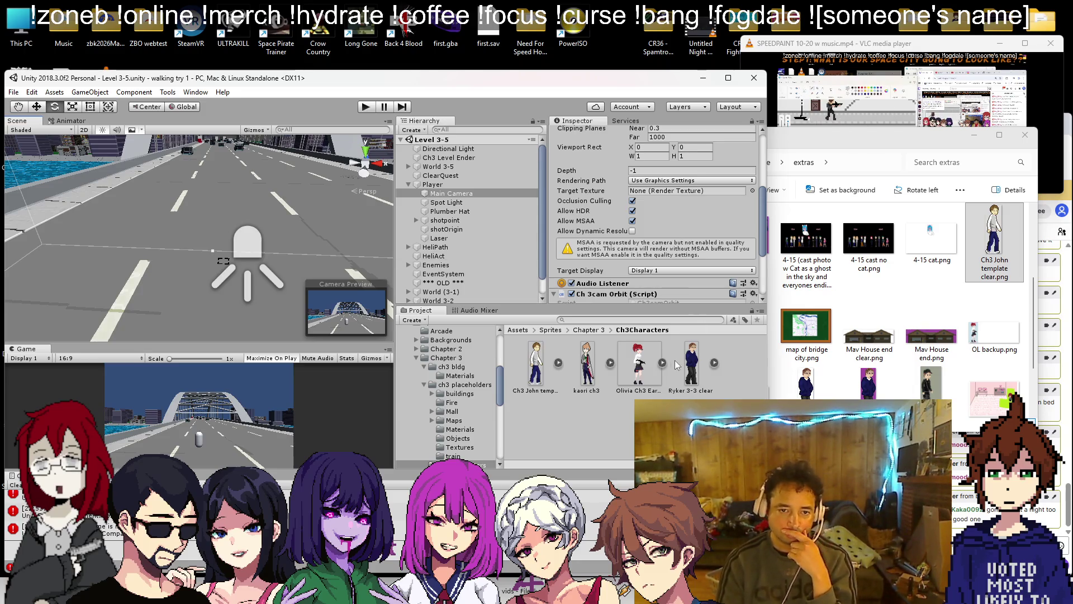
pyautogui.moveTo(541, 380); pyautogui.dragTo(439, 167)
pyautogui.rightClick(454, 229)
pyautogui.click(481, 264)
pyautogui.write('Sprite')
pyautogui.press('Return')
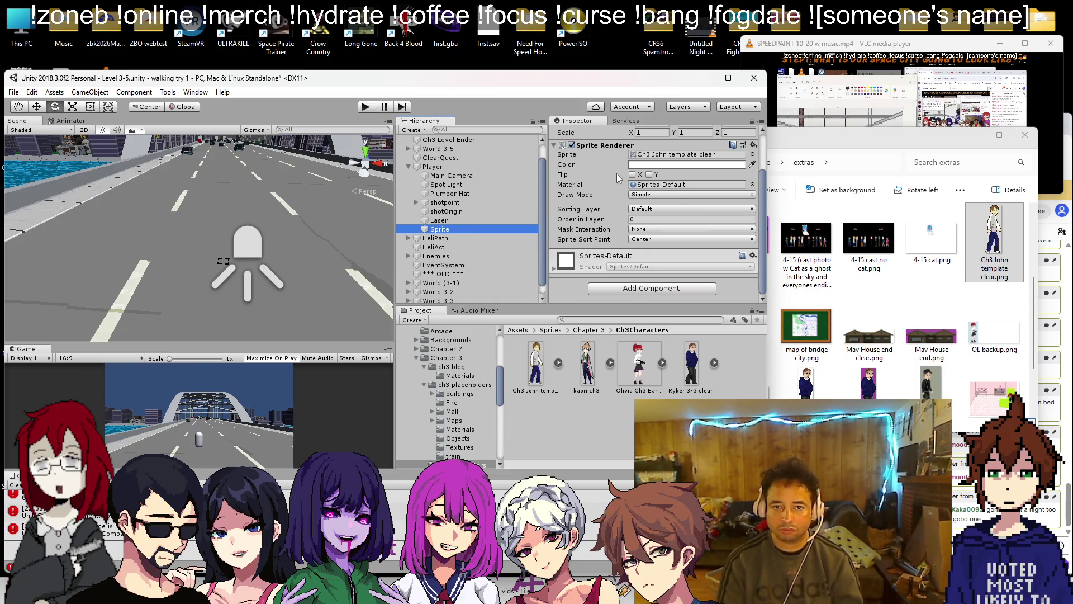
# - Scale the Sprite to 2.302197 on Y and X to match the capsule's height
pyautogui.scroll(3, 653, 166)
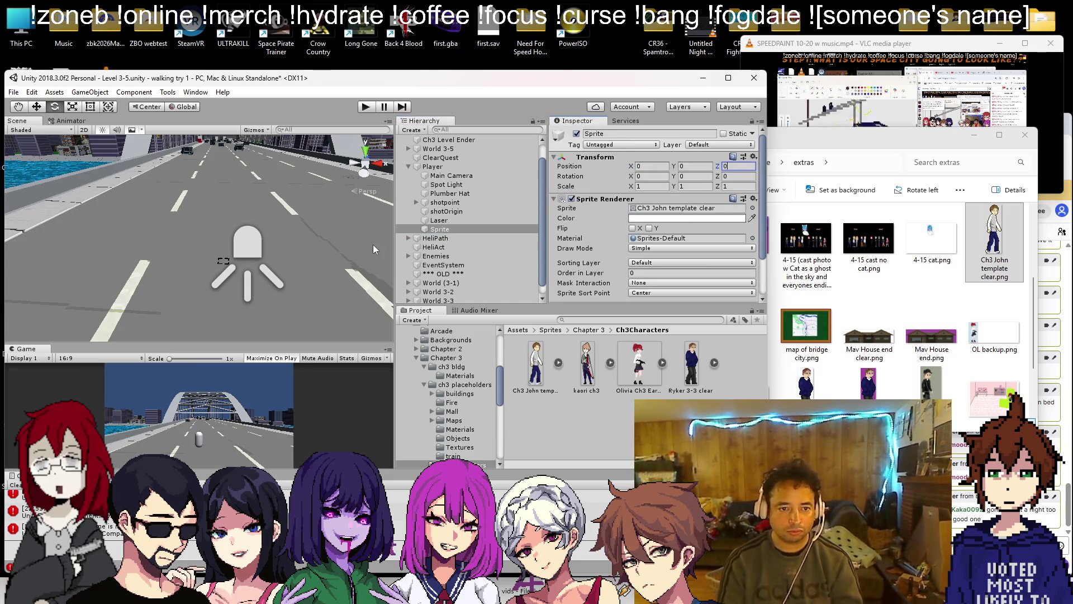
pyautogui.doubleClick(440, 229)
pyautogui.scroll(-5, 254, 253)
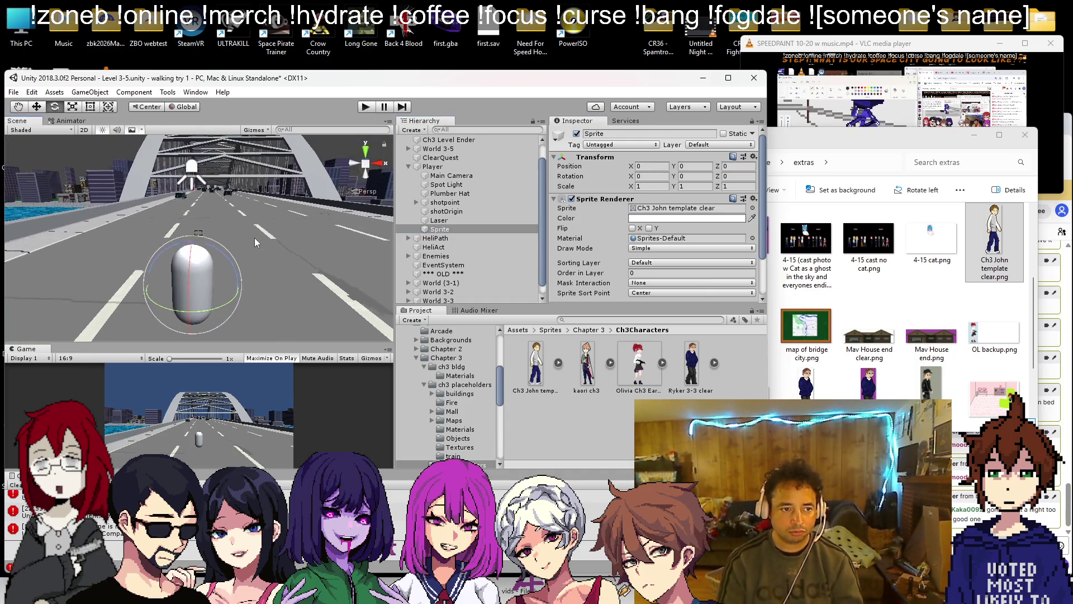
pyautogui.moveTo(261, 200); pyautogui.dragTo(52, 114)
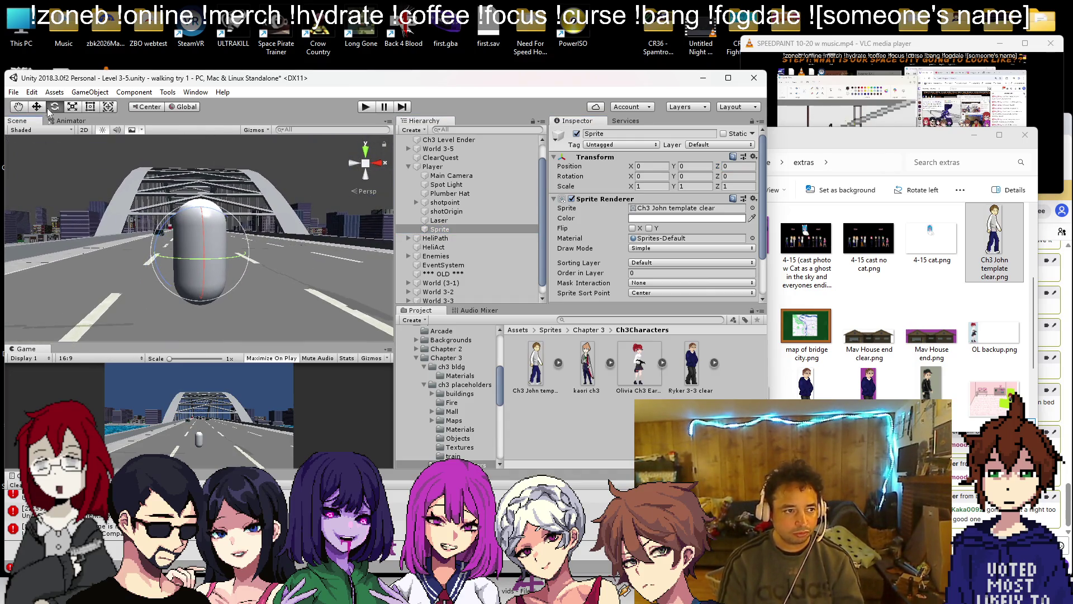
pyautogui.moveTo(182, 217)
pyautogui.mouseDown()
pyautogui.moveTo(168, 223)
pyautogui.moveTo(196, 243)
pyautogui.moveTo(226, 243)
pyautogui.moveTo(165, 191)
pyautogui.moveTo(165, 175)
pyautogui.mouseUp()
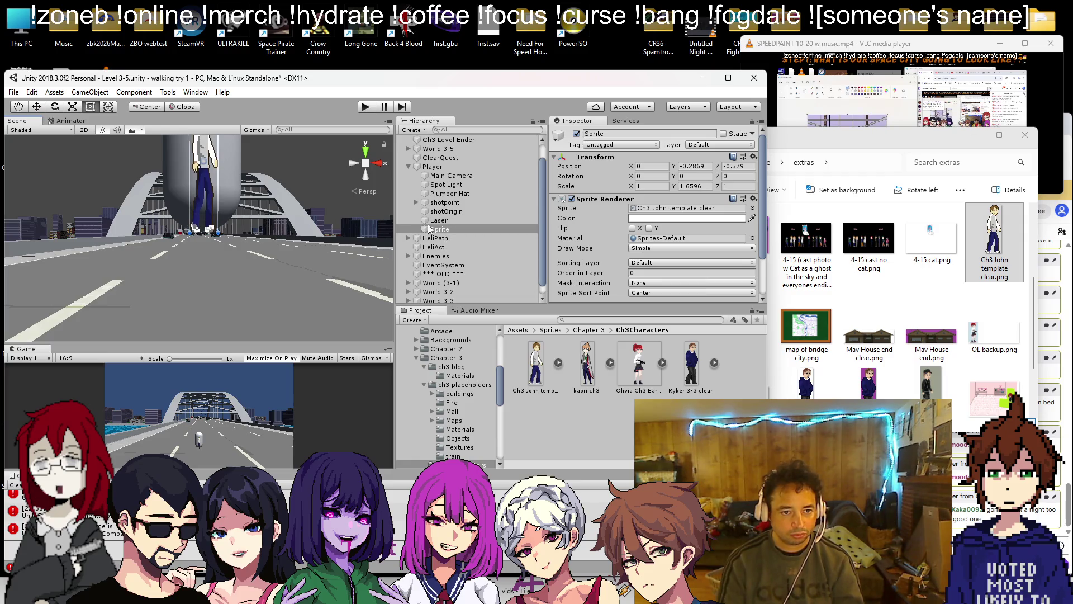
pyautogui.moveTo(274, 170)
pyautogui.mouseDown()
pyautogui.moveTo(277, 276)
pyautogui.moveTo(249, 289)
pyautogui.mouseUp()
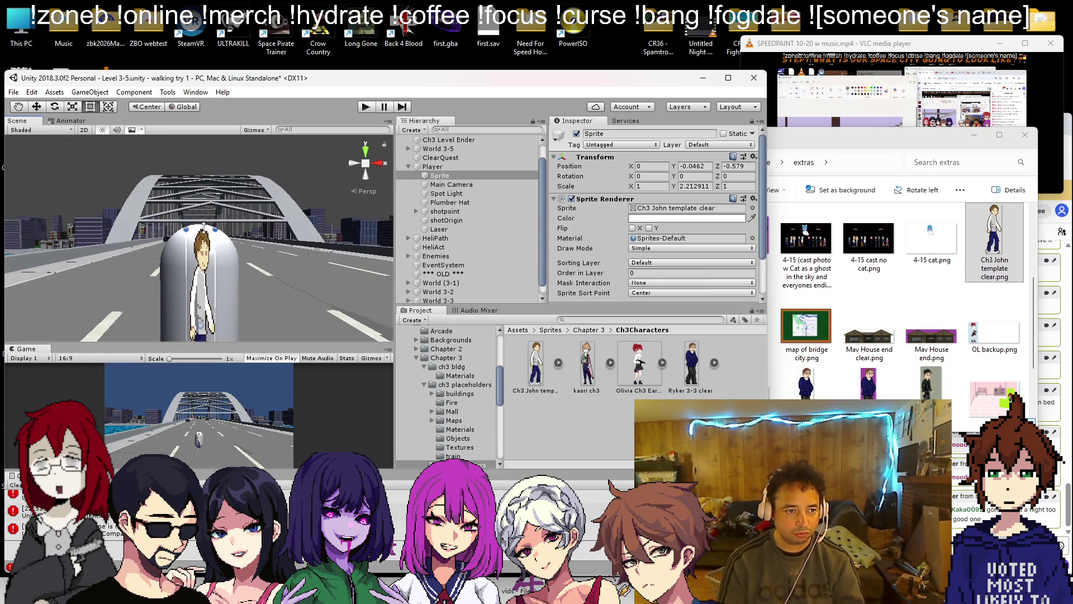
pyautogui.moveTo(204, 226); pyautogui.dragTo(204, 222)
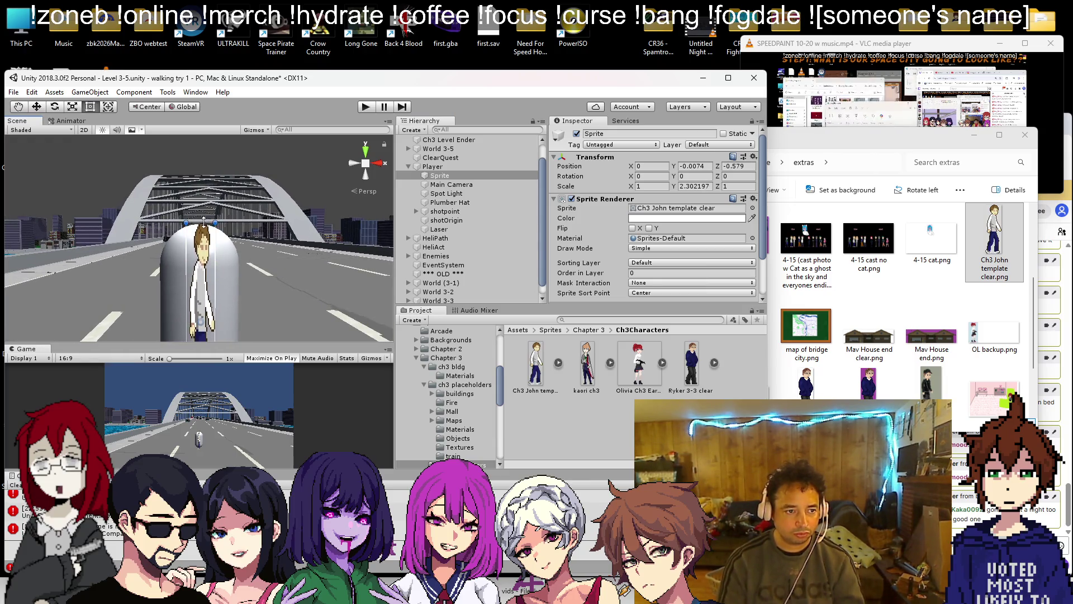
pyautogui.press('f')
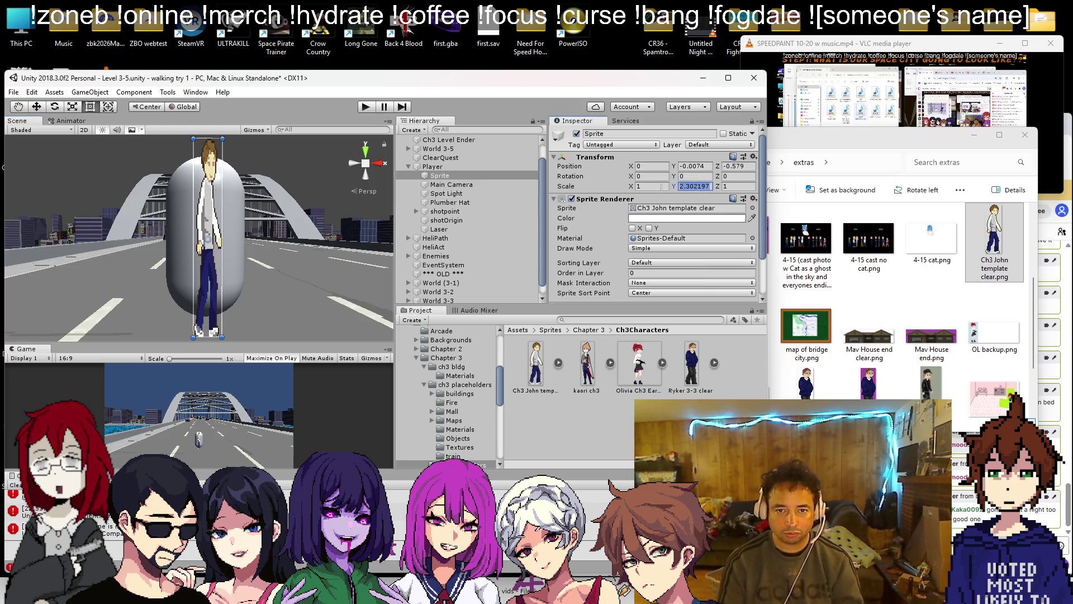
pyautogui.click(651, 186)
pyautogui.write('2.302197')
pyautogui.scroll(-5, 118, 255)
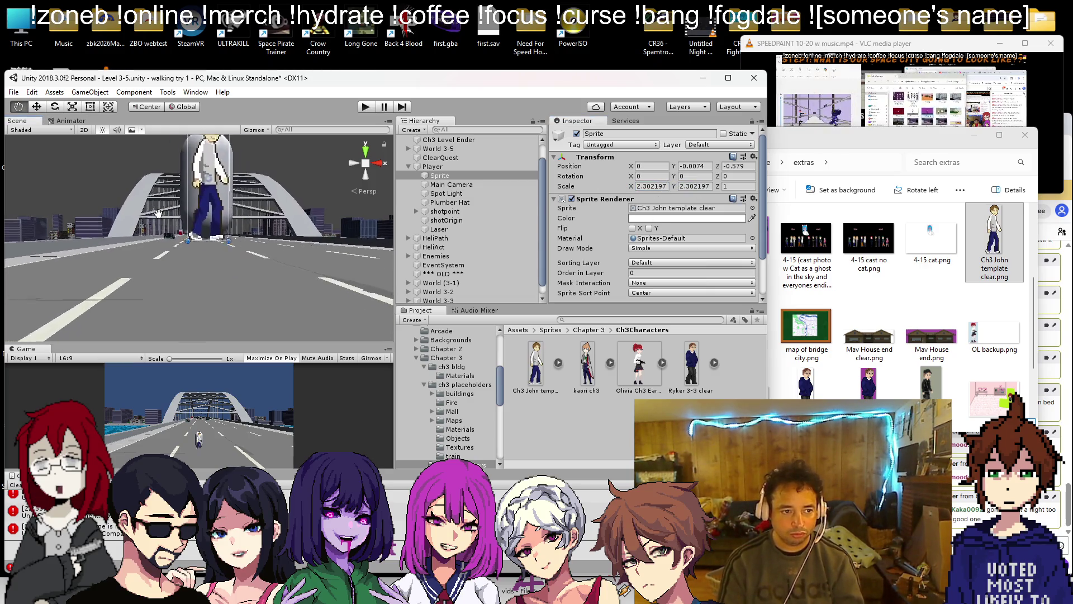
pyautogui.moveTo(243, 258)
pyautogui.mouseDown()
pyautogui.moveTo(274, 294)
pyautogui.moveTo(359, 307)
pyautogui.mouseUp()
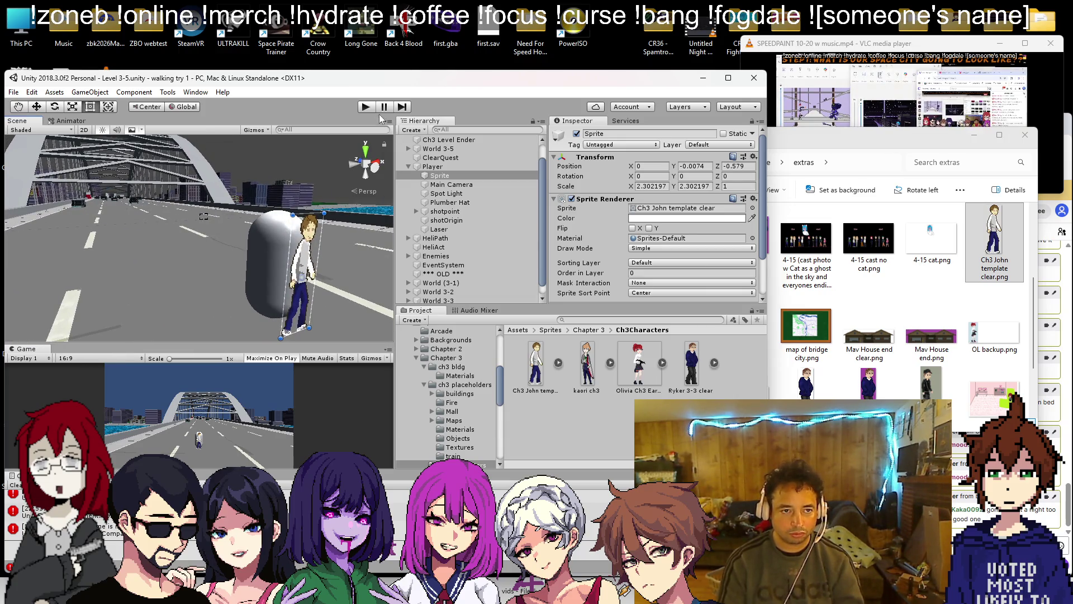
# - Start the playtest, pause it, and select the Player capsule
pyautogui.click(366, 107)
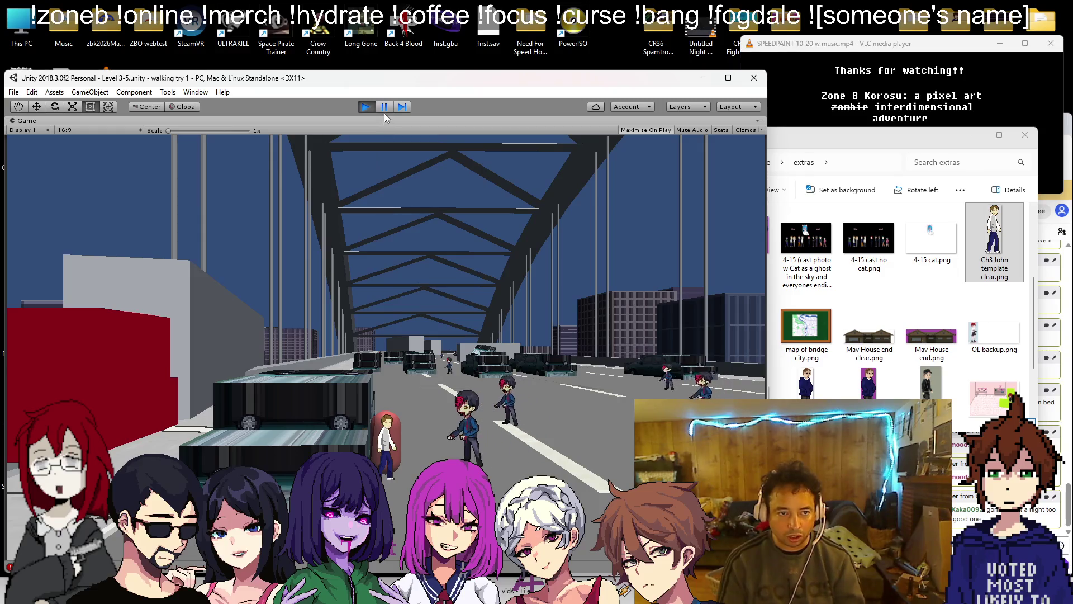
pyautogui.click(383, 110)
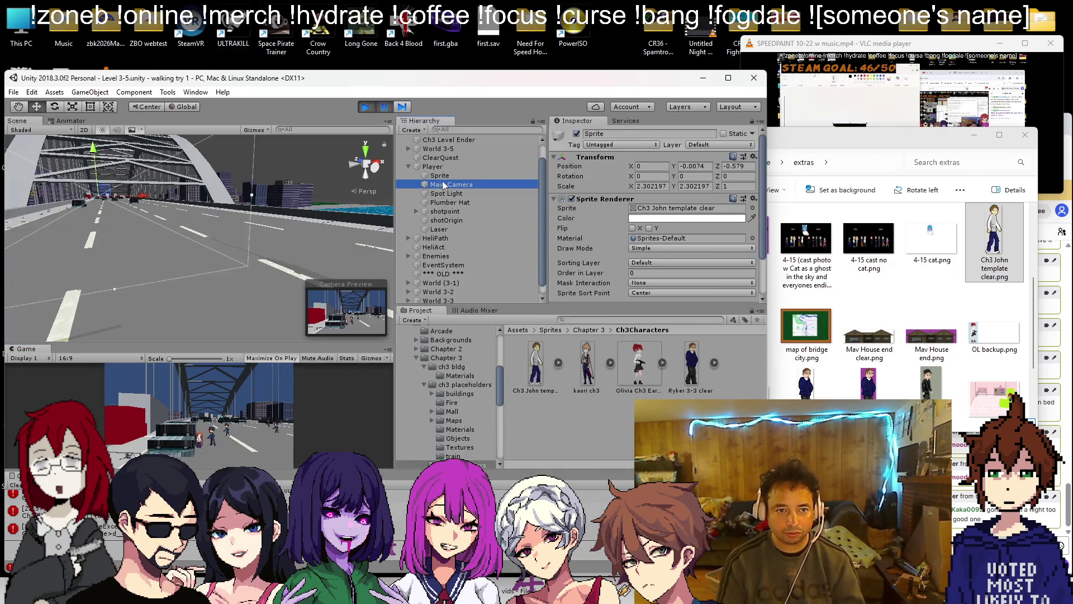
pyautogui.doubleClick(440, 177)
pyautogui.scroll(-3, 247, 243)
pyautogui.click(218, 251)
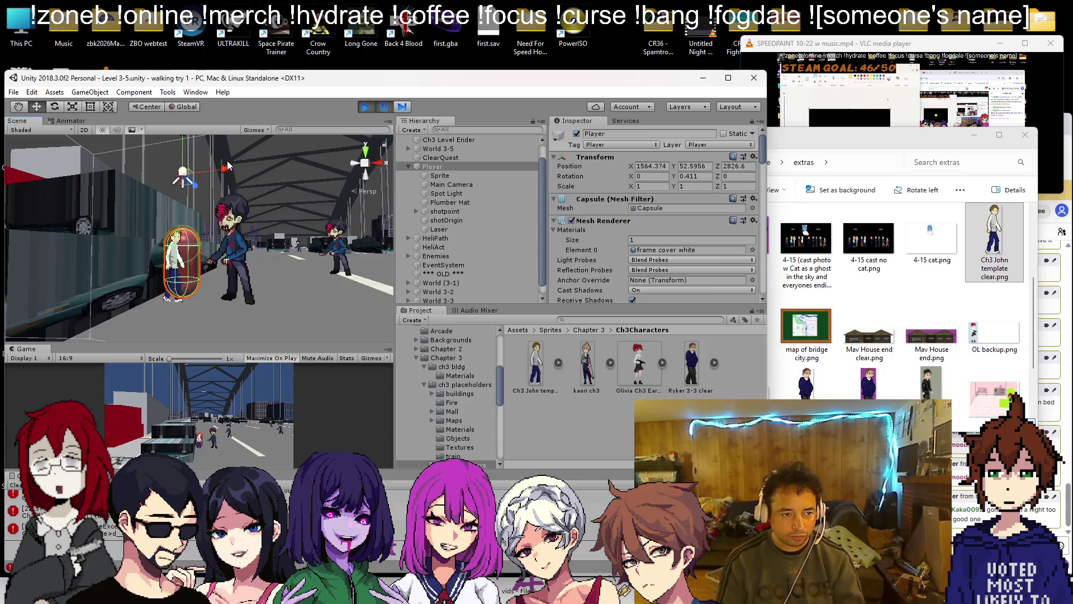
# - Orbit and zoom the Scene view to inspect the player among the nearby car and zombies
pyautogui.moveTo(280, 226)
pyautogui.mouseDown()
pyautogui.moveTo(349, 260)
pyautogui.moveTo(328, 267)
pyautogui.mouseUp()
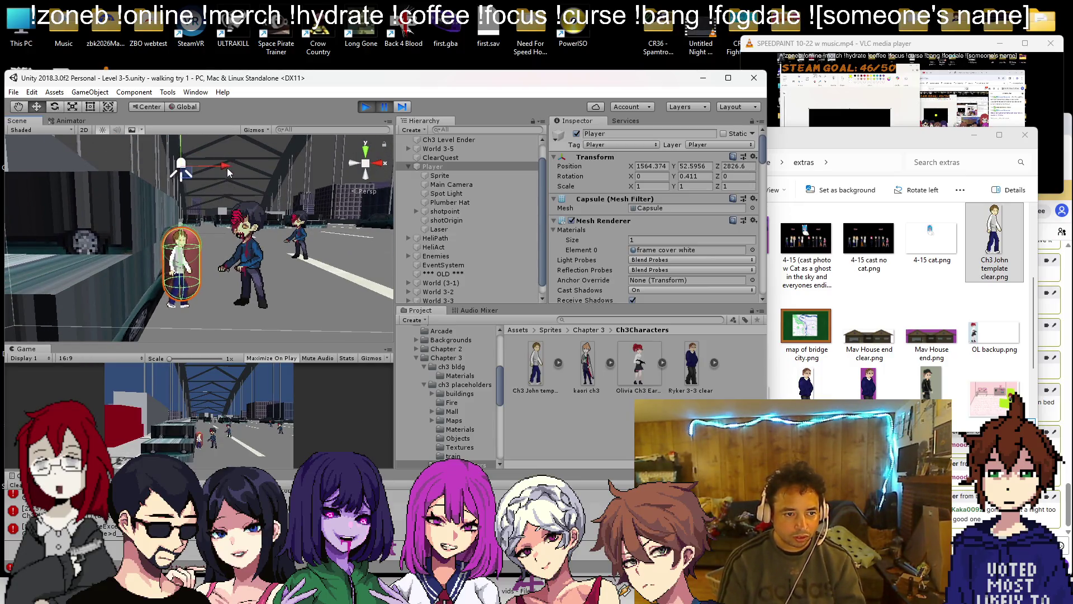
pyautogui.moveTo(226, 168); pyautogui.dragTo(247, 171)
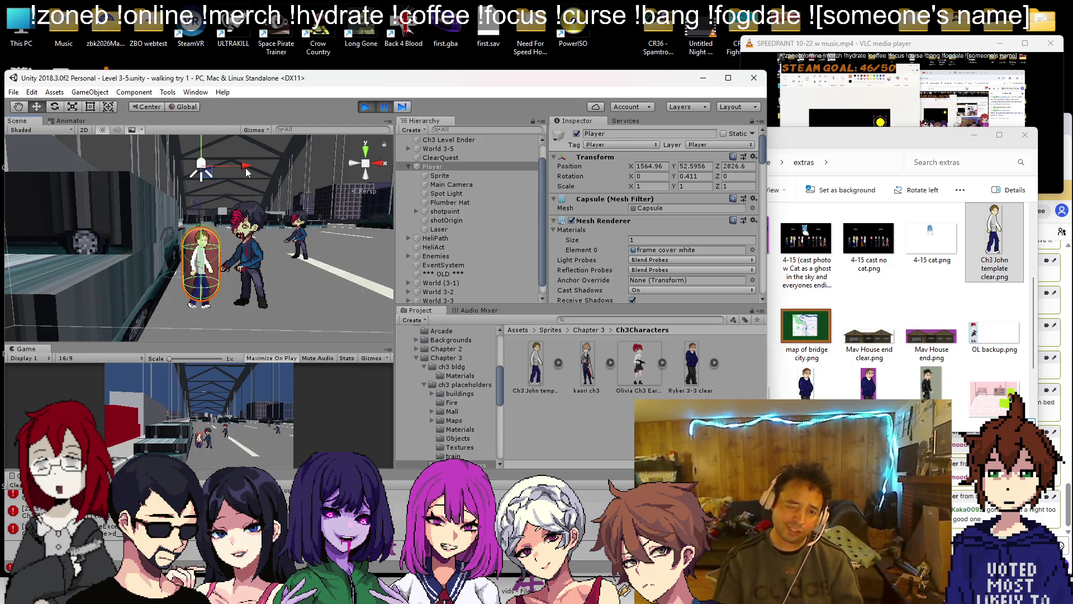
pyautogui.moveTo(198, 233)
pyautogui.mouseDown()
pyautogui.moveTo(208, 145)
pyautogui.moveTo(229, 232)
pyautogui.mouseUp()
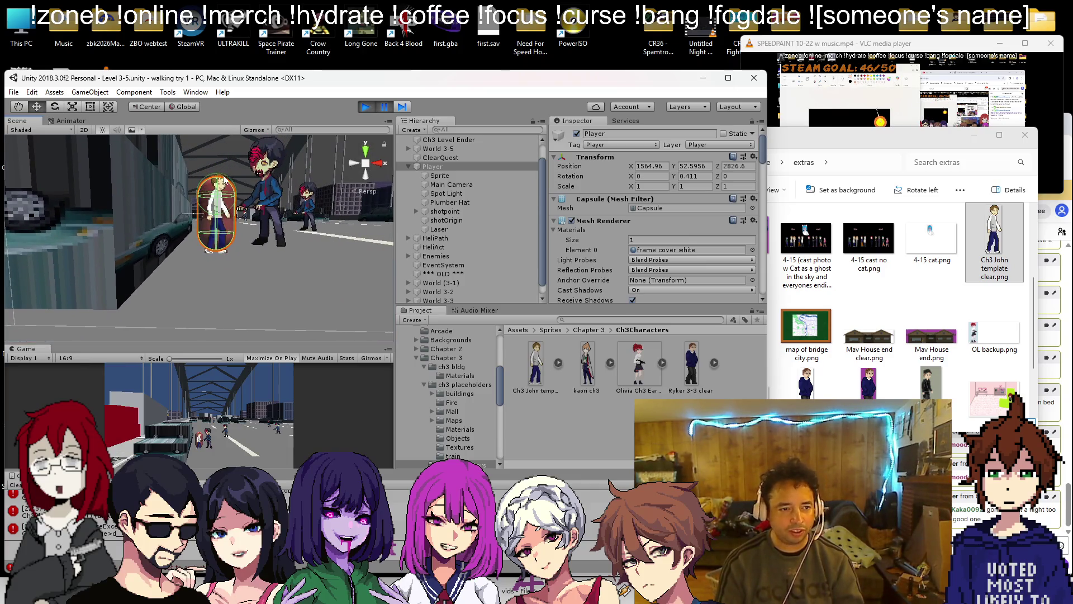
pyautogui.moveTo(222, 178); pyautogui.dragTo(278, 98)
pyautogui.moveTo(220, 143)
pyautogui.mouseDown()
pyautogui.moveTo(226, 170)
pyautogui.moveTo(186, 196)
pyautogui.moveTo(275, 296)
pyautogui.mouseUp()
pyautogui.moveTo(242, 244)
pyautogui.mouseDown()
pyautogui.moveTo(179, 194)
pyautogui.moveTo(172, 264)
pyautogui.moveTo(95, 165)
pyautogui.moveTo(200, 213)
pyautogui.moveTo(190, 263)
pyautogui.moveTo(205, 218)
pyautogui.moveTo(232, 302)
pyautogui.mouseUp()
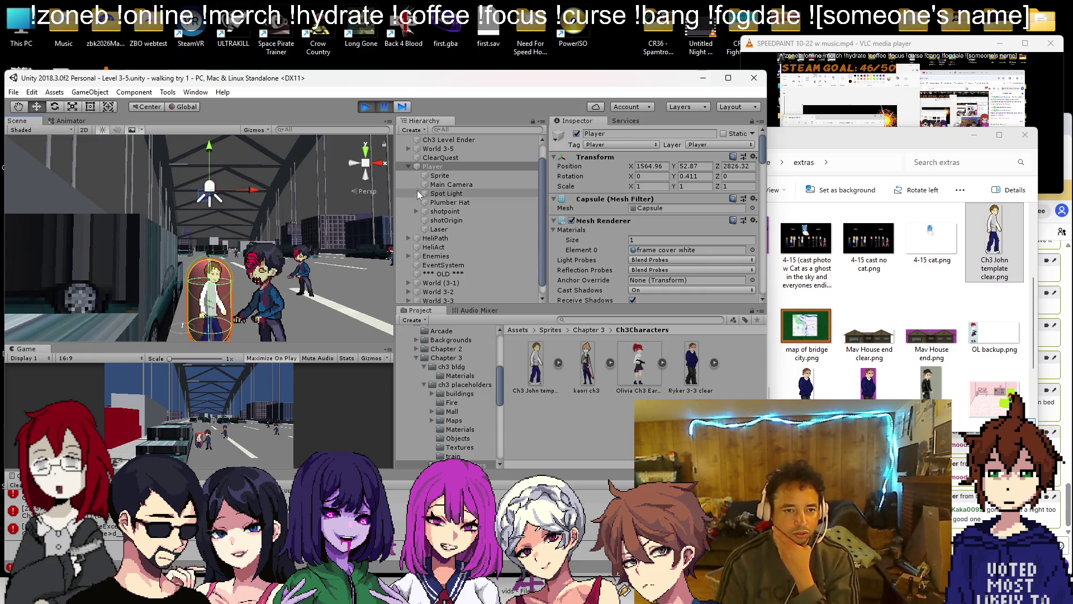
# - Adjust the John sprite's scale in Play mode, then stop and paste the copied transform values back
pyautogui.click(439, 175)
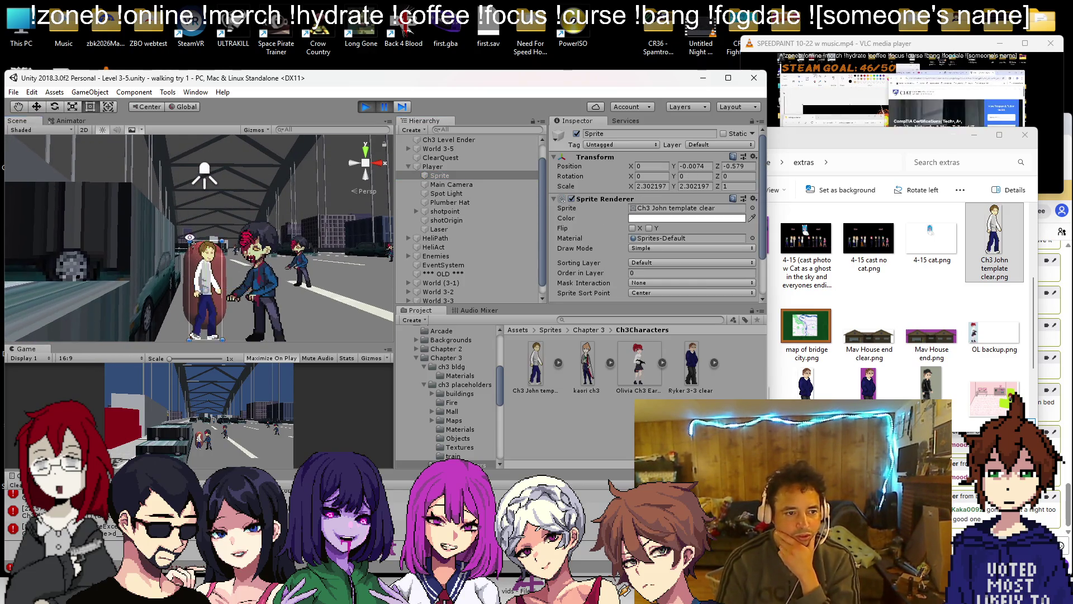
pyautogui.scroll(5, 192, 250)
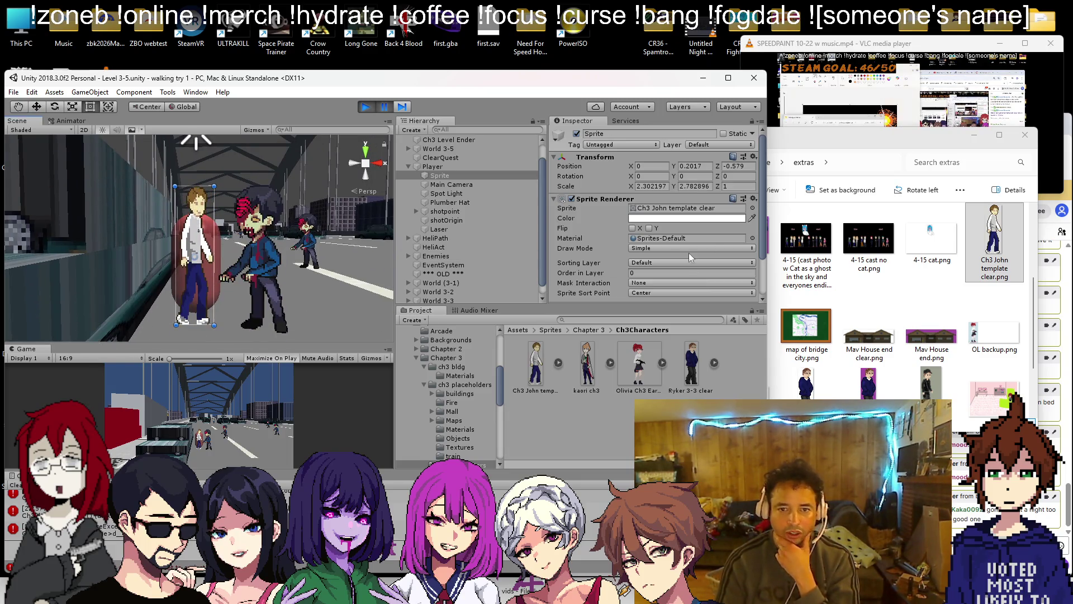
pyautogui.click(652, 187)
pyautogui.write('2.782896')
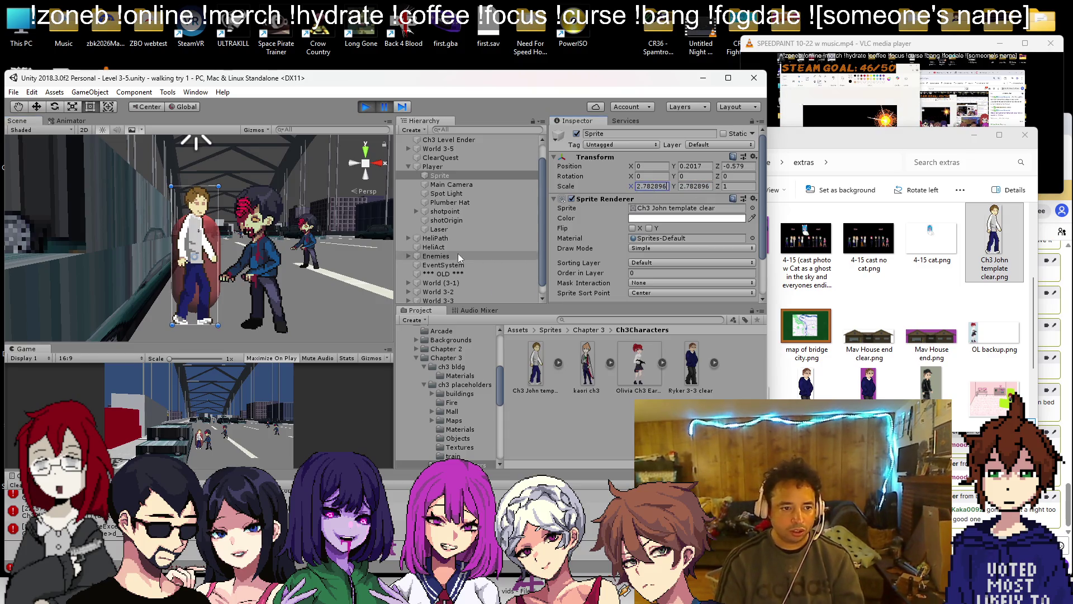
pyautogui.click(370, 111)
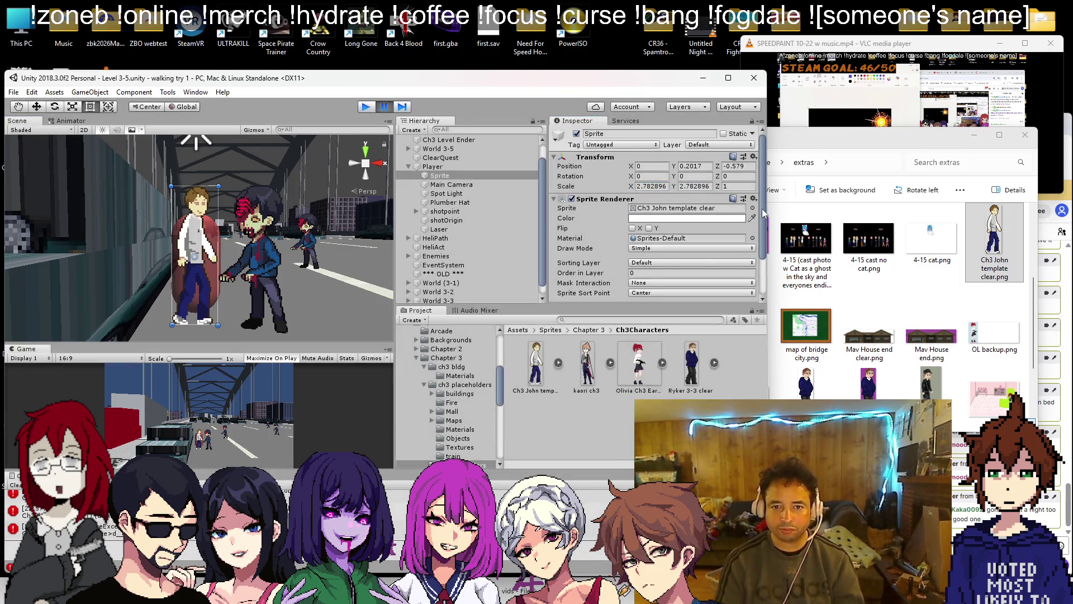
pyautogui.click(753, 157)
pyautogui.click(773, 237)
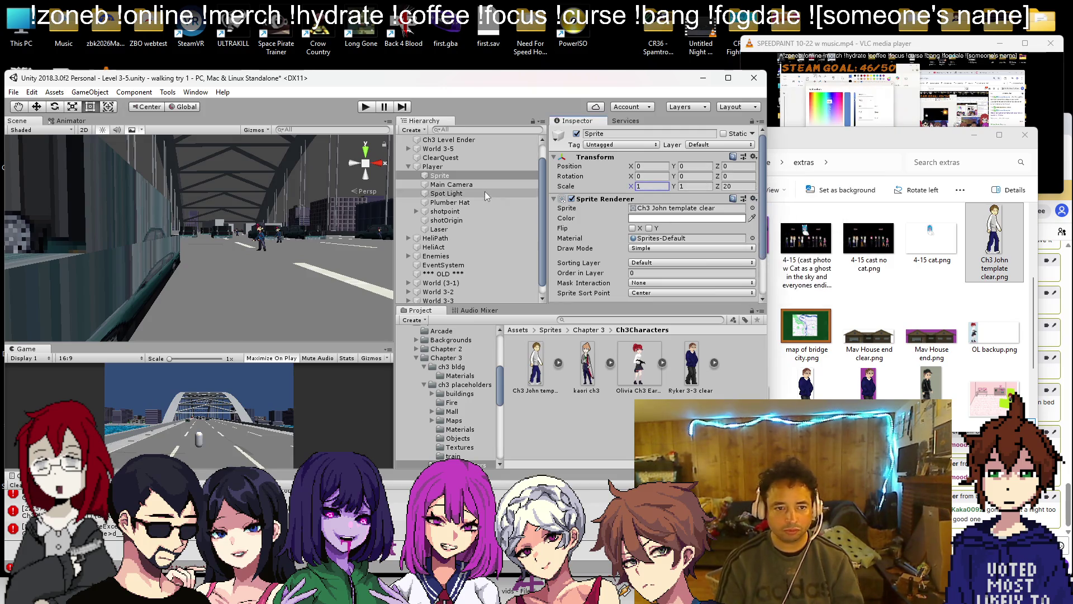
# - Paste the transform values onto the John sprite and set its scale to 2.732708
pyautogui.doubleClick(468, 176)
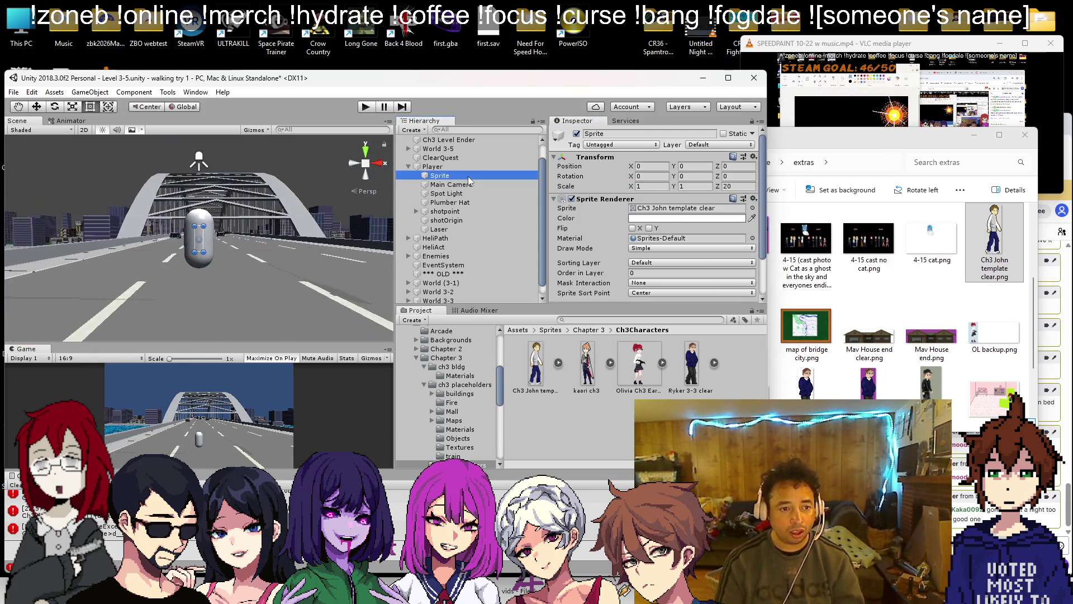
pyautogui.click(754, 157)
pyautogui.click(763, 237)
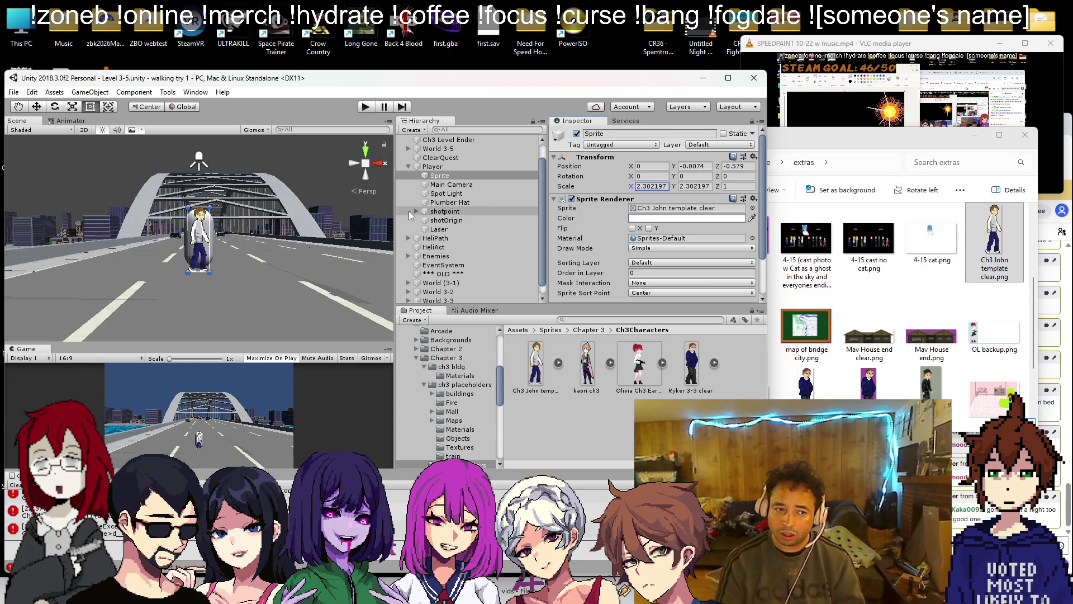
pyautogui.click(753, 157)
pyautogui.click(782, 237)
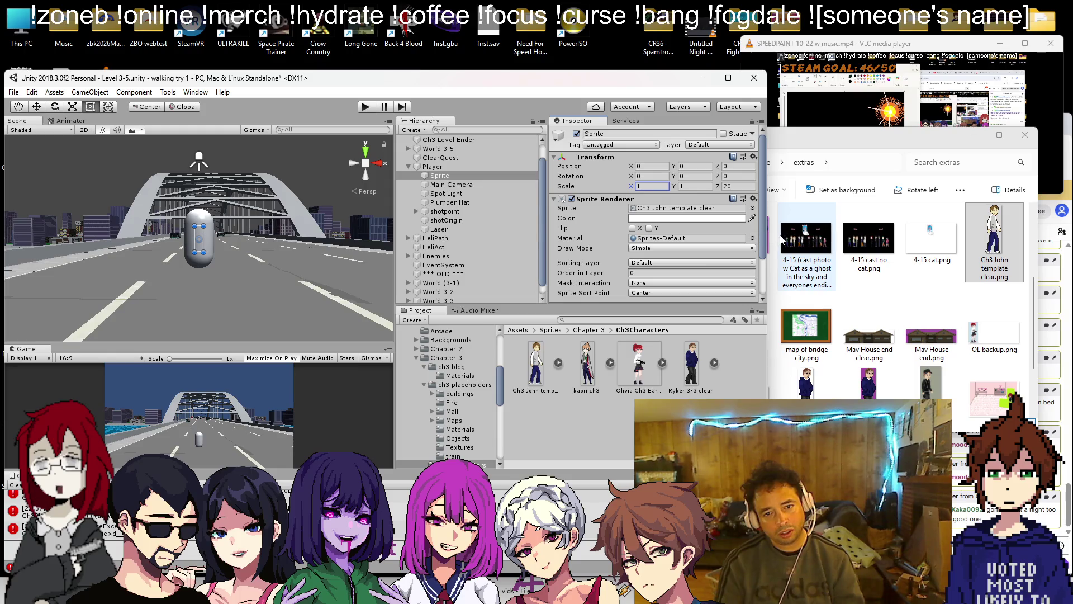
pyautogui.click(755, 157)
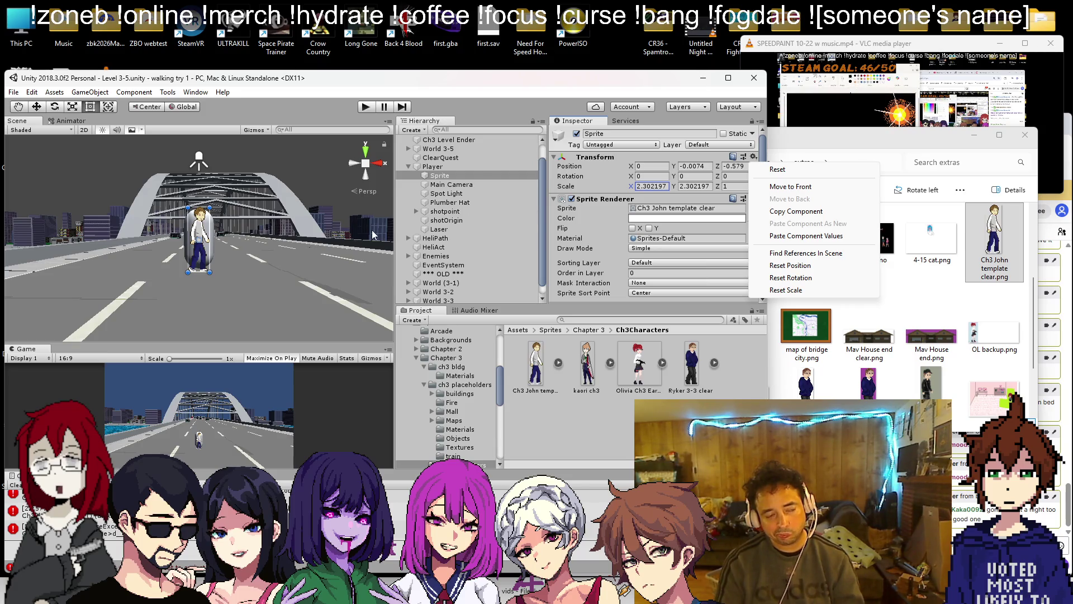
pyautogui.click(456, 170)
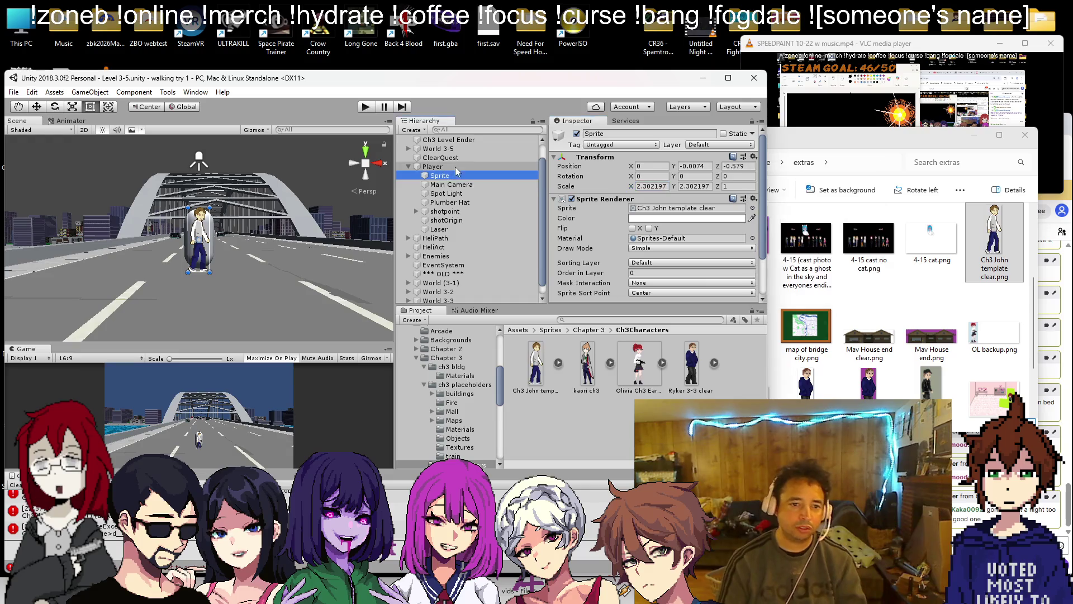
pyautogui.scroll(3, 204, 177)
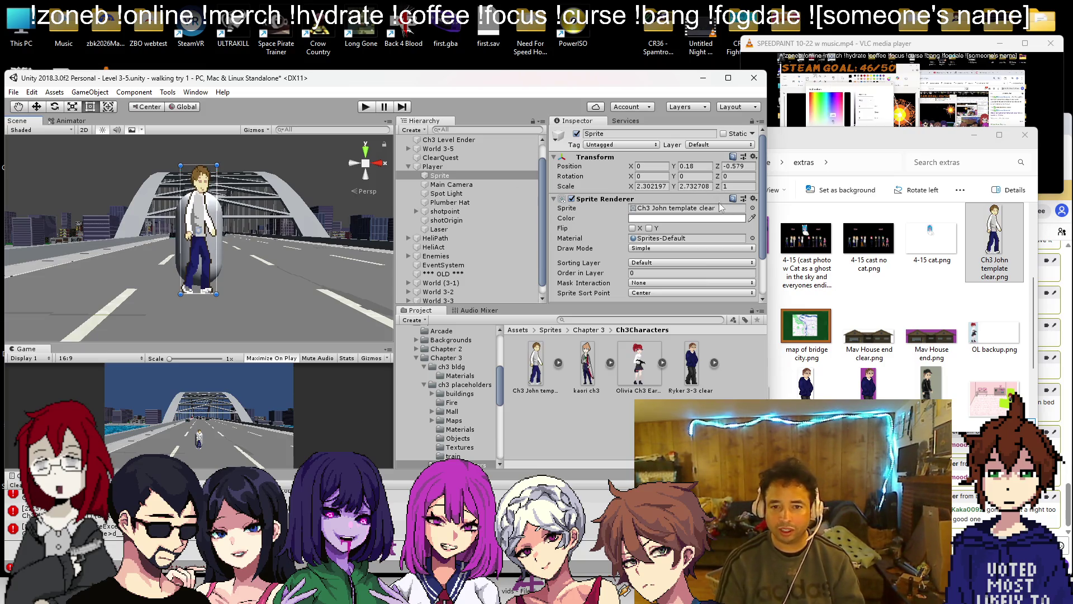
pyautogui.click(642, 186)
# - Save the scene and move the John sprite slightly forward along Z
pyautogui.hotkey('ctrl', 's')
pyautogui.moveTo(204, 235)
pyautogui.mouseDown()
pyautogui.moveTo(243, 294)
pyautogui.moveTo(395, 254)
pyautogui.moveTo(176, 143)
pyautogui.moveTo(179, 167)
pyautogui.mouseUp()
pyautogui.moveTo(166, 237)
pyautogui.mouseDown()
pyautogui.moveTo(148, 236)
pyautogui.moveTo(126, 273)
pyautogui.mouseUp()
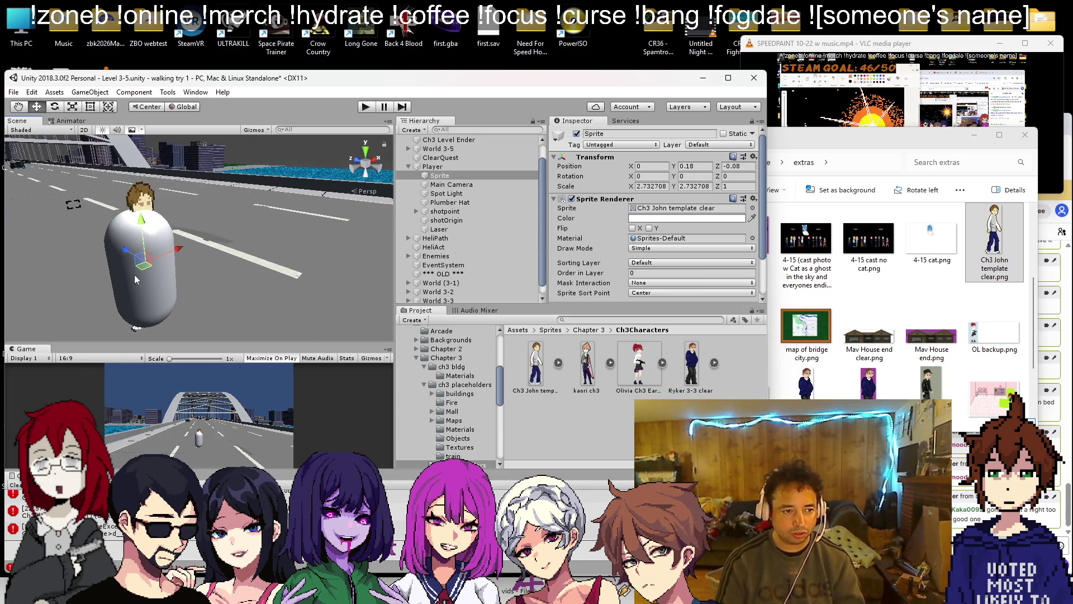
# - Disable the Player capsule's Mesh Renderer and start a new playtest
pyautogui.click(126, 274)
pyautogui.click(571, 221)
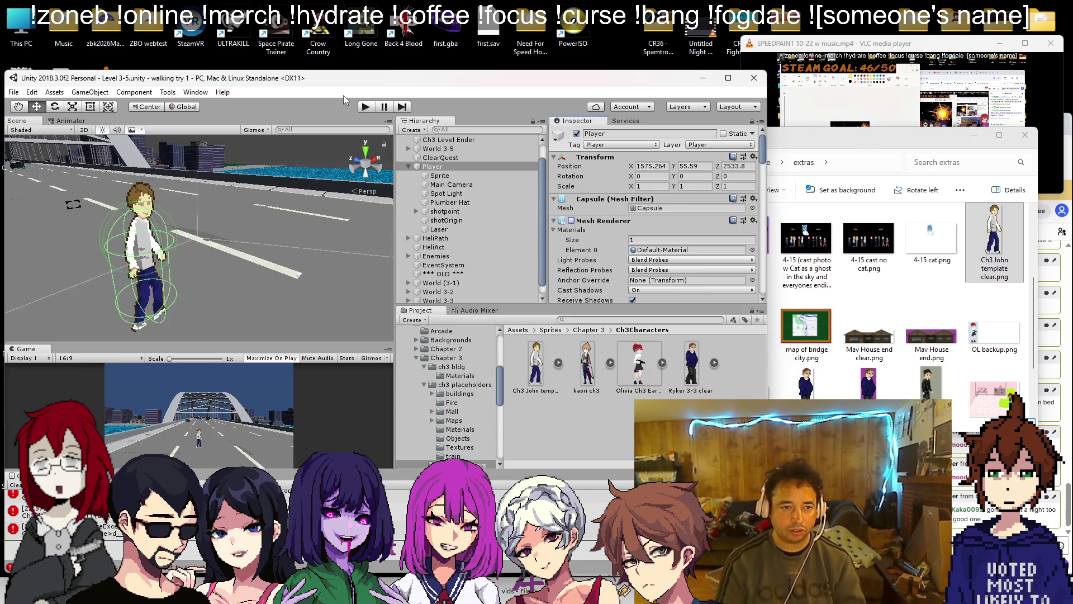
pyautogui.click(363, 107)
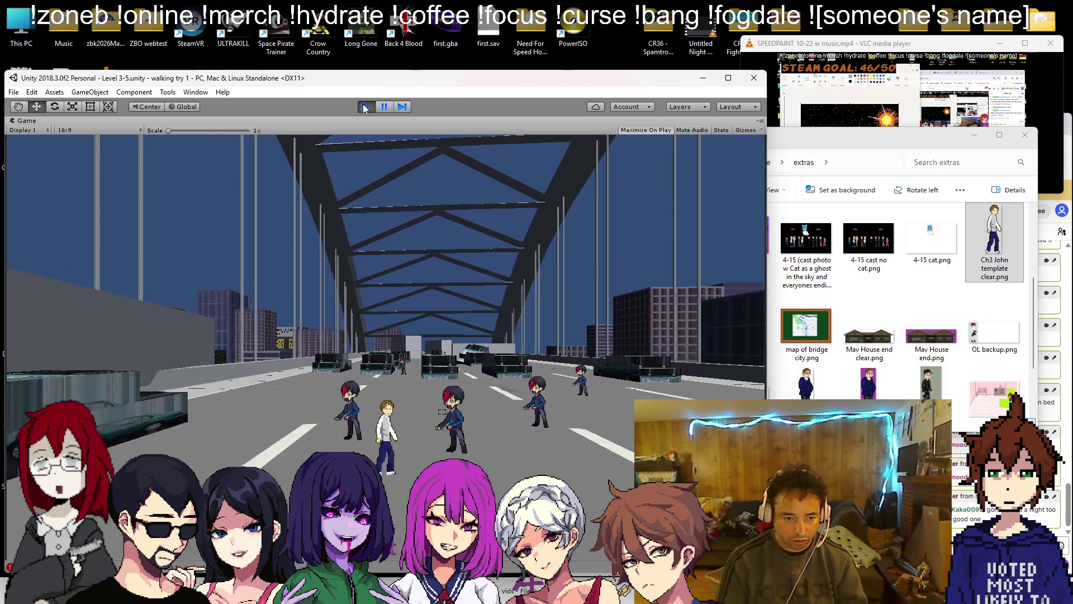
# - Return to the full editor and frame the player sprite beside zombie chaseZ (13)
pyautogui.hotkey('shift', 'space')
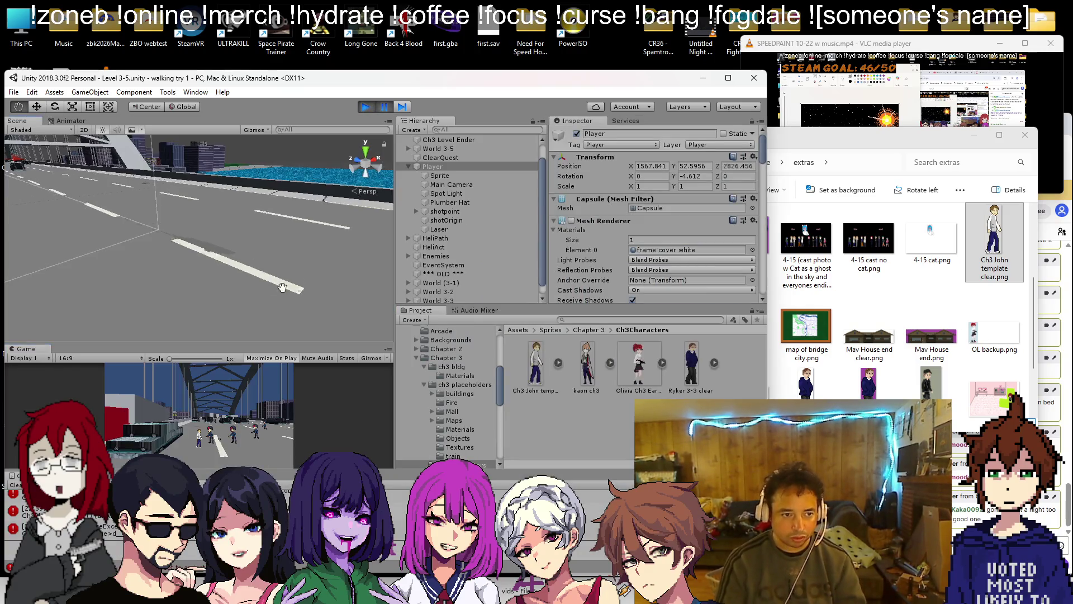
pyautogui.click(447, 175)
pyautogui.doubleClick(447, 175)
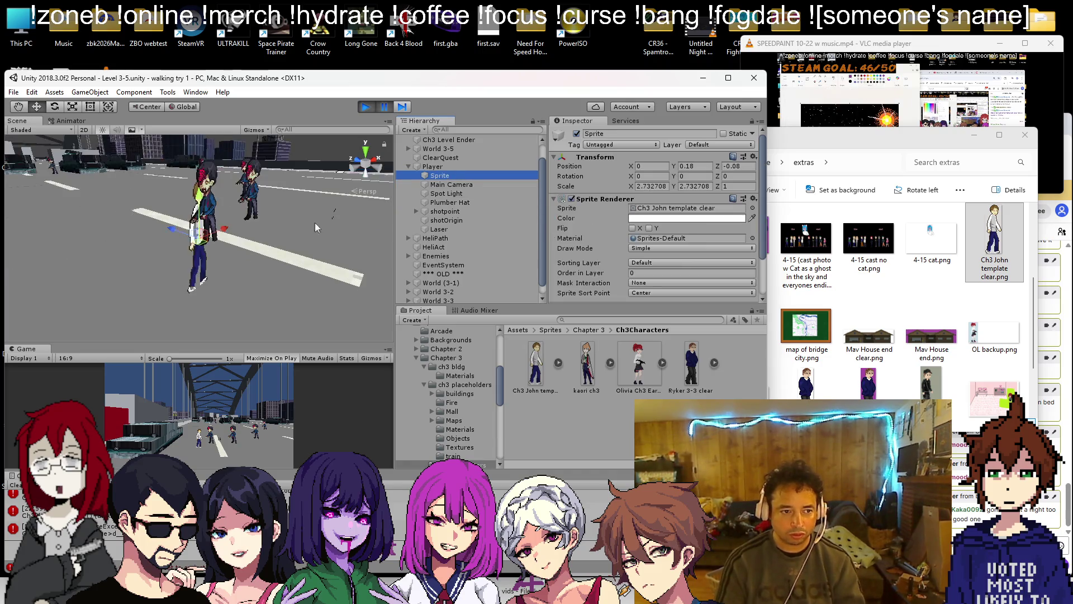
pyautogui.moveTo(168, 190); pyautogui.dragTo(129, 170)
pyautogui.moveTo(140, 212)
pyautogui.mouseDown()
pyautogui.moveTo(191, 230)
pyautogui.moveTo(289, 209)
pyautogui.moveTo(326, 150)
pyautogui.moveTo(276, 158)
pyautogui.moveTo(296, 257)
pyautogui.mouseUp()
pyautogui.click(278, 204)
# - Reselect and frame the Player, zooming the Scene view in and out to inspect the sprite
pyautogui.moveTo(212, 238); pyautogui.dragTo(209, 268)
pyautogui.click(208, 274)
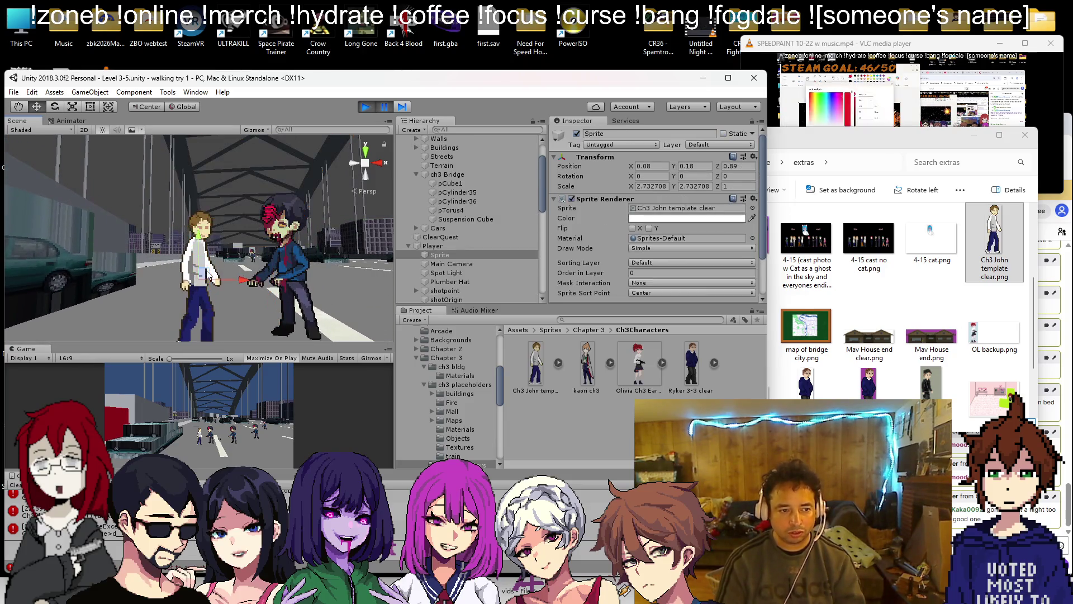
pyautogui.click(415, 247)
pyautogui.doubleClick(421, 247)
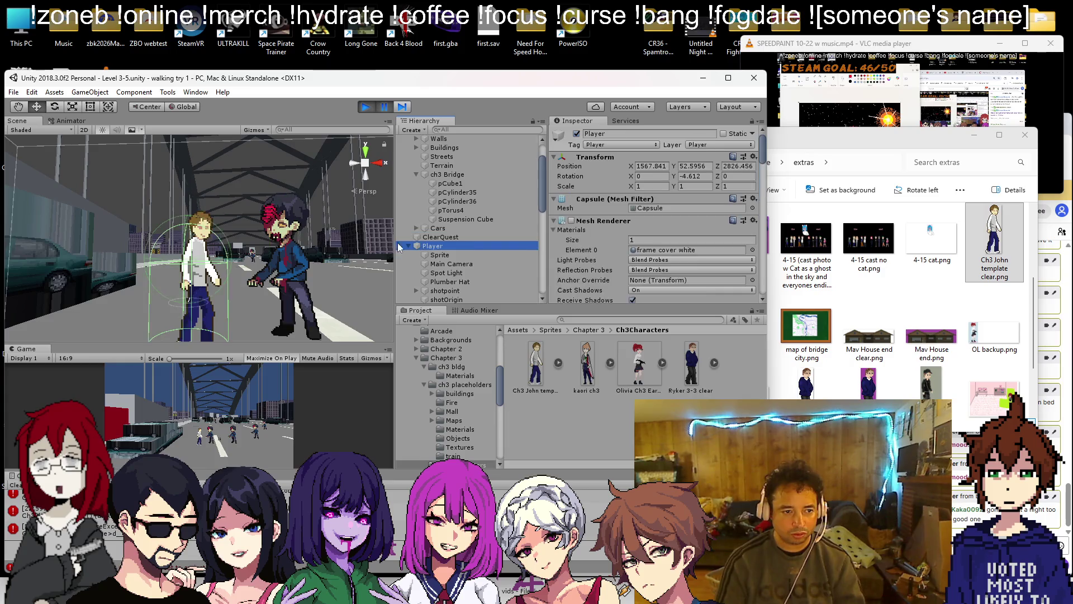
pyautogui.scroll(-5, 169, 157)
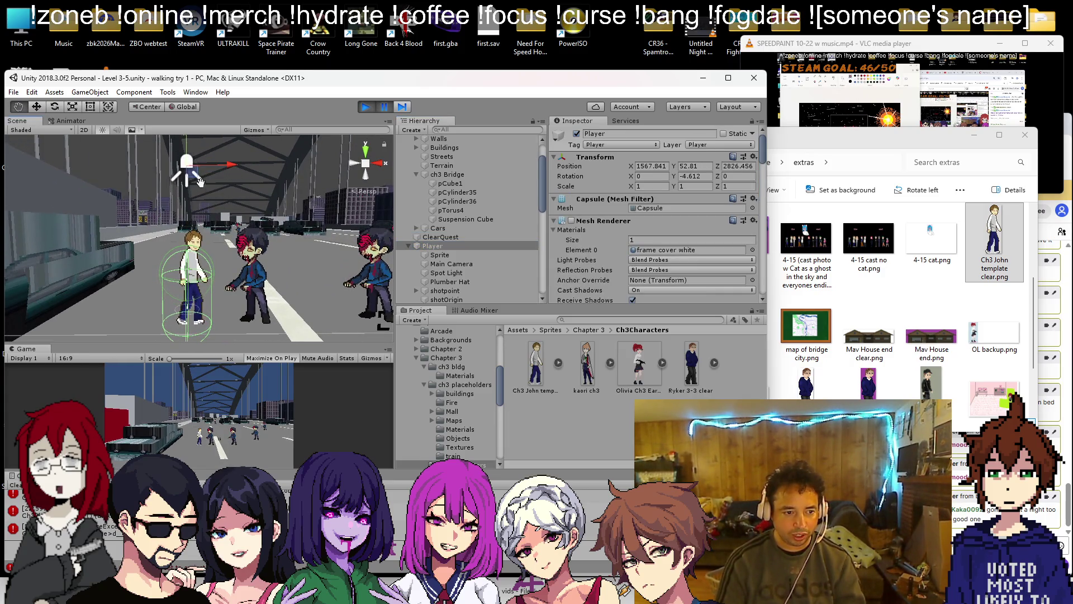
pyautogui.scroll(5, 202, 136)
pyautogui.scroll(-2, 201, 143)
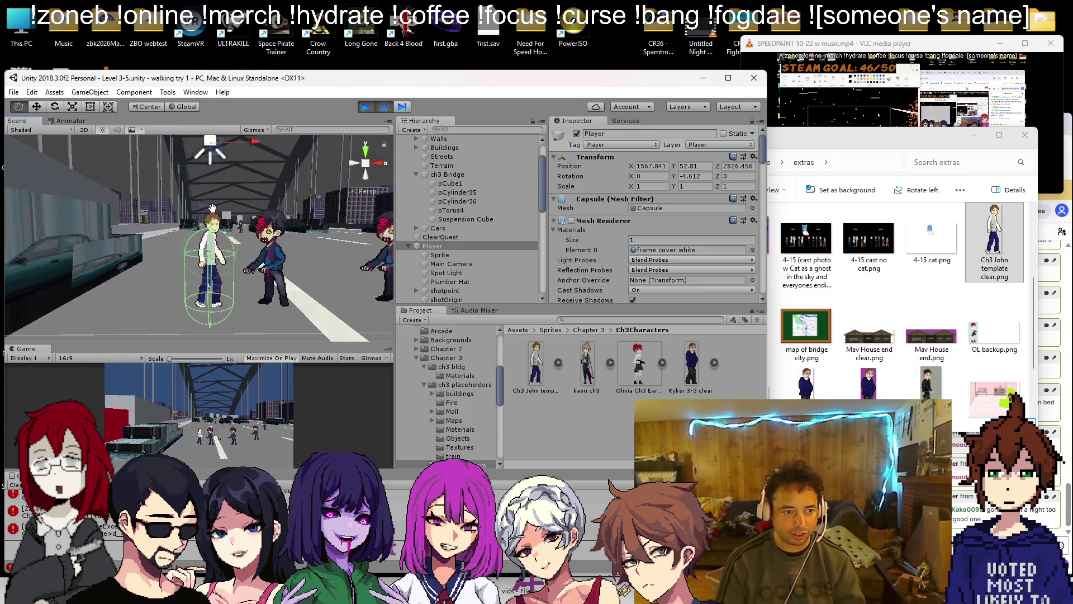
pyautogui.scroll(3, 247, 229)
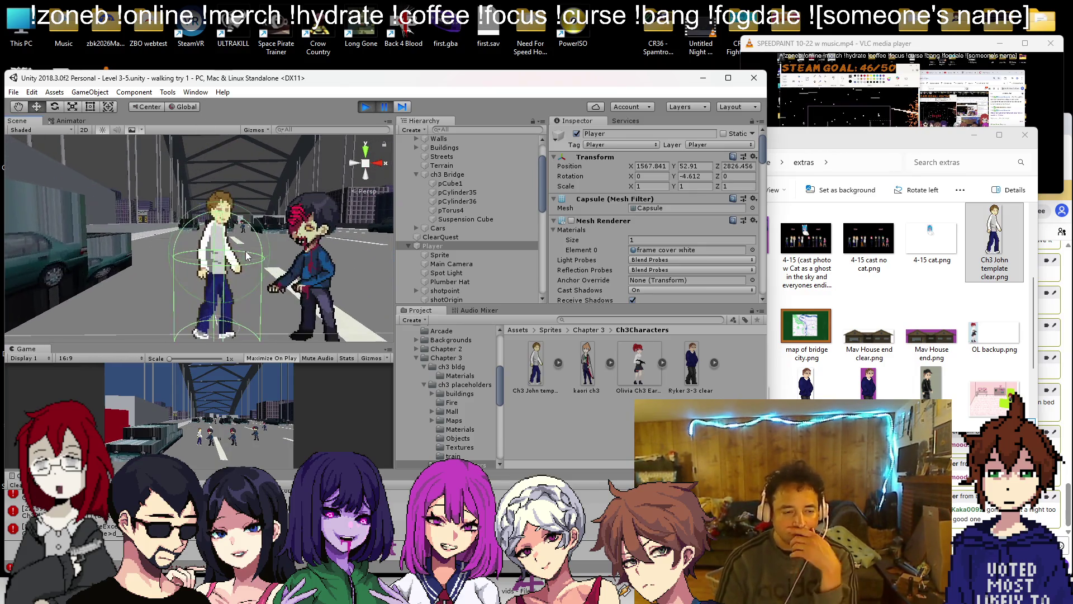
# - Stop the playtest and select the Player to view its components
pyautogui.click(373, 111)
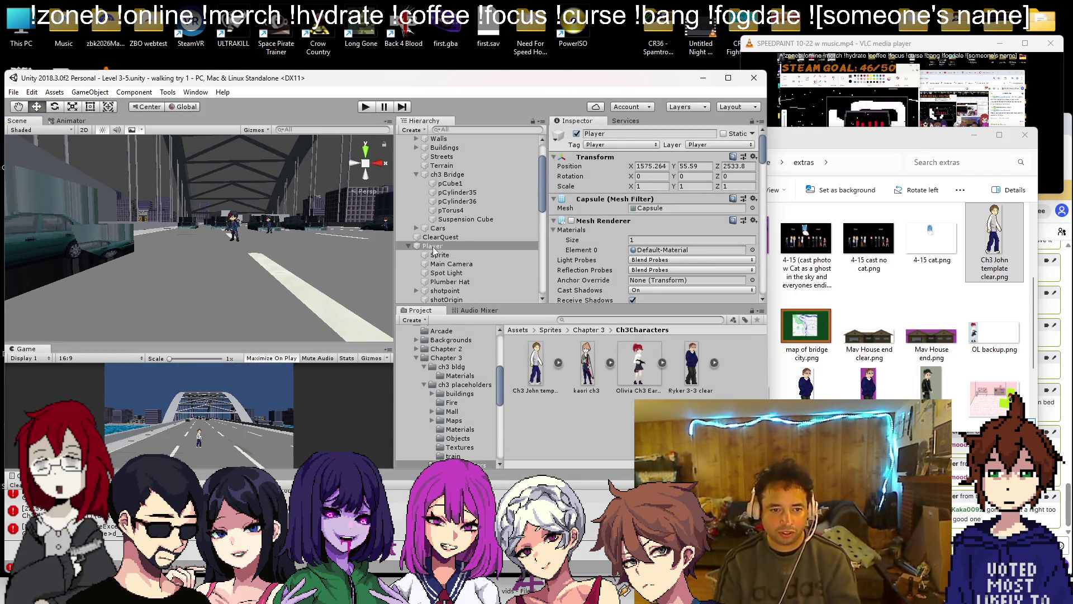
pyautogui.doubleClick(433, 248)
pyautogui.doubleClick(440, 255)
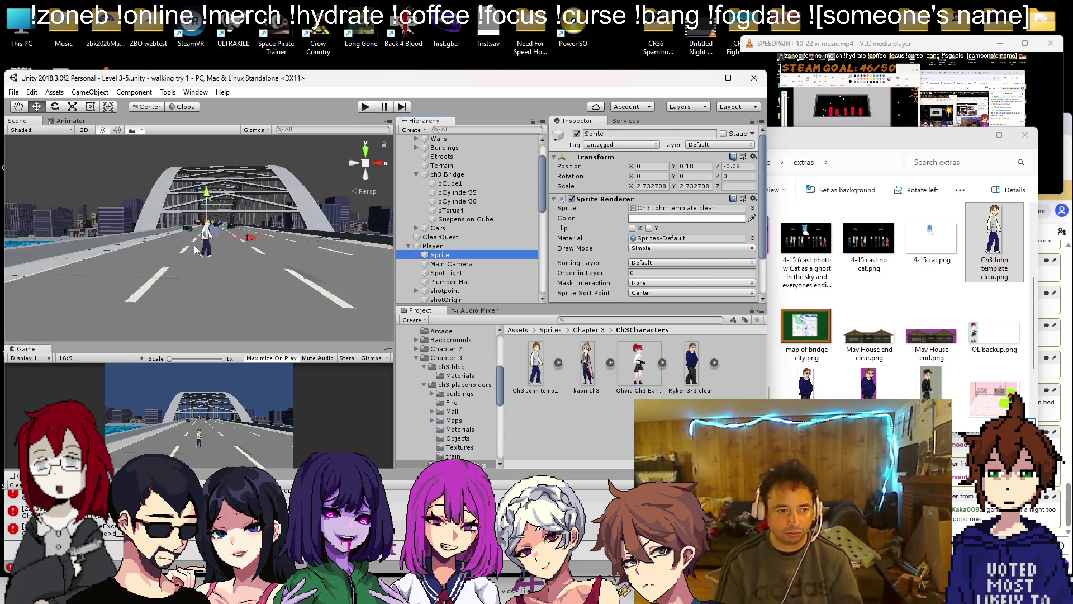
pyautogui.moveTo(294, 255); pyautogui.dragTo(302, 245)
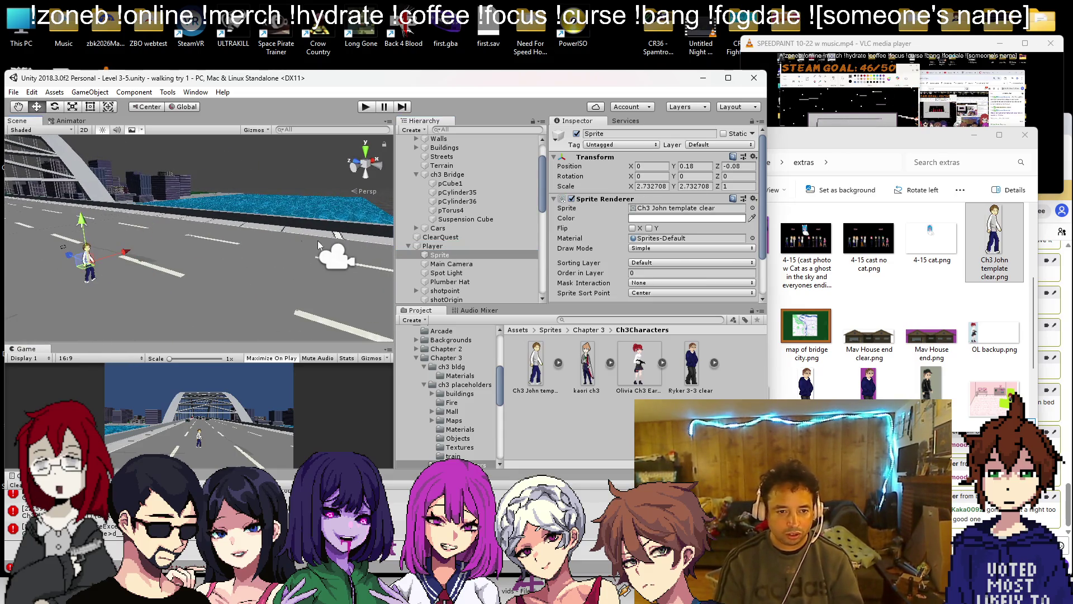
pyautogui.click(442, 246)
pyautogui.scroll(-10, 635, 237)
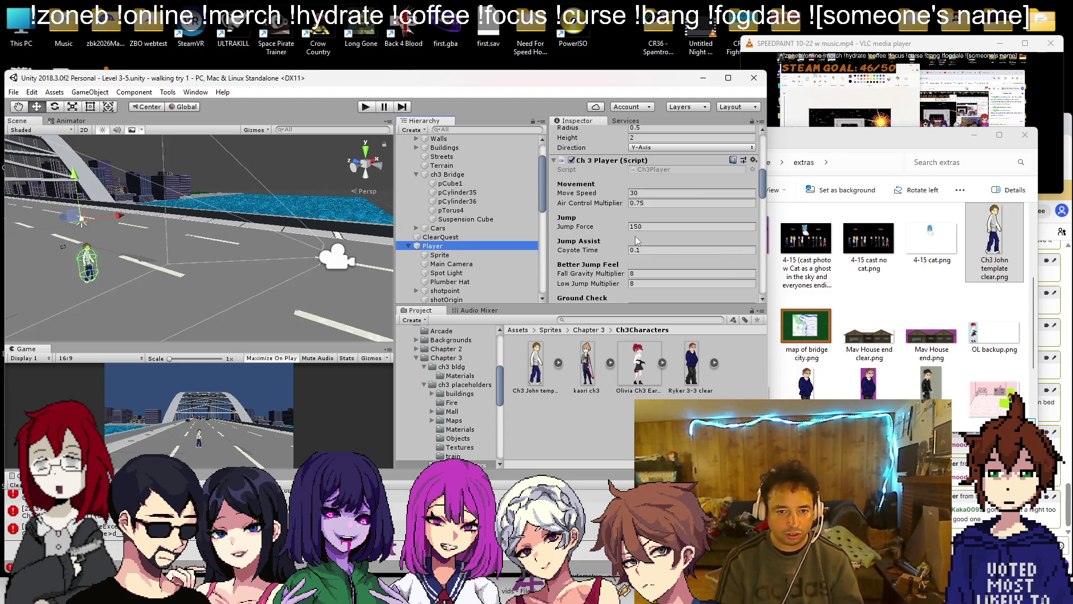
pyautogui.scroll(10, 635, 237)
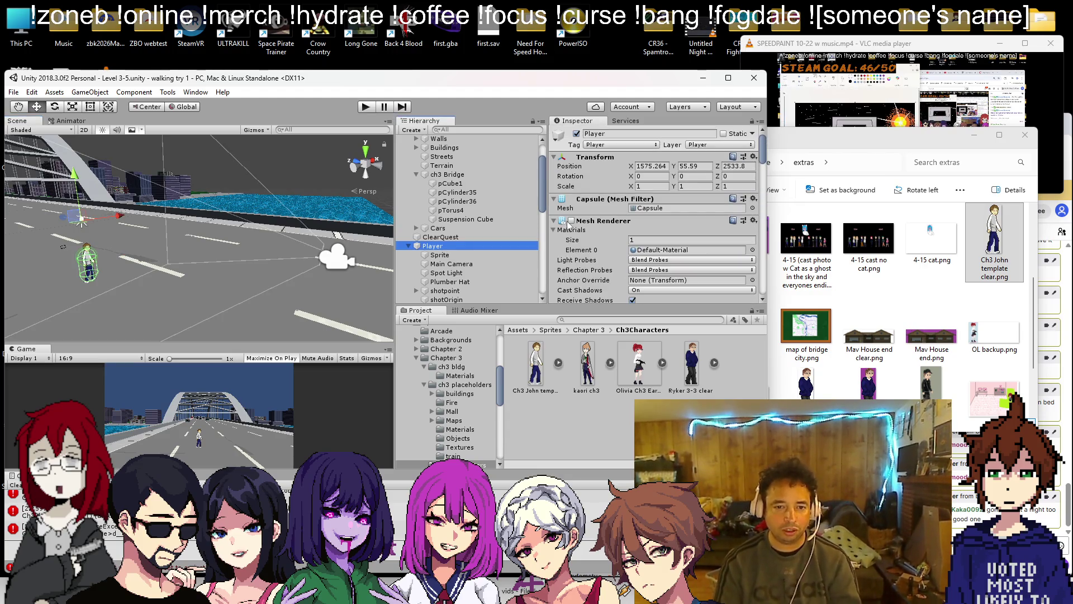
# - Turn the capsule's Mesh Renderer back on and orbit around the player
pyautogui.click(571, 221)
pyautogui.moveTo(251, 268)
pyautogui.mouseDown()
pyautogui.moveTo(310, 283)
pyautogui.moveTo(373, 250)
pyautogui.mouseUp()
pyautogui.scroll(-5, 335, 263)
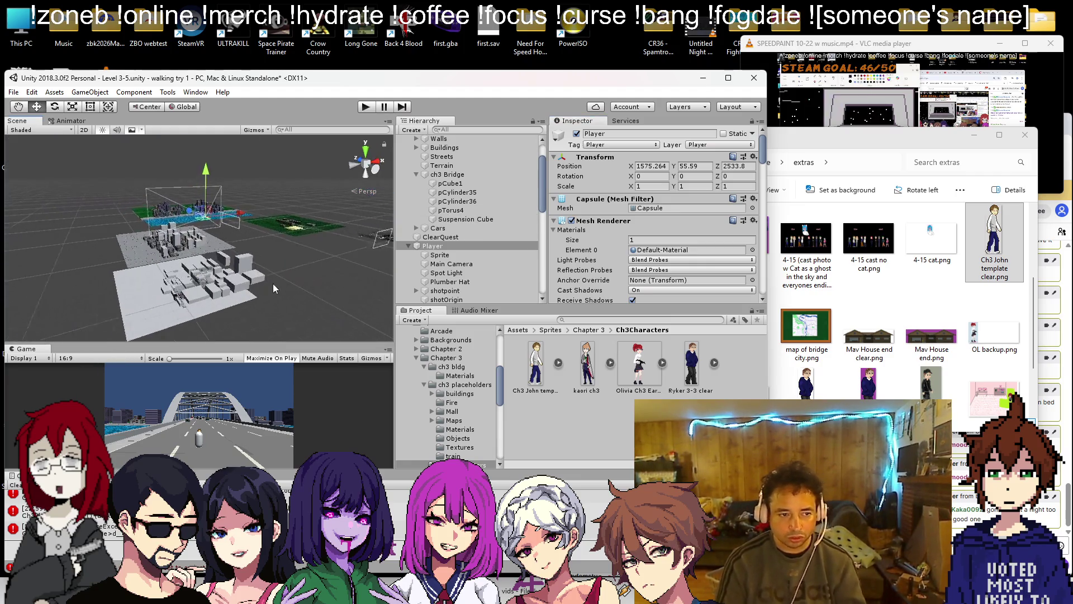
pyautogui.doubleClick(440, 255)
pyautogui.moveTo(153, 228); pyautogui.dragTo(257, 227)
# - Turn the Player capsule's Mesh Renderer off again so only the sprite shows
pyautogui.click(432, 246)
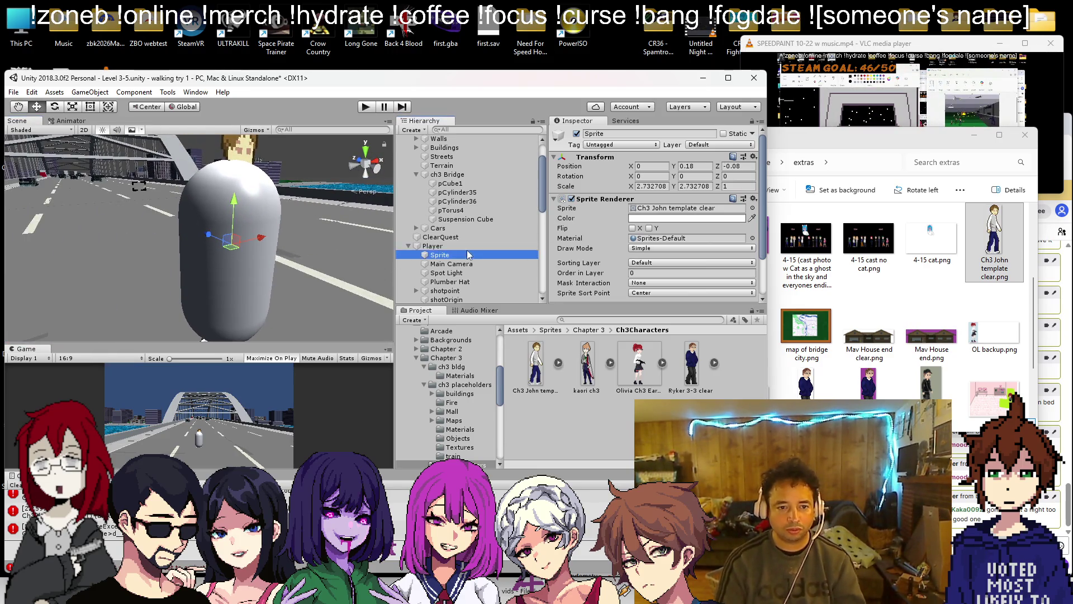
pyautogui.click(578, 224)
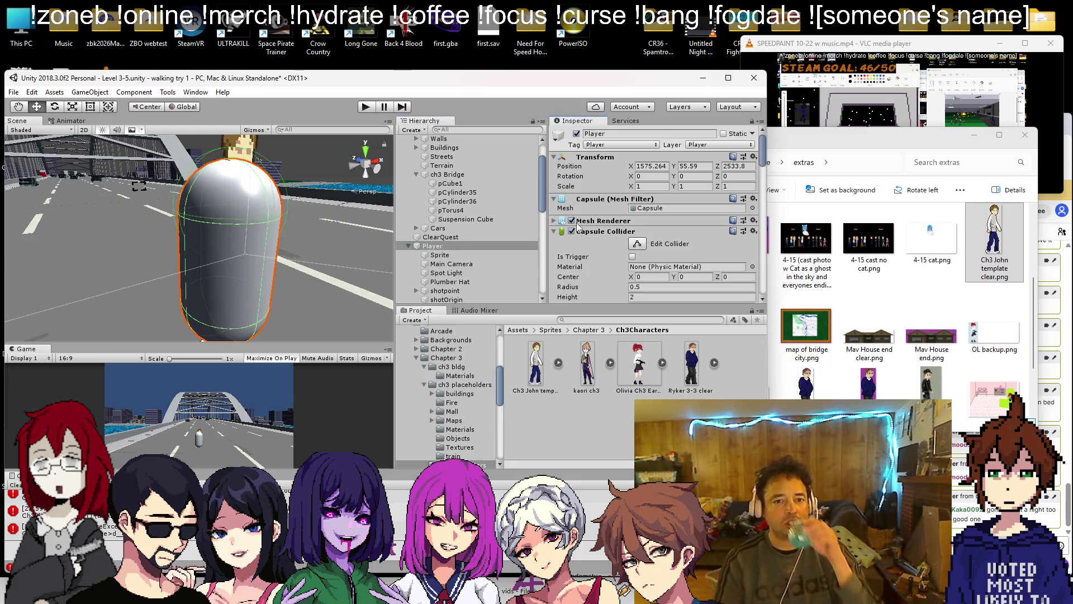
pyautogui.click(555, 221)
pyautogui.click(571, 221)
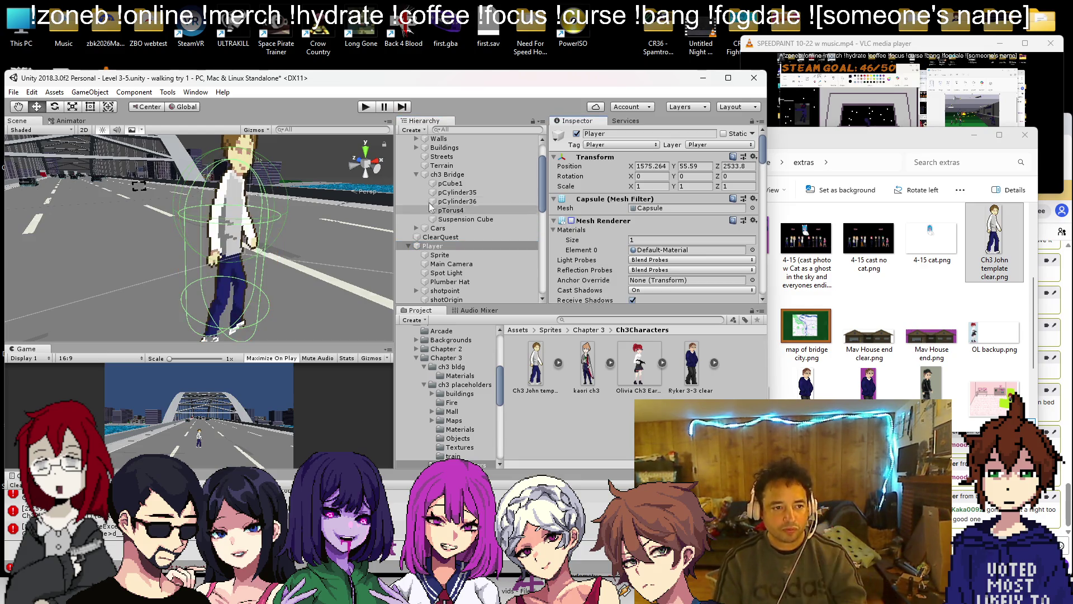
# - Duplicate the John sprite as Sprite (1) and nudge the copy along Z
pyautogui.click(442, 255)
pyautogui.hotkey('ctrl', 'd')
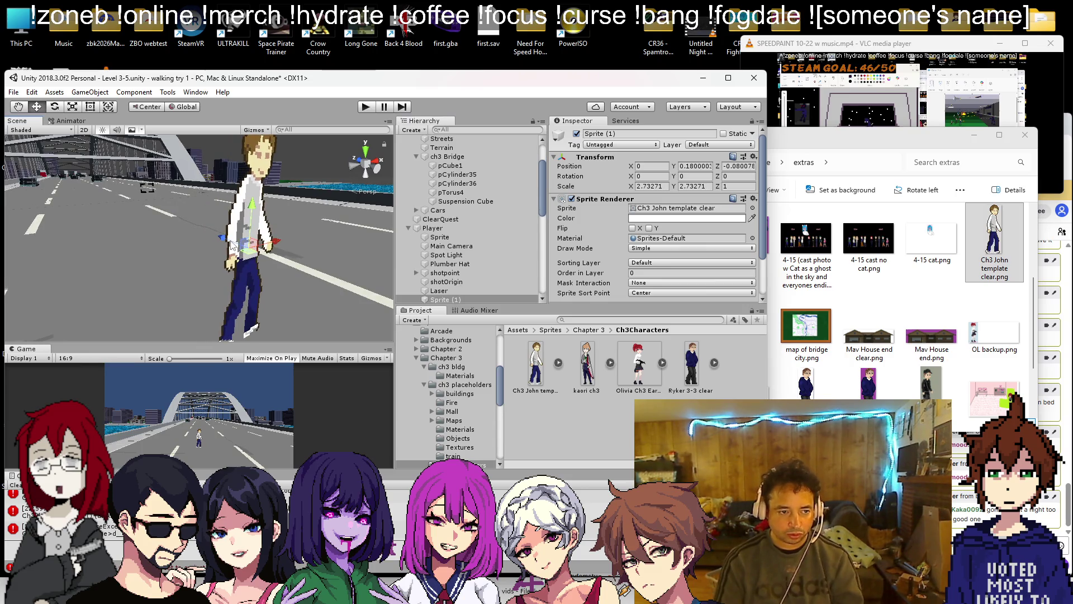
pyautogui.moveTo(223, 240)
pyautogui.mouseDown()
pyautogui.moveTo(97, 210)
pyautogui.moveTo(182, 210)
pyautogui.mouseUp()
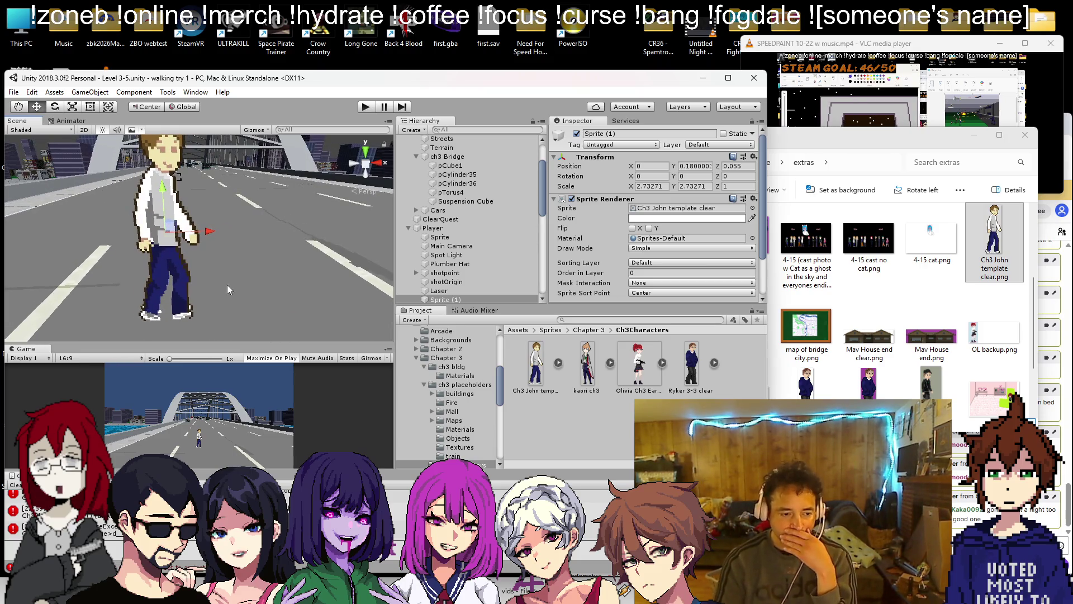
pyautogui.hotkey('alt', 'Tab')
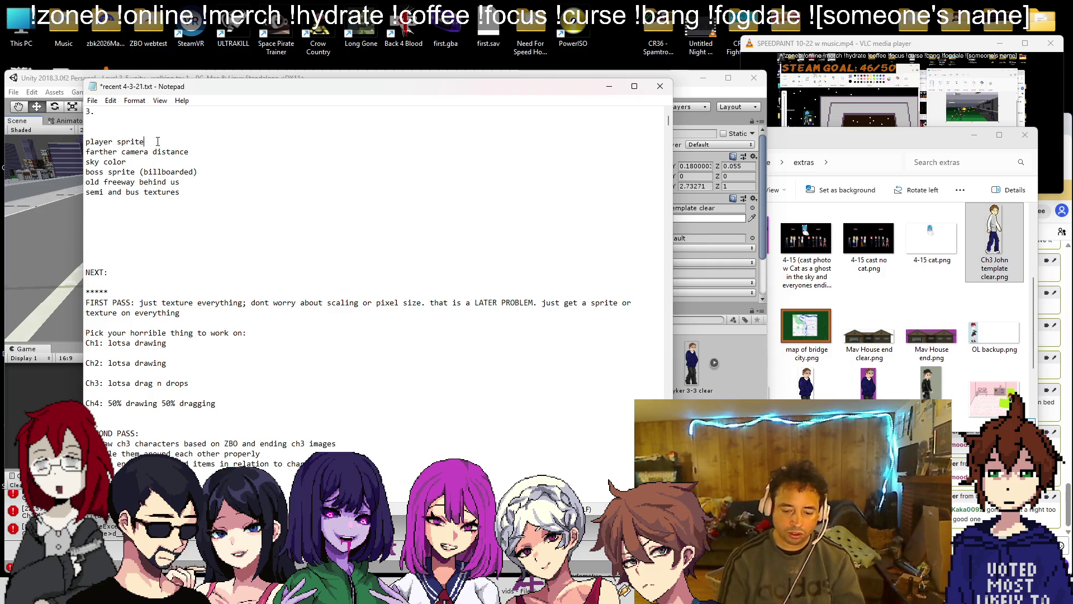
pyautogui.click(39, 200)
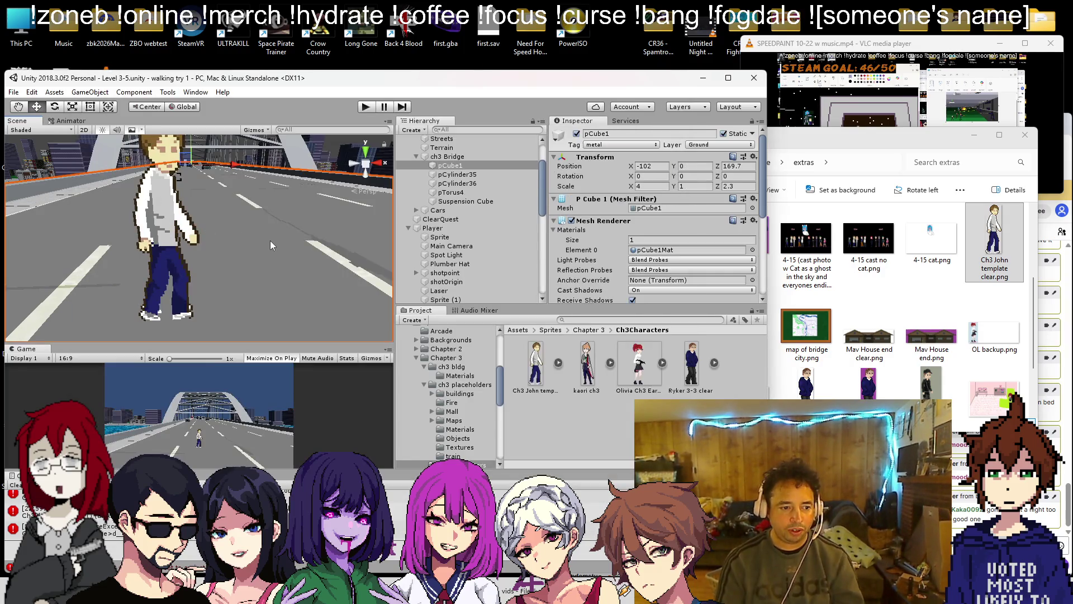
# - Set the Main Camera's Clipping Planes Far value to 2000, then start a playtest
pyautogui.scroll(-6, 295, 234)
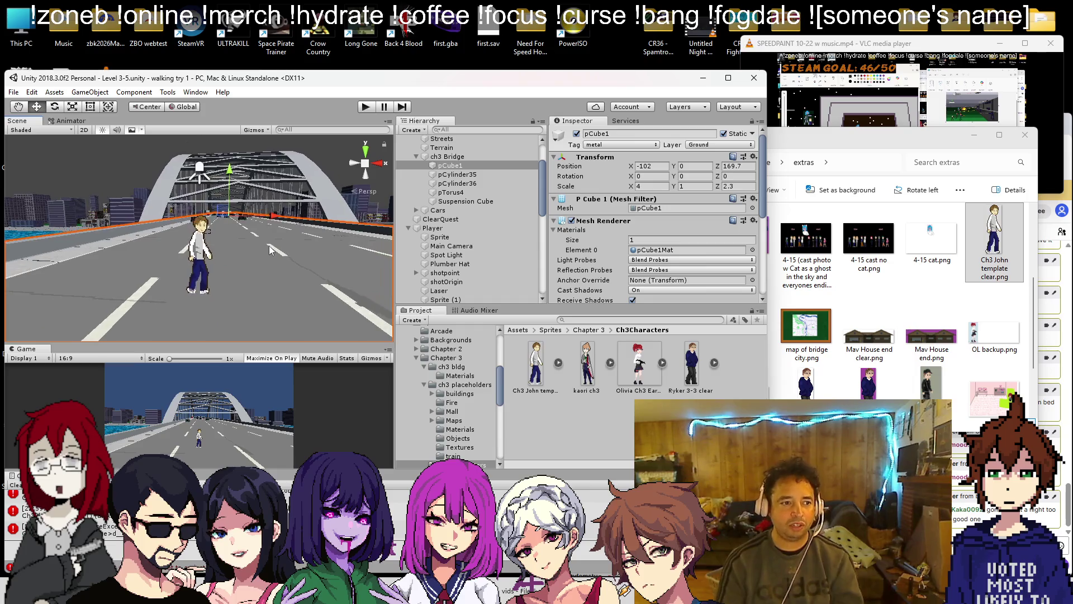
pyautogui.moveTo(190, 248)
pyautogui.mouseDown()
pyautogui.moveTo(888, 250)
pyautogui.moveTo(201, 223)
pyautogui.mouseUp()
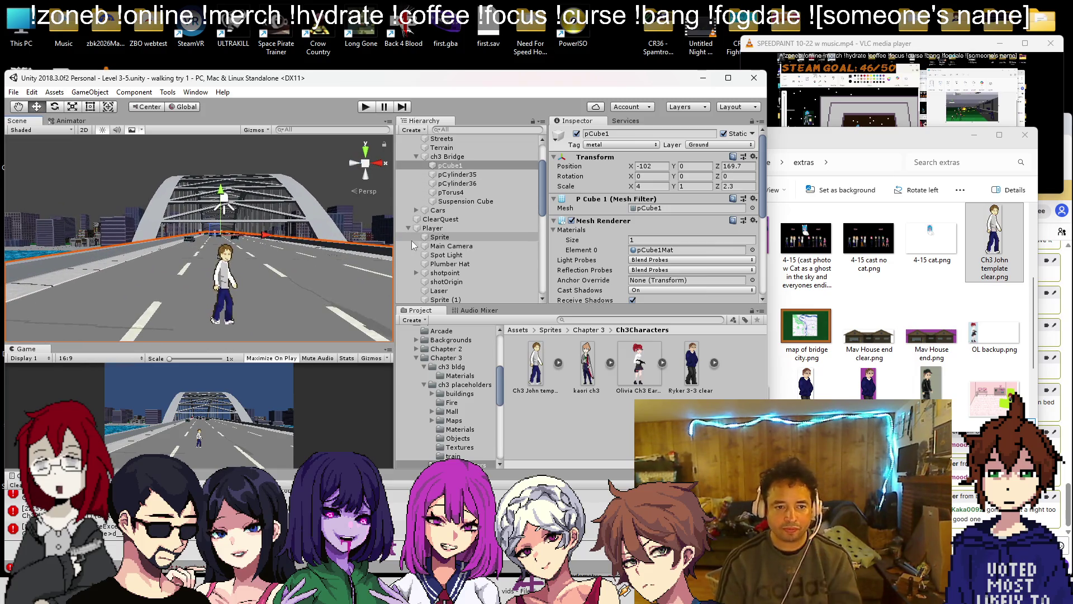
pyautogui.click(451, 246)
pyautogui.scroll(-5, 696, 221)
pyautogui.scroll(3, 696, 216)
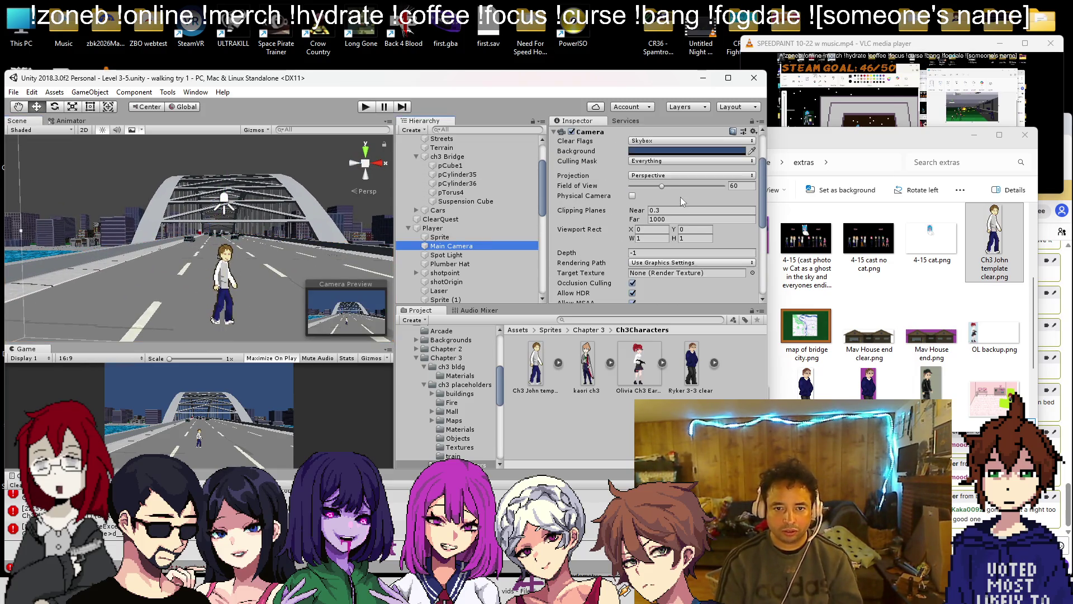
pyautogui.click(698, 219)
pyautogui.write('1000')
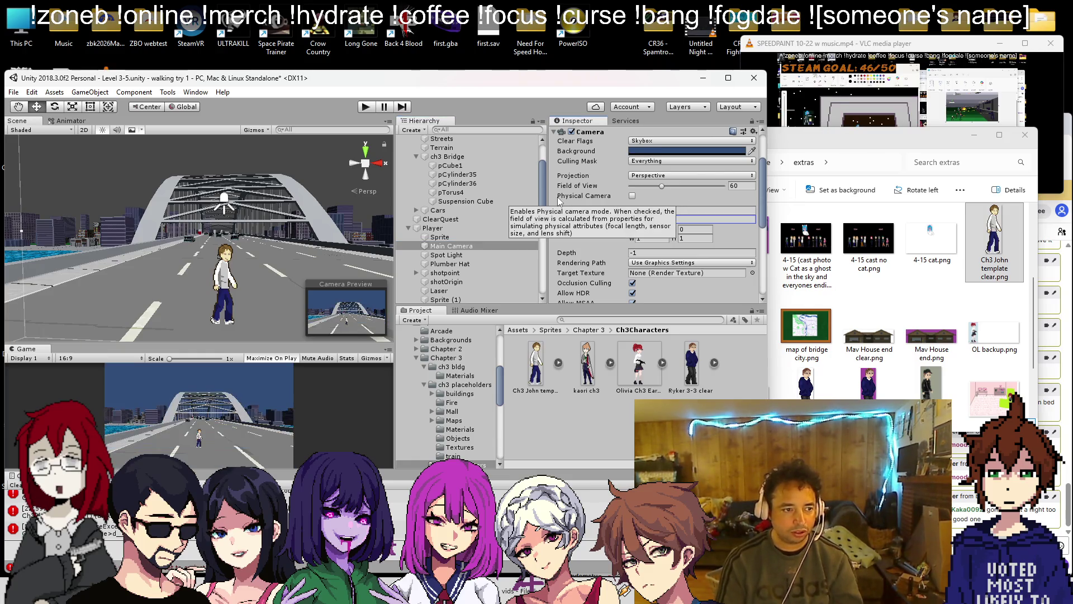
pyautogui.moveTo(212, 213)
pyautogui.mouseDown()
pyautogui.moveTo(190, 194)
pyautogui.moveTo(345, 91)
pyautogui.mouseUp()
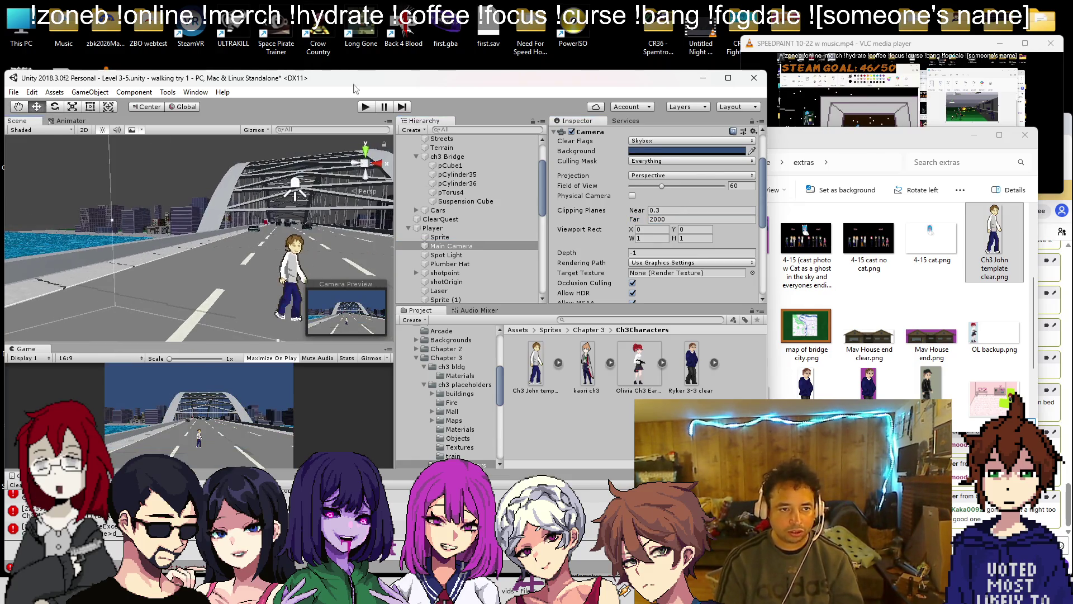
pyautogui.click(366, 106)
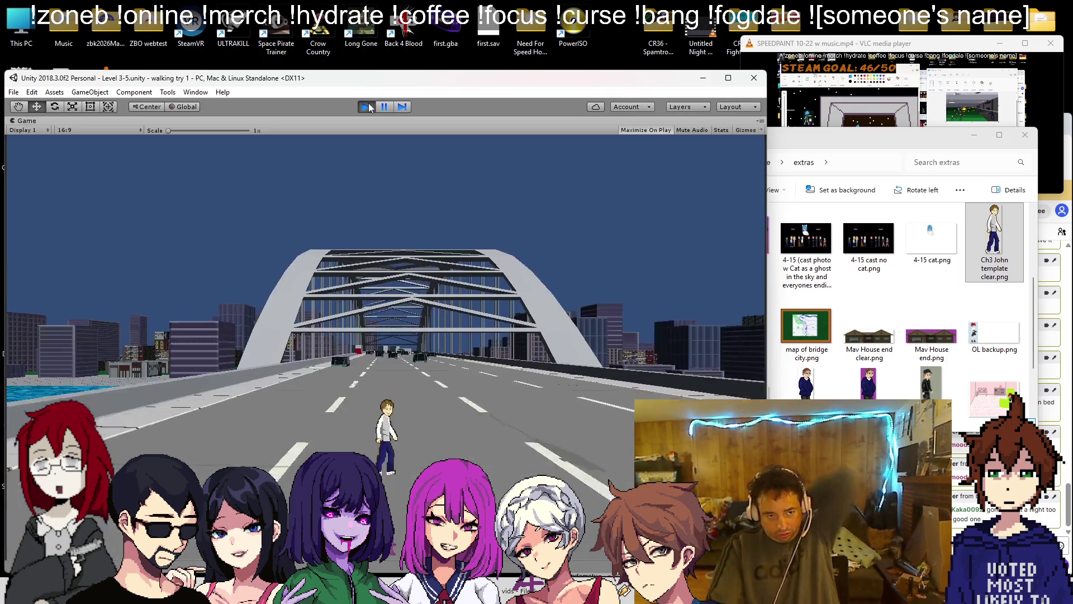
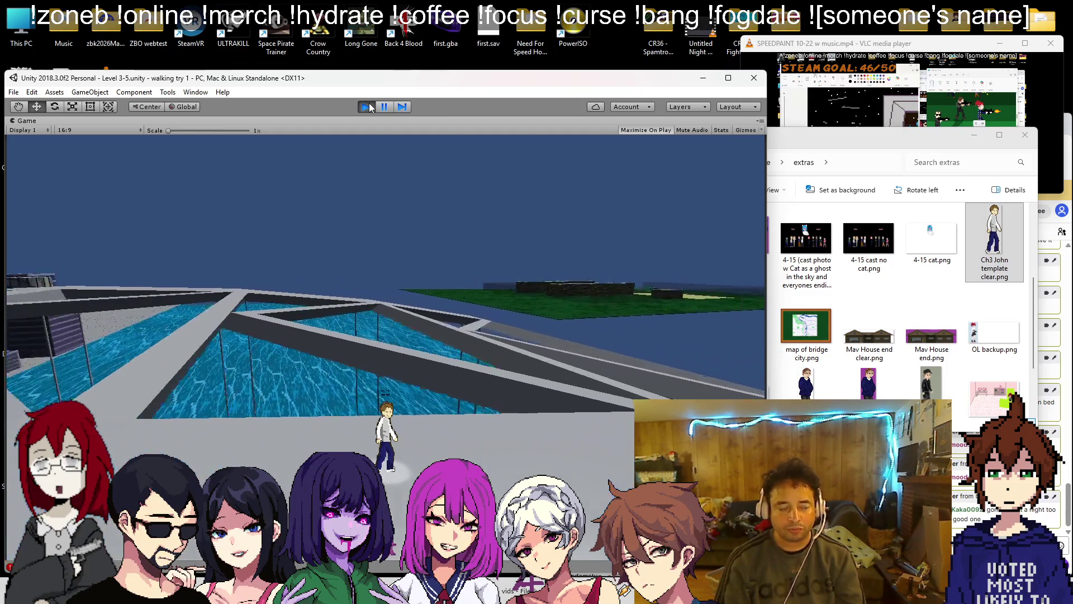
# - Stop the play test and turn the scene view toward the road
pyautogui.hotkey('ctrl', 'p')
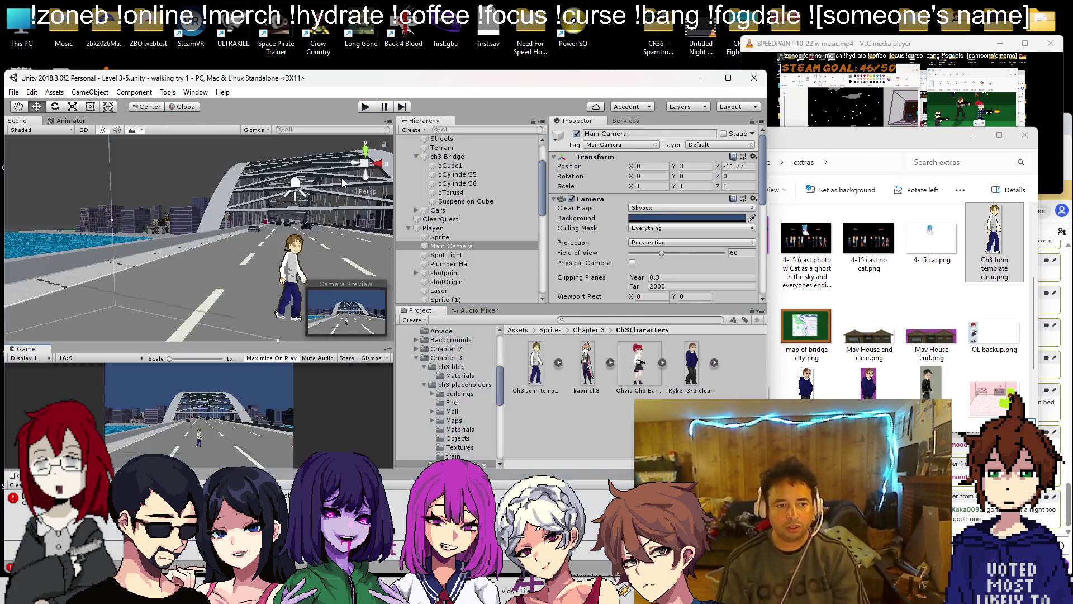
pyautogui.moveTo(314, 226); pyautogui.dragTo(457, 249)
pyautogui.scroll(-10, 457, 249)
pyautogui.moveTo(279, 252)
pyautogui.mouseDown()
pyautogui.moveTo(201, 313)
pyautogui.moveTo(171, 361)
pyautogui.mouseUp()
# - Hide corridor walls (12) through (15) by turning off their Mesh Renderer
pyautogui.click(121, 199)
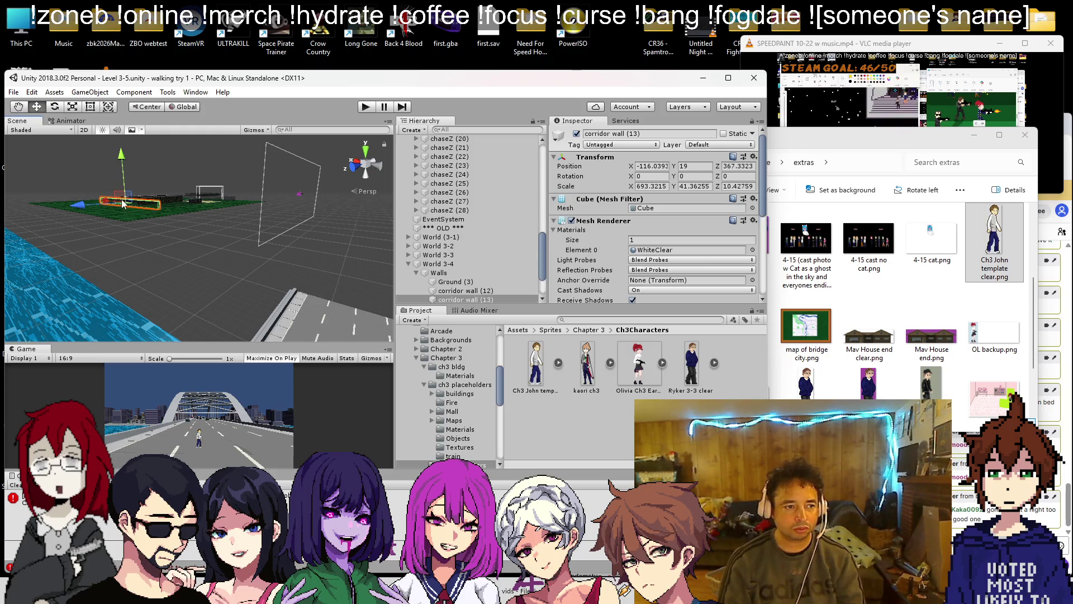
pyautogui.scroll(-2, 490, 281)
pyautogui.click(483, 237)
pyautogui.keyDown('shift'); pyautogui.click(485, 263); pyautogui.keyUp('shift')
pyautogui.click(571, 221)
# - Check the stream chat browser and orbit the scene view along the bridge
pyautogui.moveTo(260, 251); pyautogui.dragTo(101, 234)
pyautogui.click(1067, 211)
pyautogui.rightClick(558, 418)
pyautogui.click(1049, 199)
pyautogui.moveTo(291, 218); pyautogui.dragTo(258, 208)
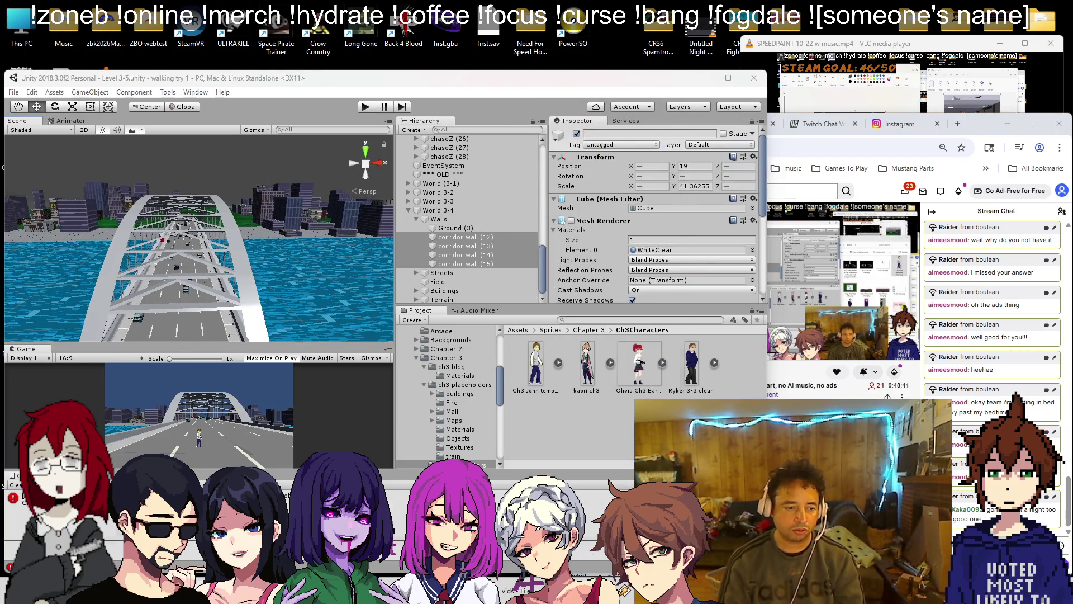
# - Delete the 'farther camera distance' line from the recent 4-3-21 notes
pyautogui.hotkey('alt', 'Tab')
pyautogui.tripleClick(221, 141)
pyautogui.press('BackSpace')
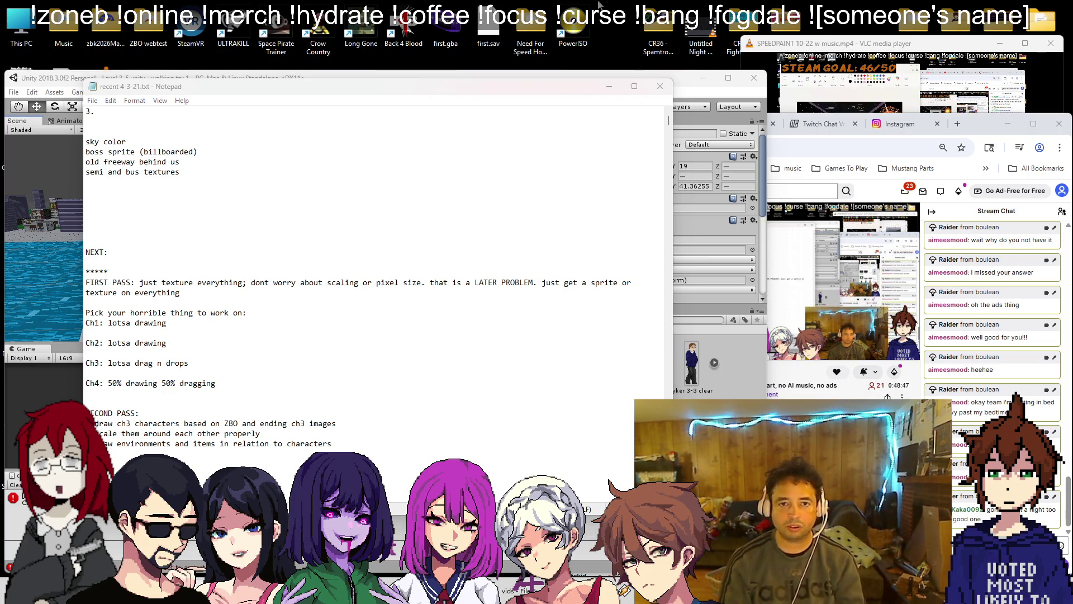
# - Open the Story folder and read zbk timeline.rtf in Notepad, then close it
pyautogui.press('super+e')
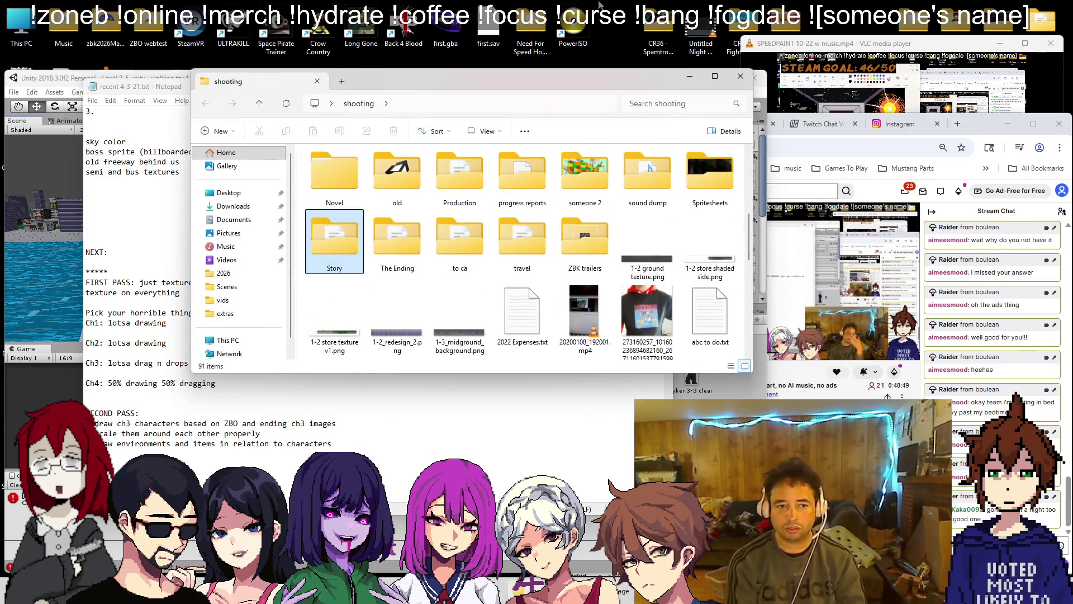
pyautogui.press('Right')
pyautogui.press('Right')
pyautogui.press('Right')
pyautogui.press('Down')
pyautogui.press('Right')
pyautogui.press('Left')
pyautogui.press('Down')
pyautogui.press('Left')
pyautogui.press('Left')
pyautogui.press('Return')
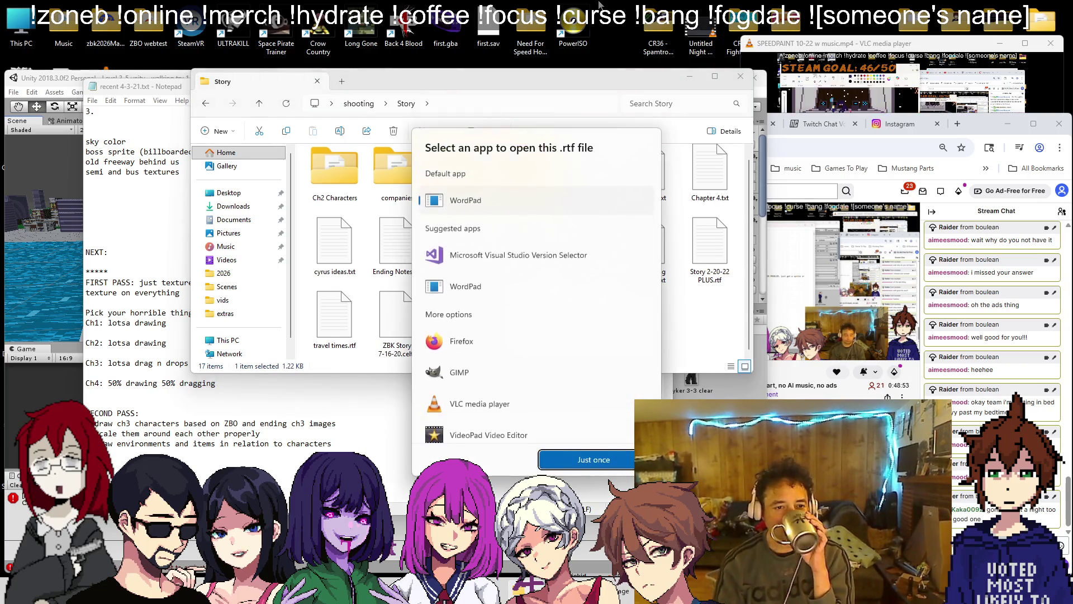
pyautogui.press('Escape')
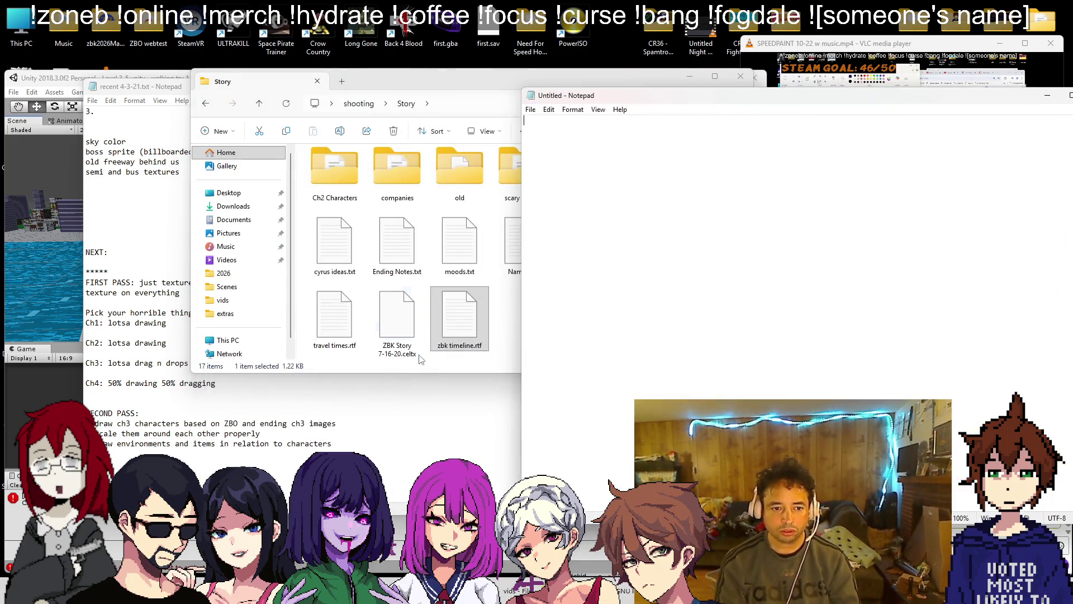
pyautogui.scroll(-1, 725, 288)
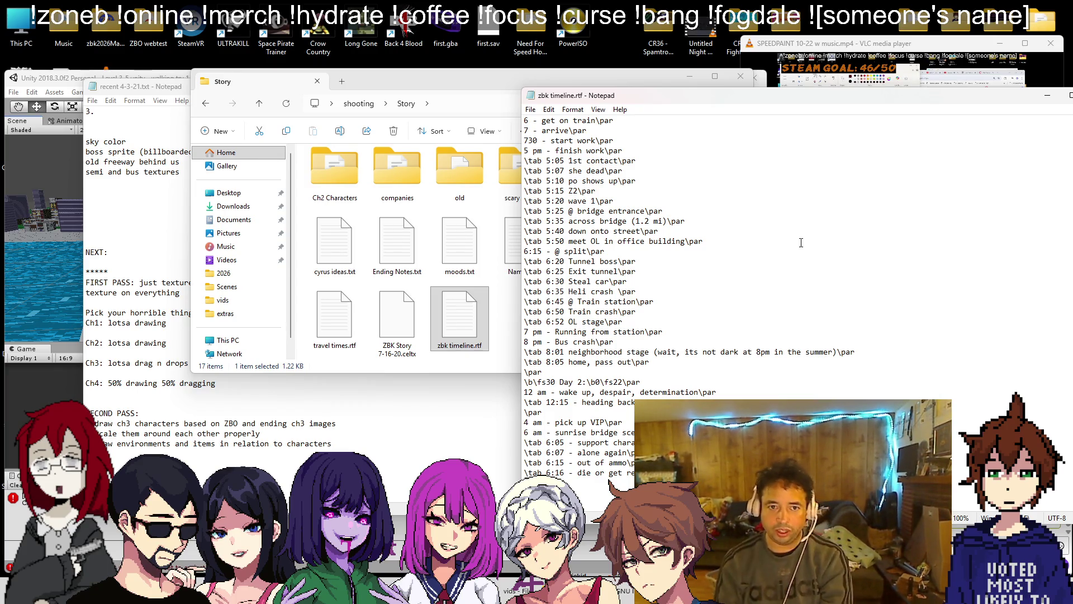
pyautogui.moveTo(932, 100); pyautogui.dragTo(691, 100)
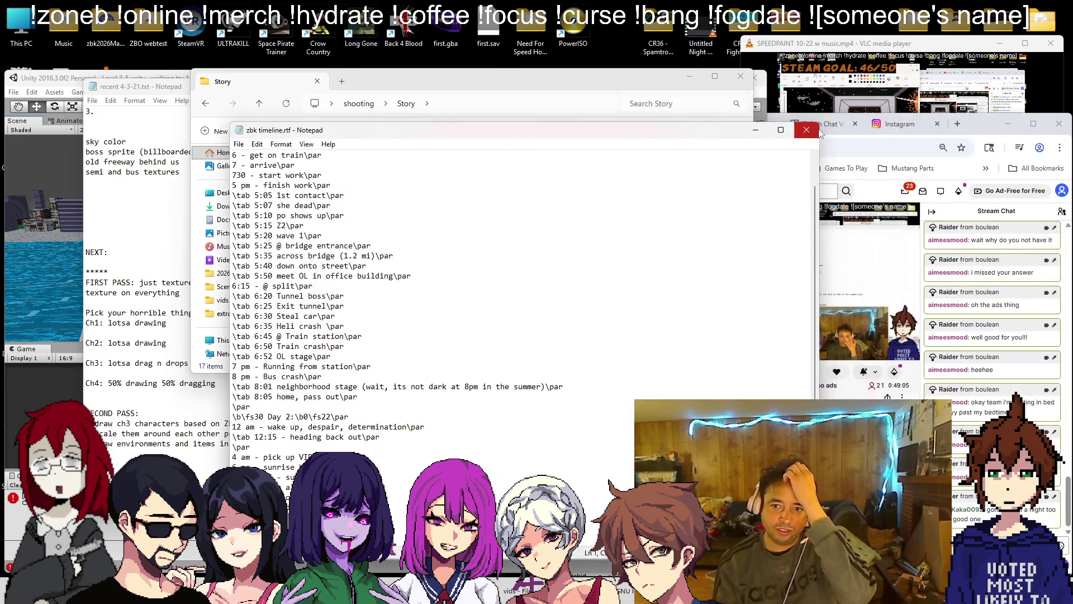
pyautogui.click(813, 95)
# - Rename the timeline file to 'zbk timeline (ch1-2 only).rtf'
pyautogui.rightClick(470, 316)
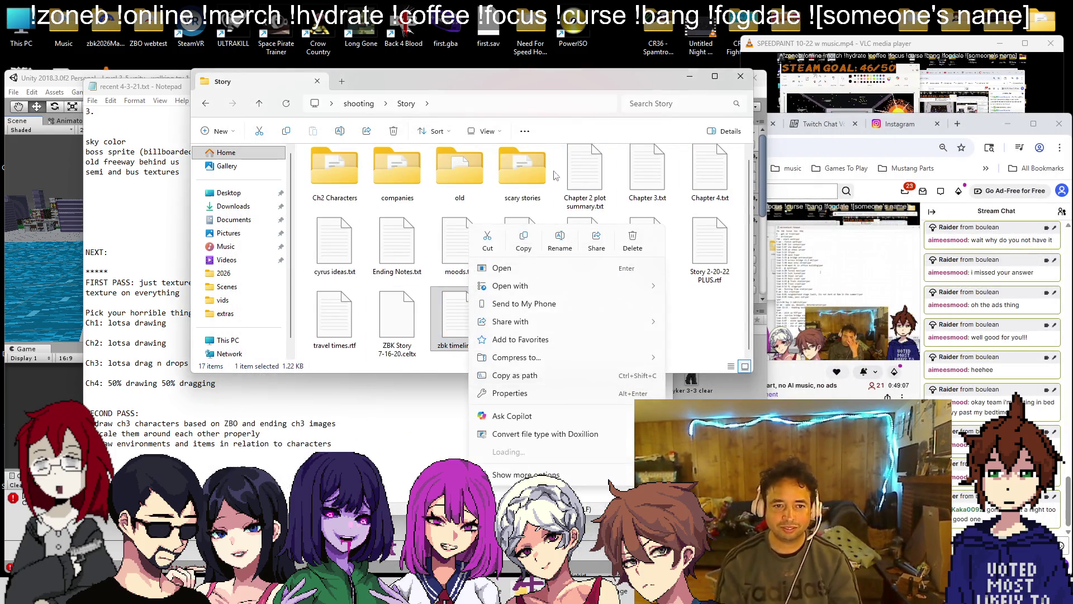
pyautogui.click(554, 241)
pyautogui.click(475, 345)
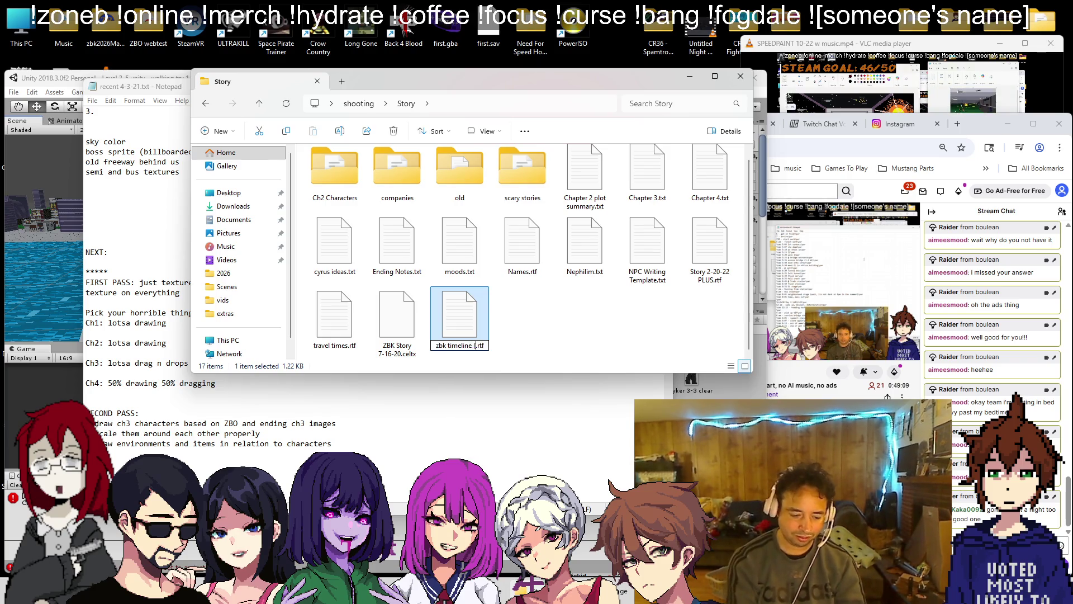
pyautogui.write('(ch1-2 only)')
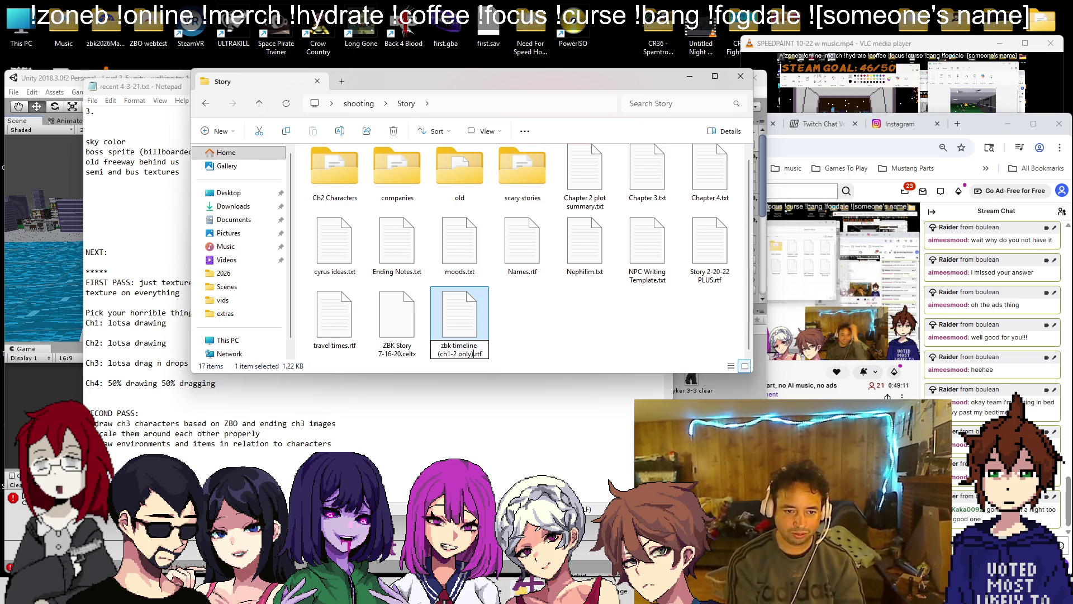
pyautogui.press('Left')
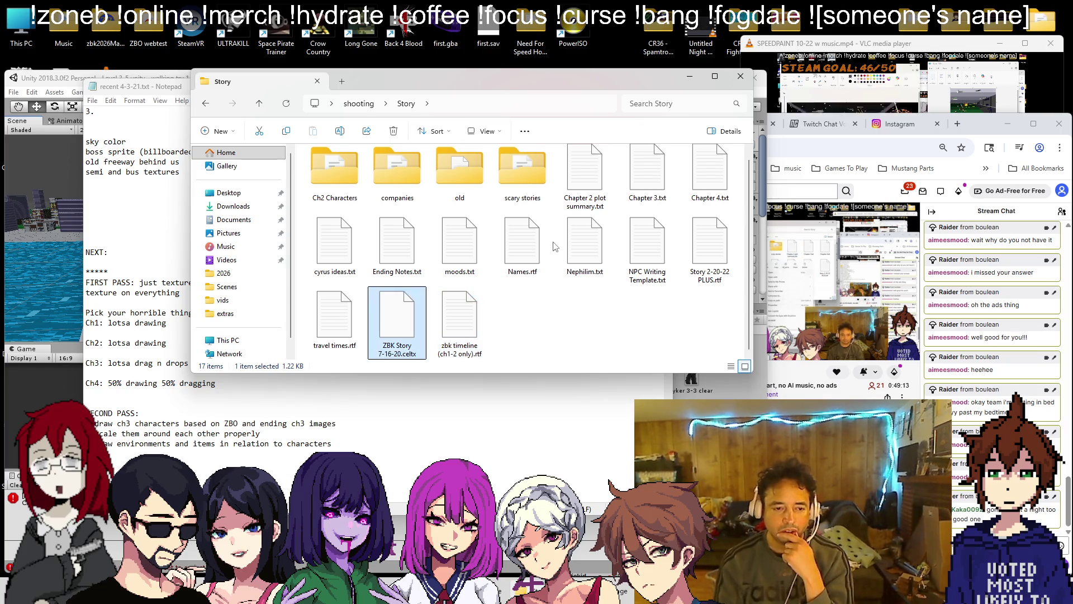
# - Open ZBK Story 7-16-20.celtx in Notepad, look through it and close it
pyautogui.press('Return')
pyautogui.press('Escape')
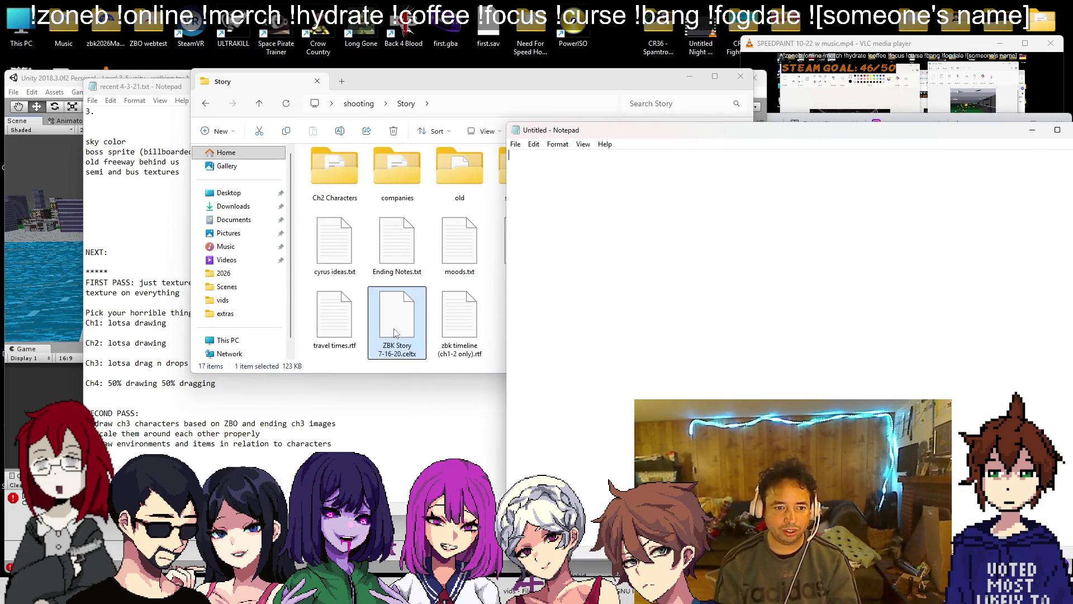
pyautogui.moveTo(1002, 139); pyautogui.dragTo(827, 95)
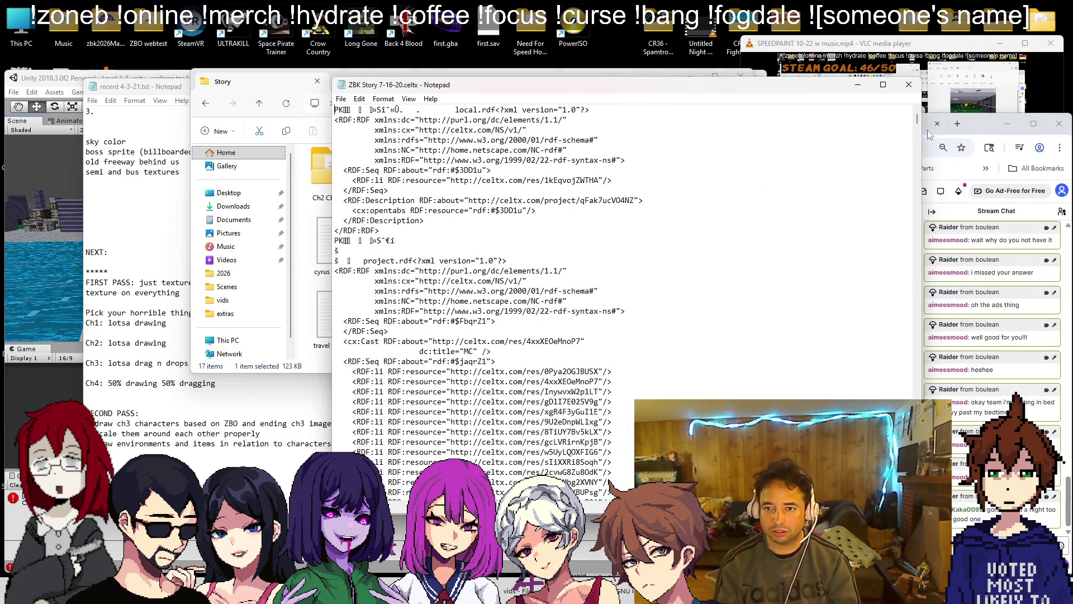
pyautogui.moveTo(916, 123); pyautogui.dragTo(916, 430)
pyautogui.scroll(-5, 806, 375)
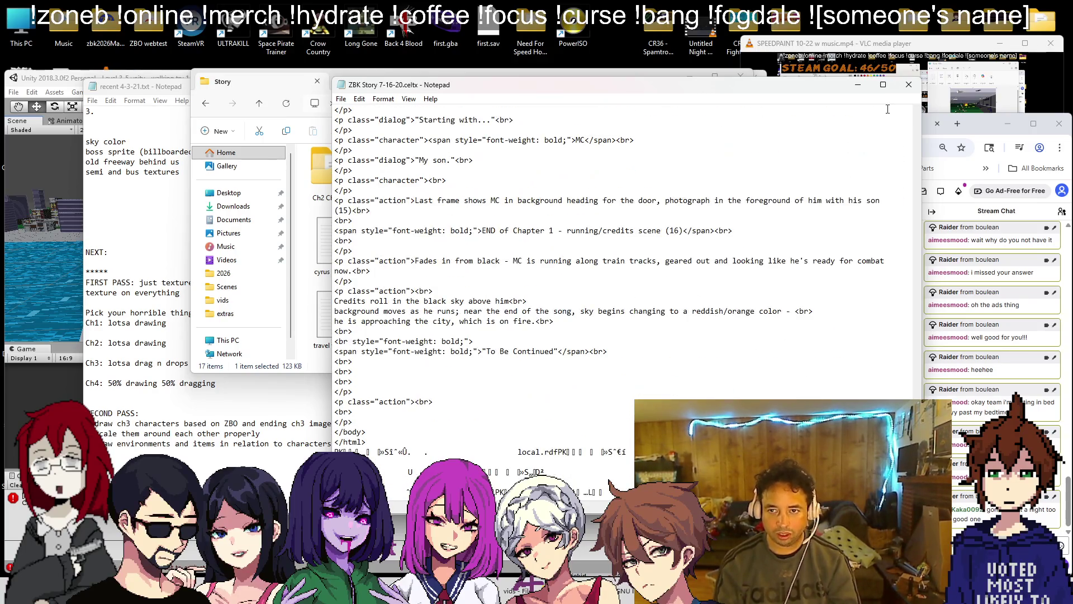
pyautogui.click(909, 85)
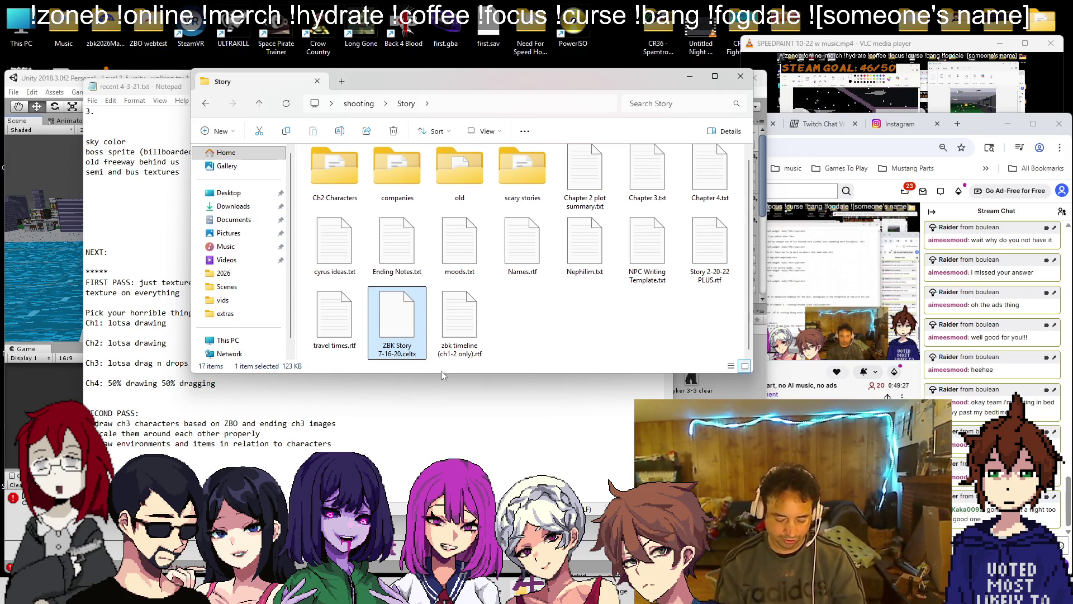
# - Rename the story script to 'ZBK Story ch1 7-16-20.celtx'
pyautogui.rightClick(404, 337)
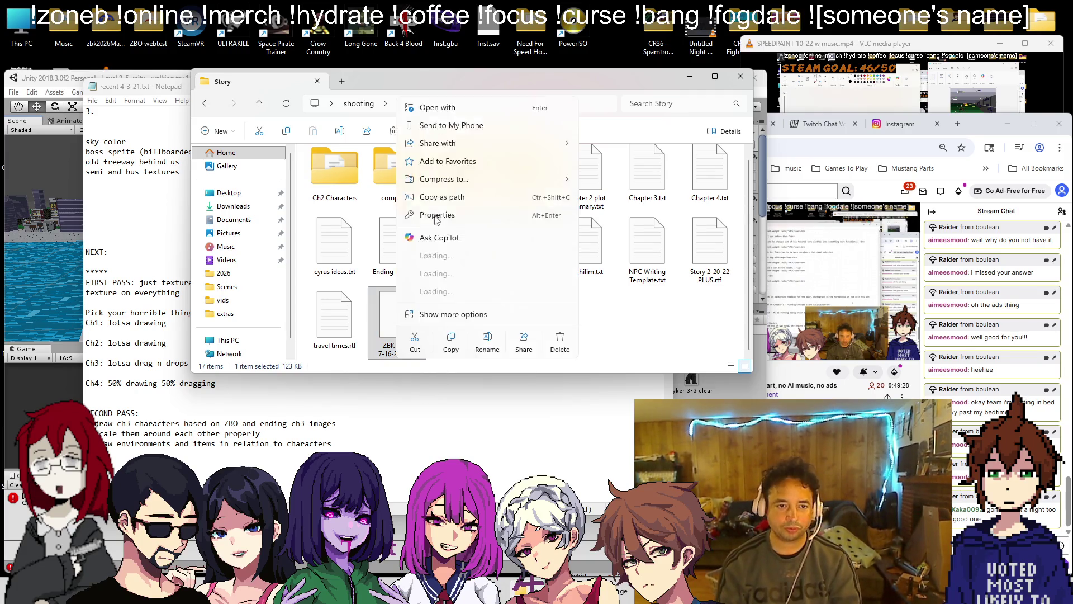
pyautogui.click(488, 338)
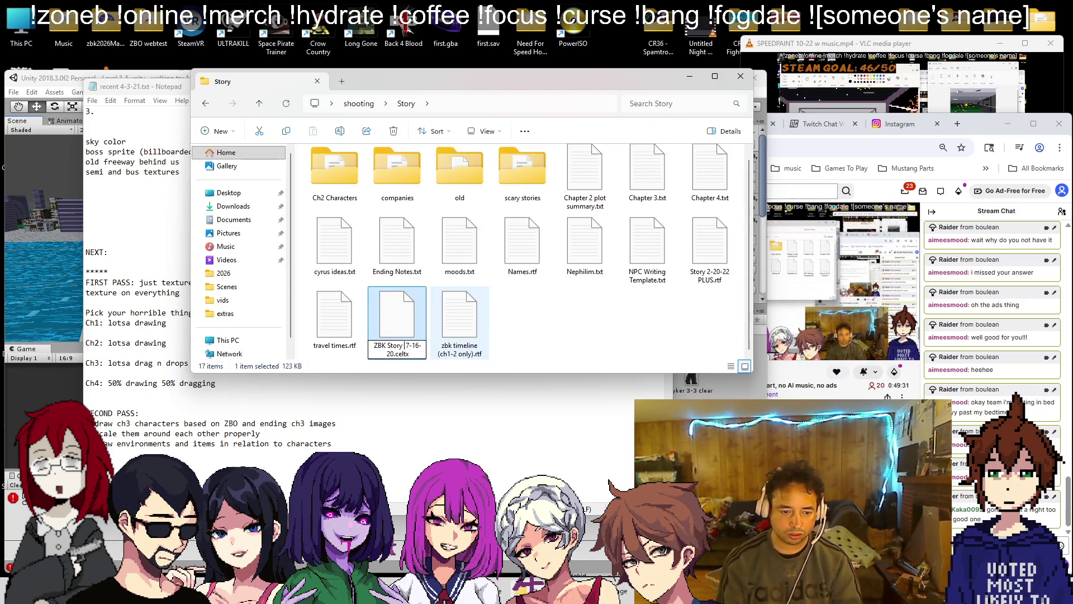
pyautogui.write('ch1')
pyautogui.press('Return')
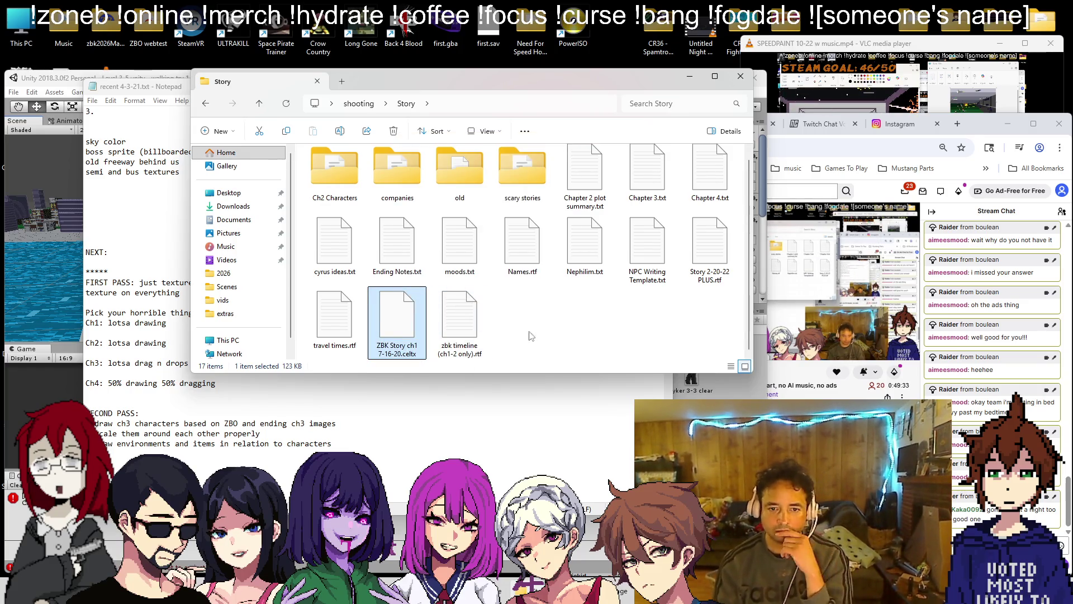
pyautogui.press('Return')
# - Open travel times.rtf in Notepad, review it and close it
pyautogui.doubleClick(334, 316)
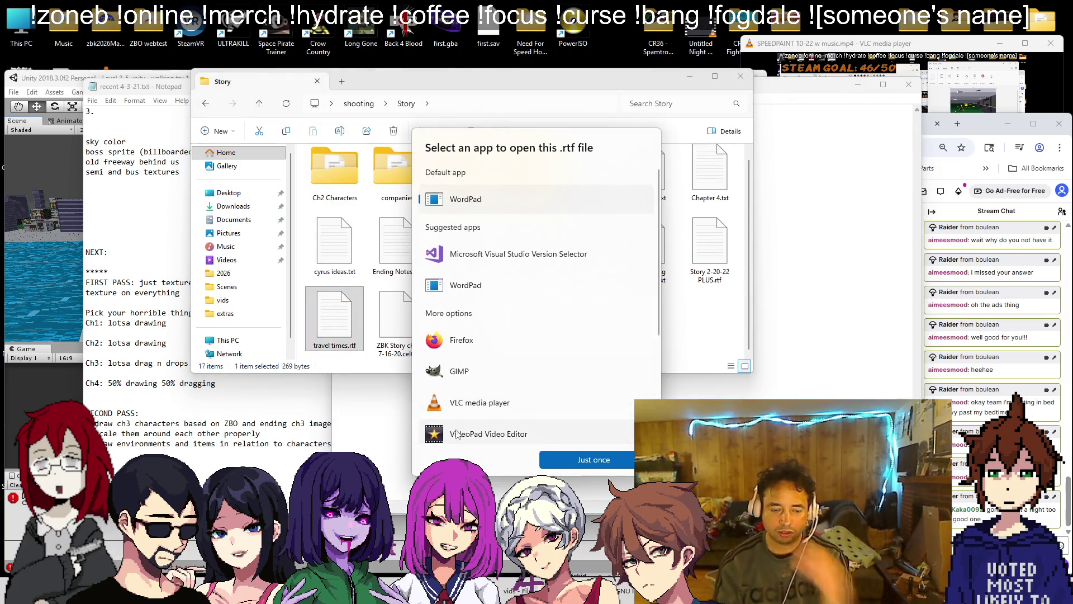
pyautogui.click(332, 317)
pyautogui.click(554, 432)
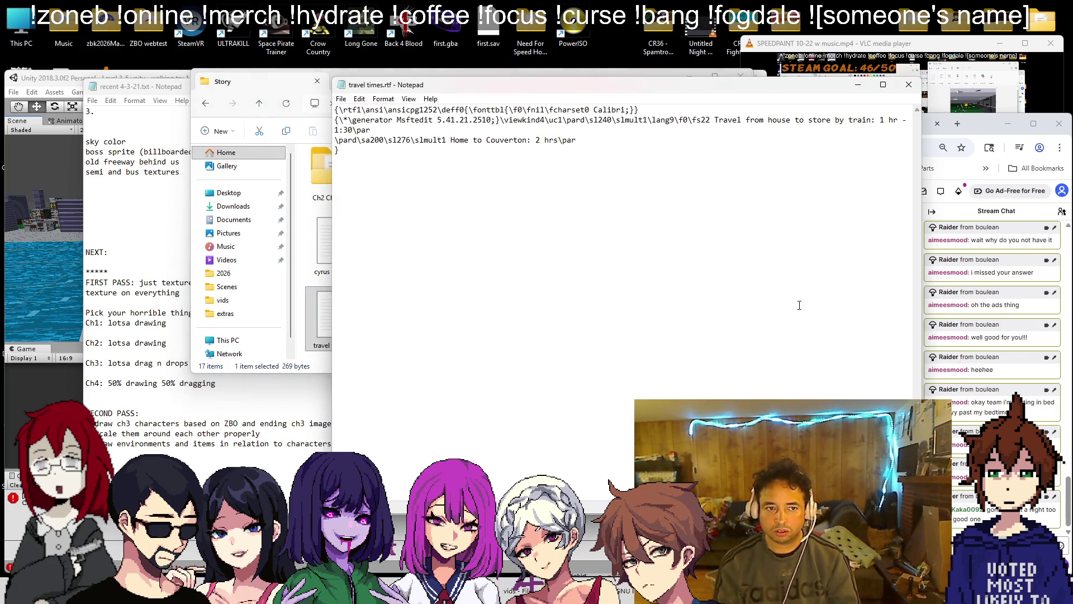
pyautogui.click(903, 88)
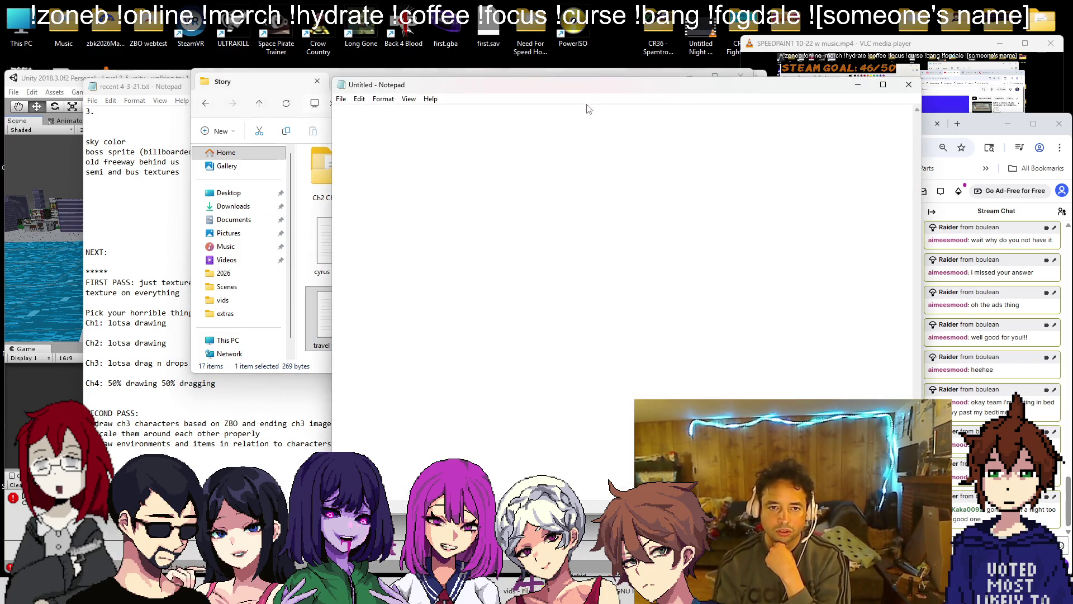
# - Load Chapter 3.txt into Notepad, read it and close it
pyautogui.moveTo(647, 246); pyautogui.dragTo(643, 330)
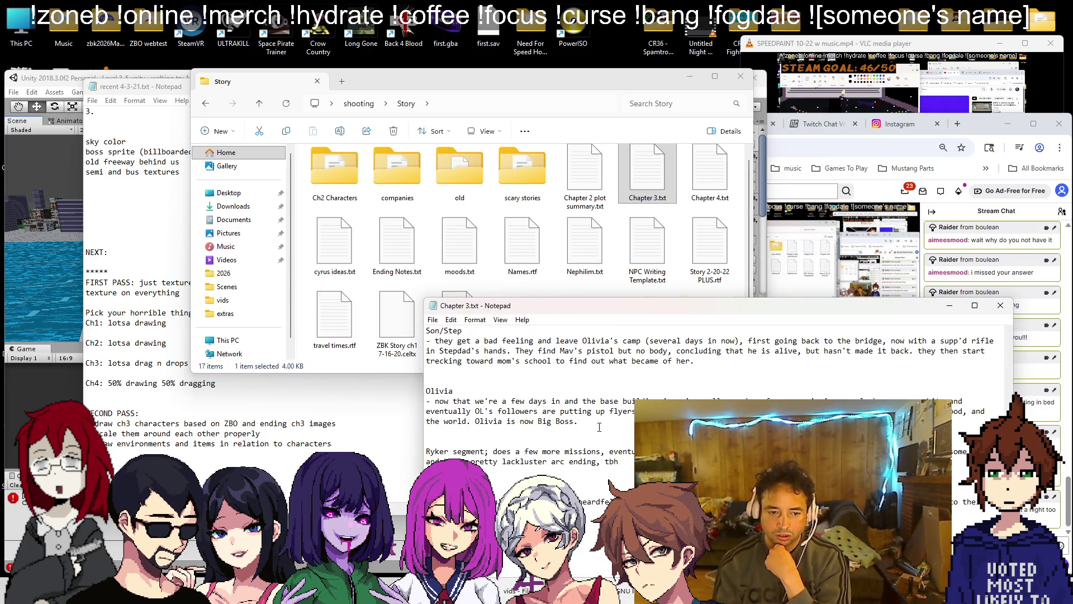
pyautogui.scroll(2, 946, 328)
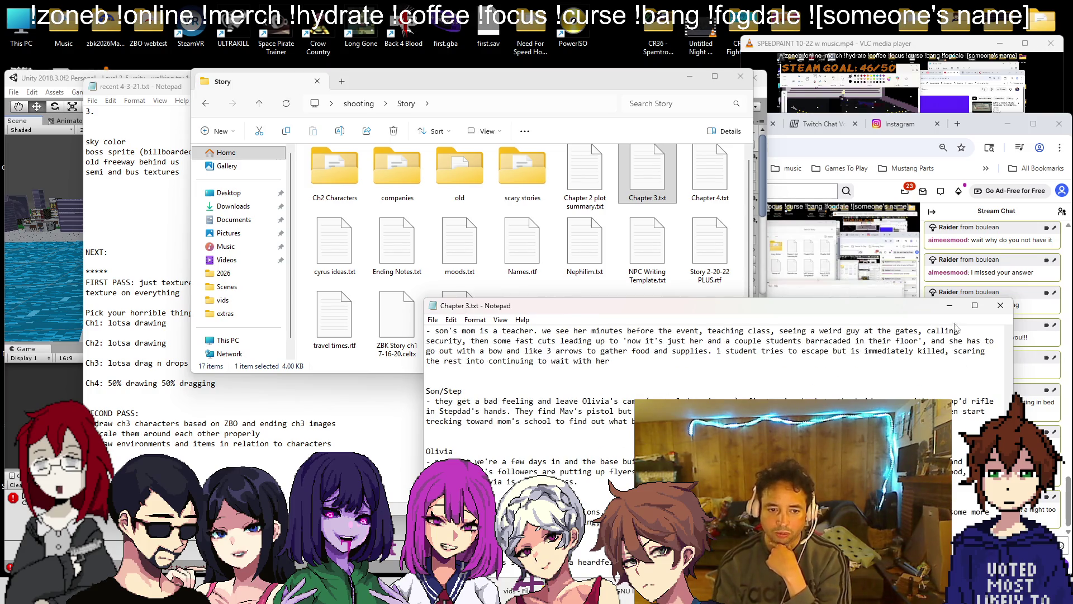
pyautogui.click(1007, 309)
pyautogui.scroll(1, 494, 204)
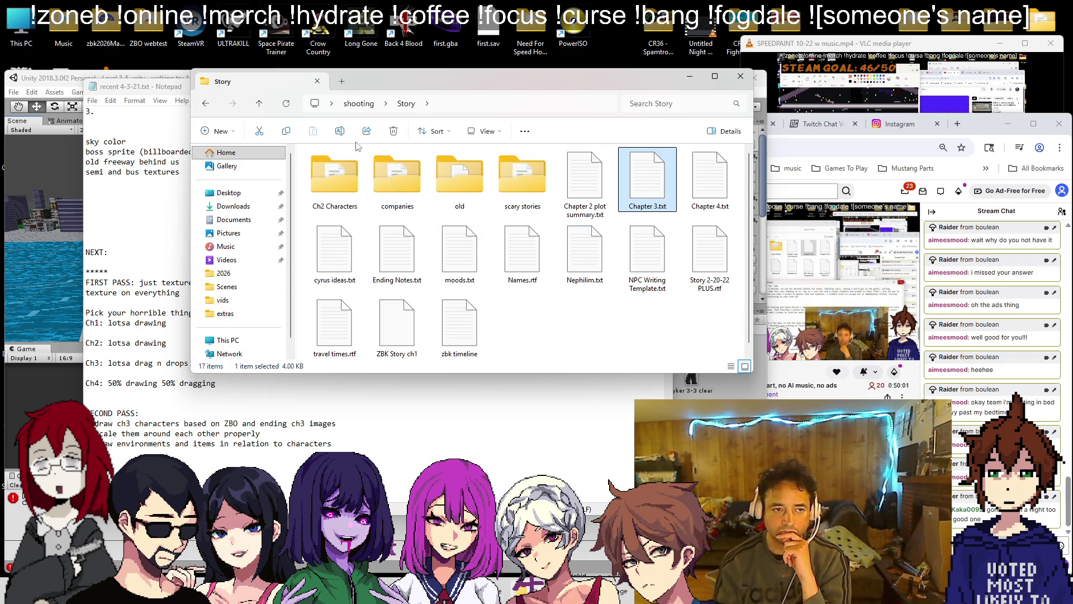
# - Go to the shooting folder, enter Chapter 3 and open ch3 overview.txt
pyautogui.click(359, 104)
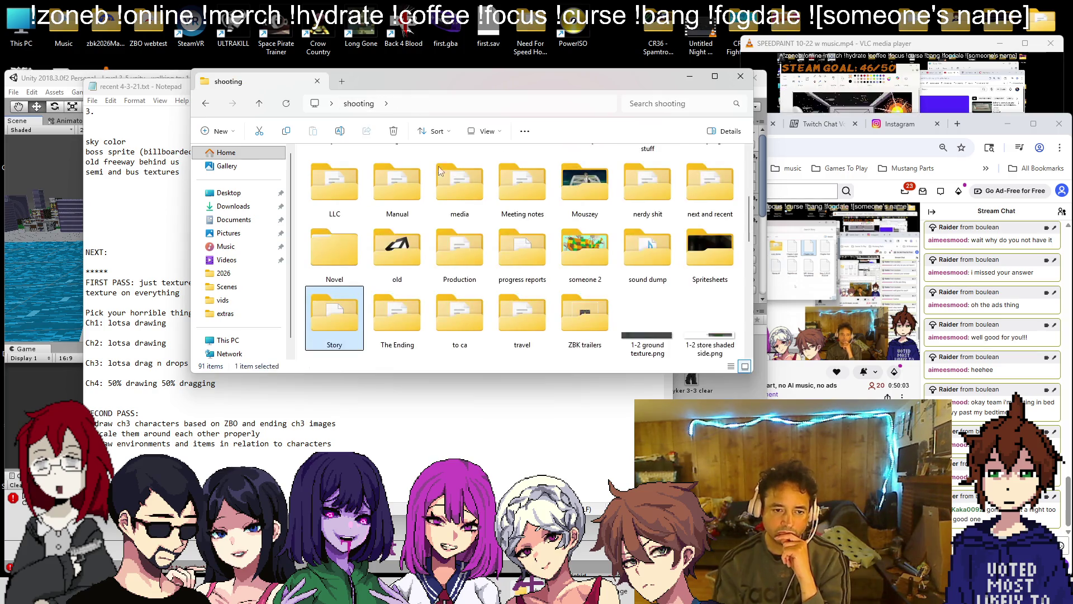
pyautogui.scroll(-2, 577, 282)
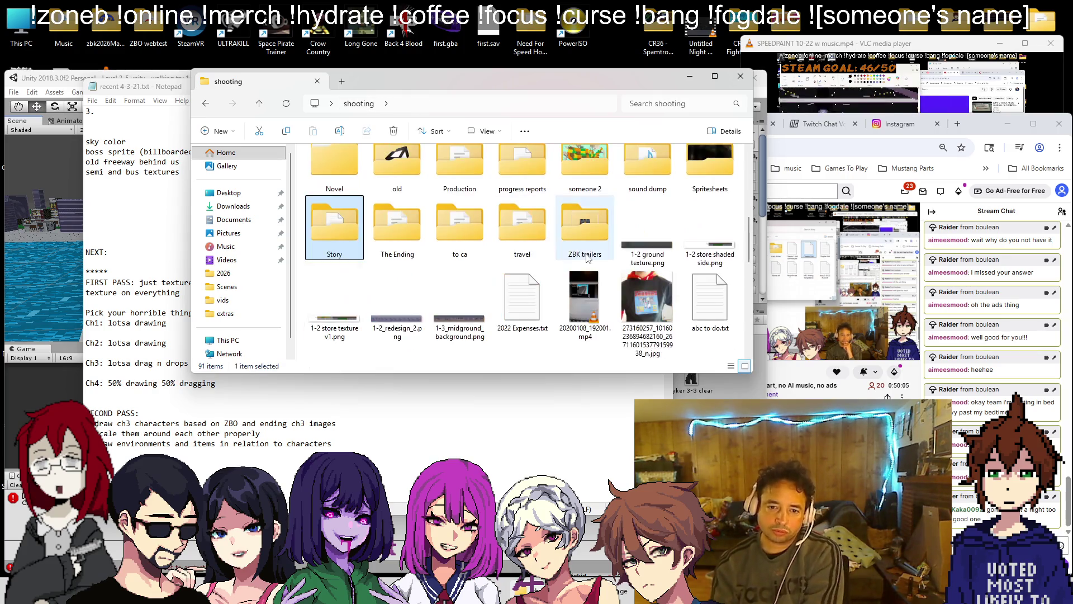
pyautogui.scroll(-5, 565, 287)
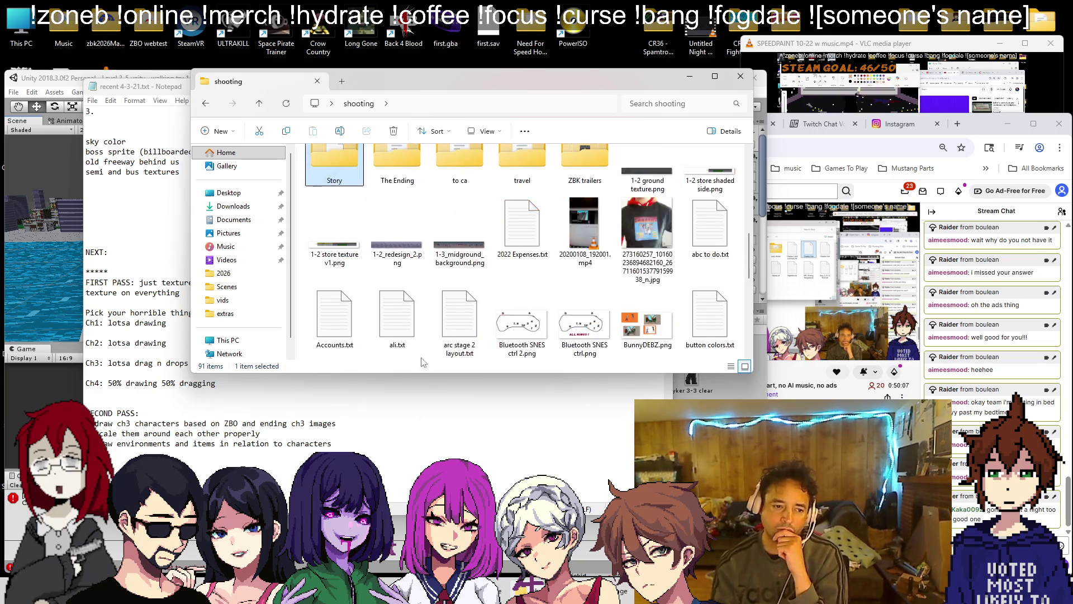
pyautogui.scroll(-2, 504, 304)
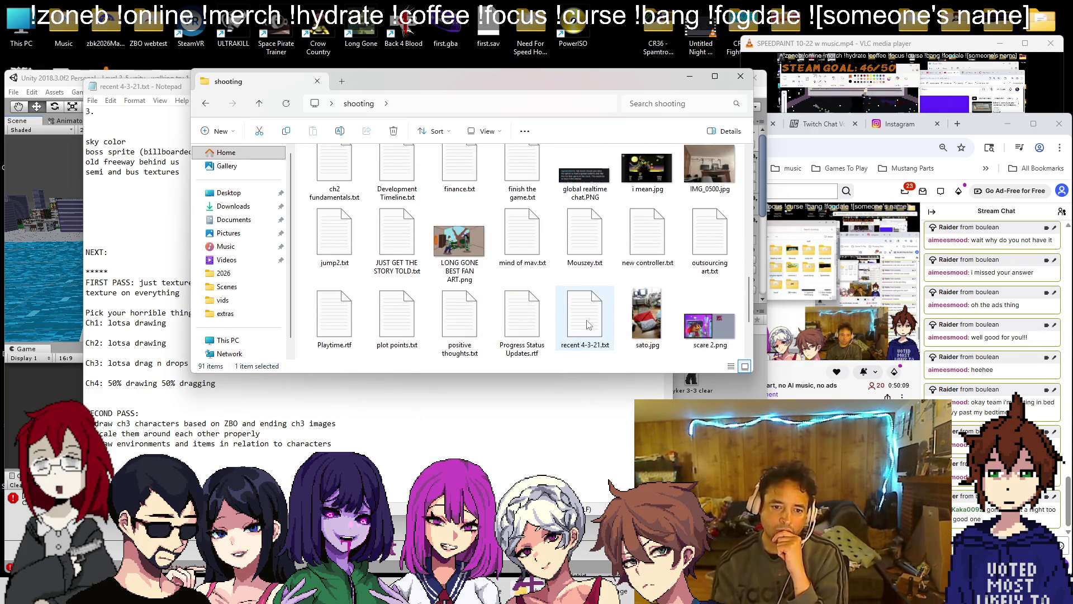
pyautogui.scroll(-2, 602, 311)
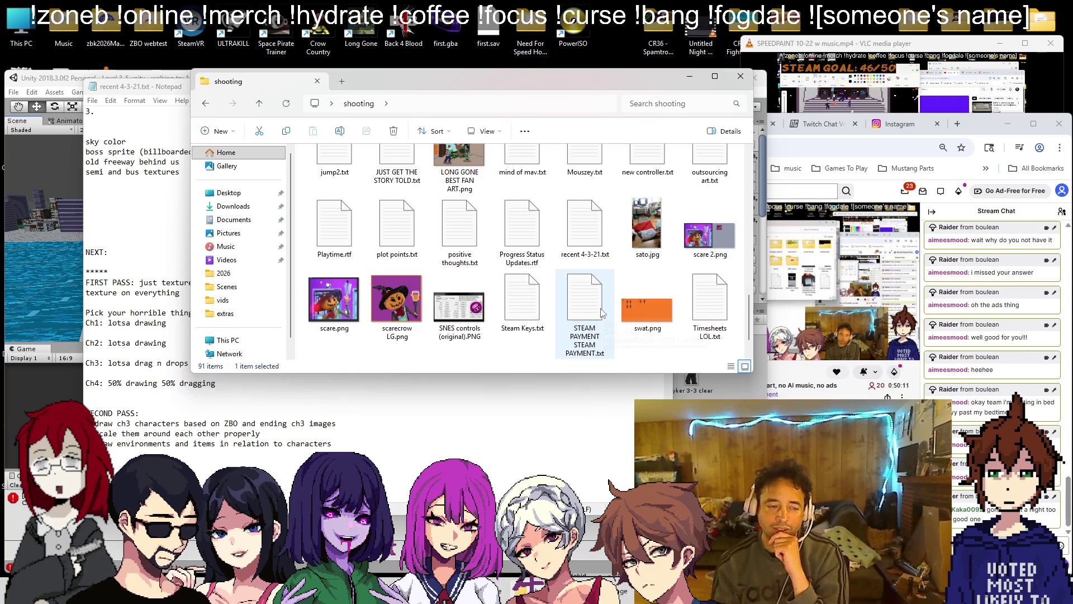
pyautogui.scroll(-2, 623, 299)
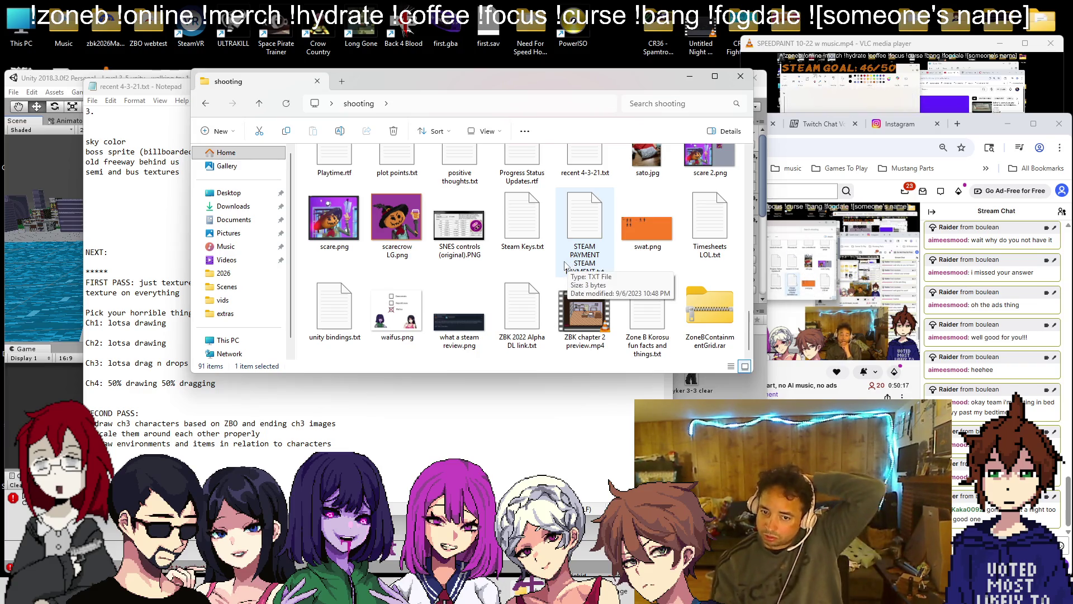
pyautogui.scroll(10, 564, 268)
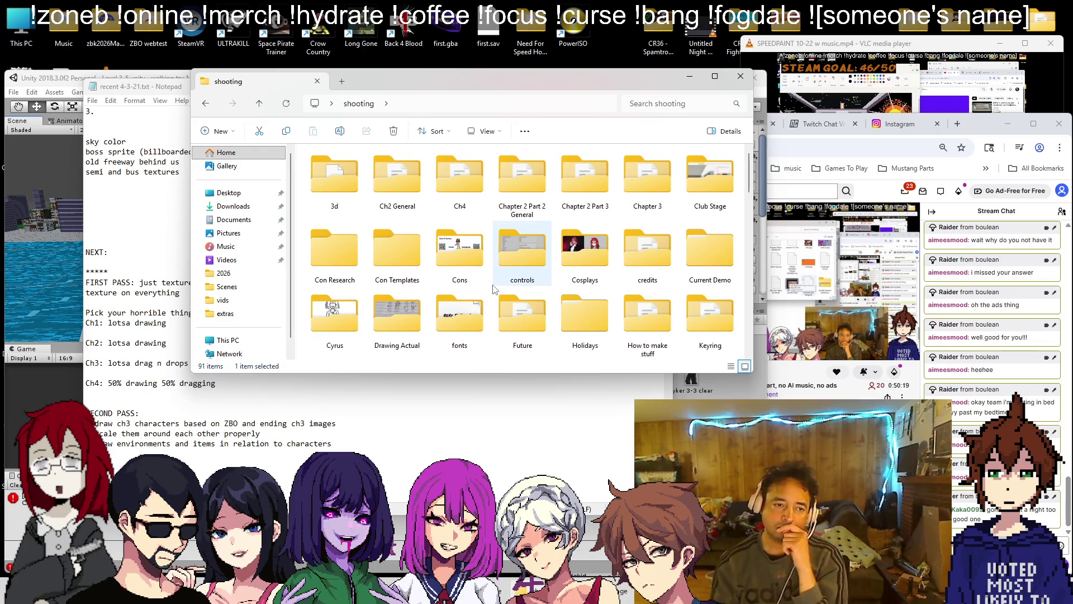
pyautogui.doubleClick(646, 189)
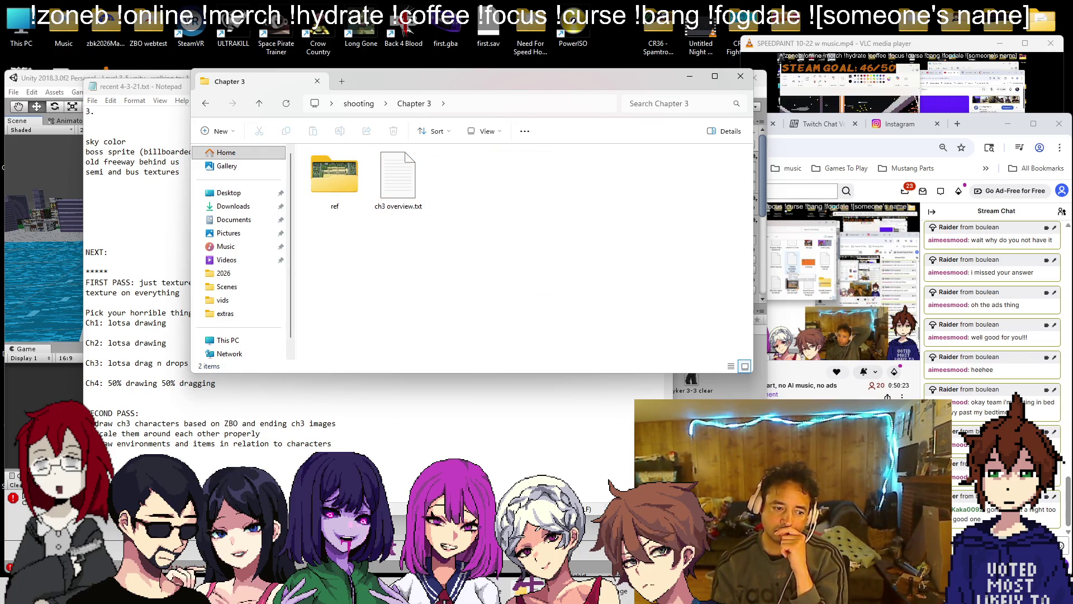
pyautogui.doubleClick(398, 176)
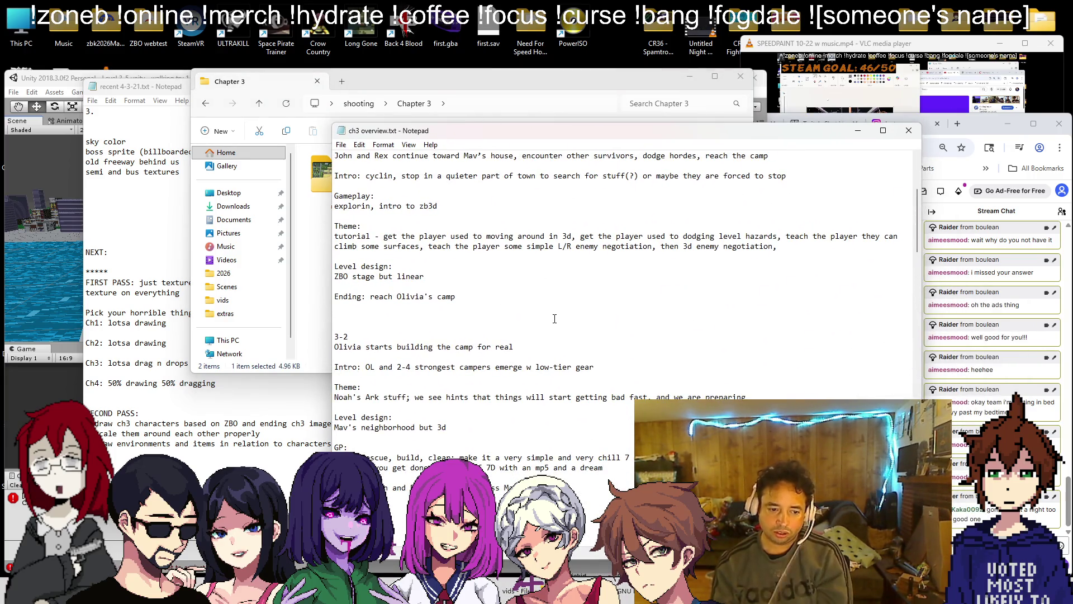
# - Scroll down to the Level 3-5 notes, then close Notepad
pyautogui.scroll(-10, 555, 324)
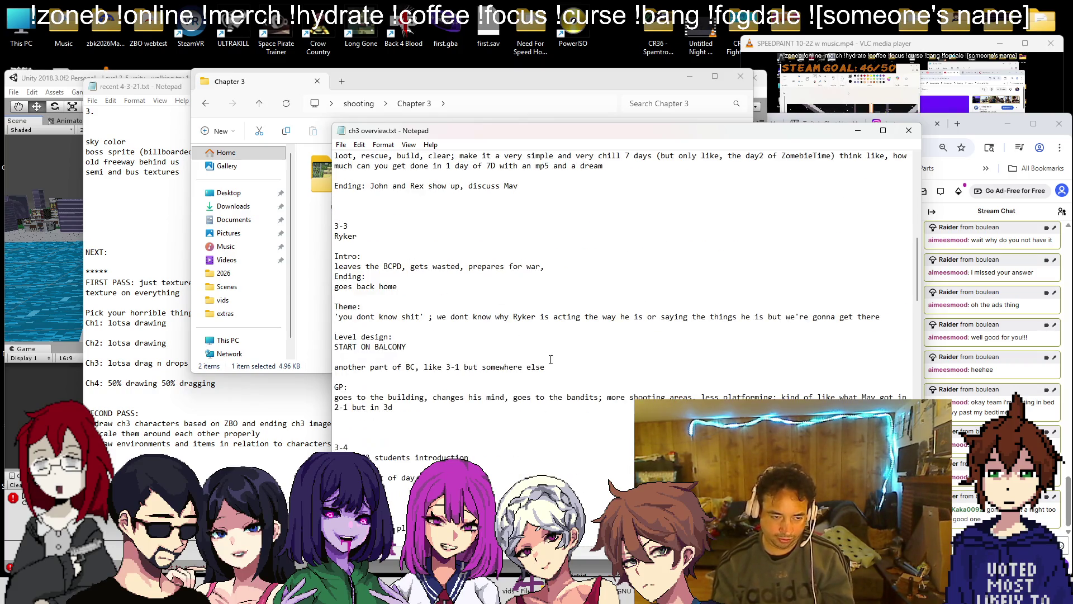
pyautogui.scroll(-7, 558, 356)
pyautogui.scroll(-10, 525, 352)
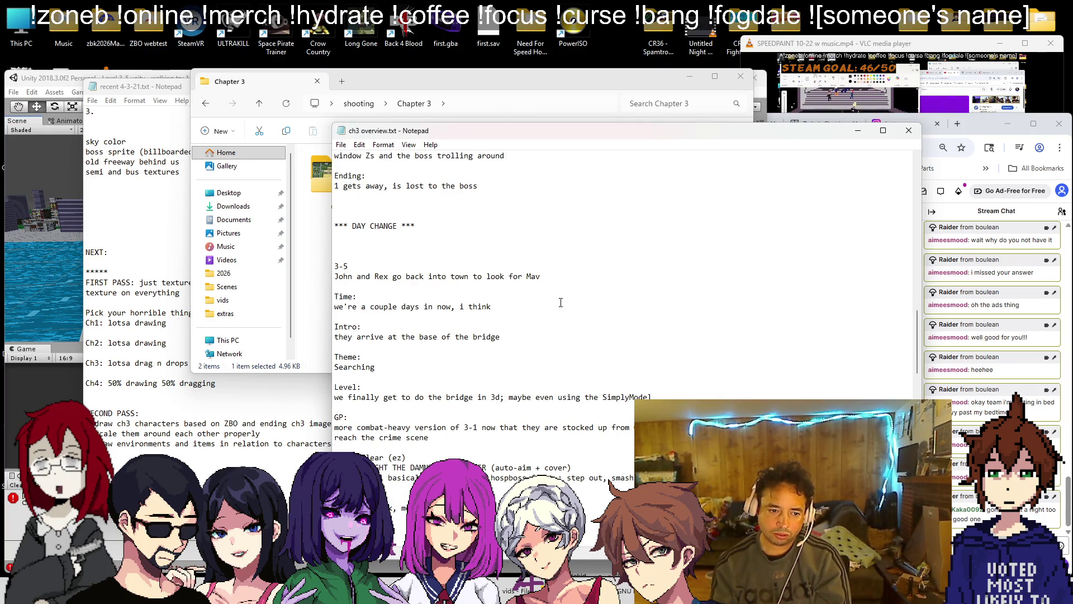
pyautogui.scroll(-1, 543, 345)
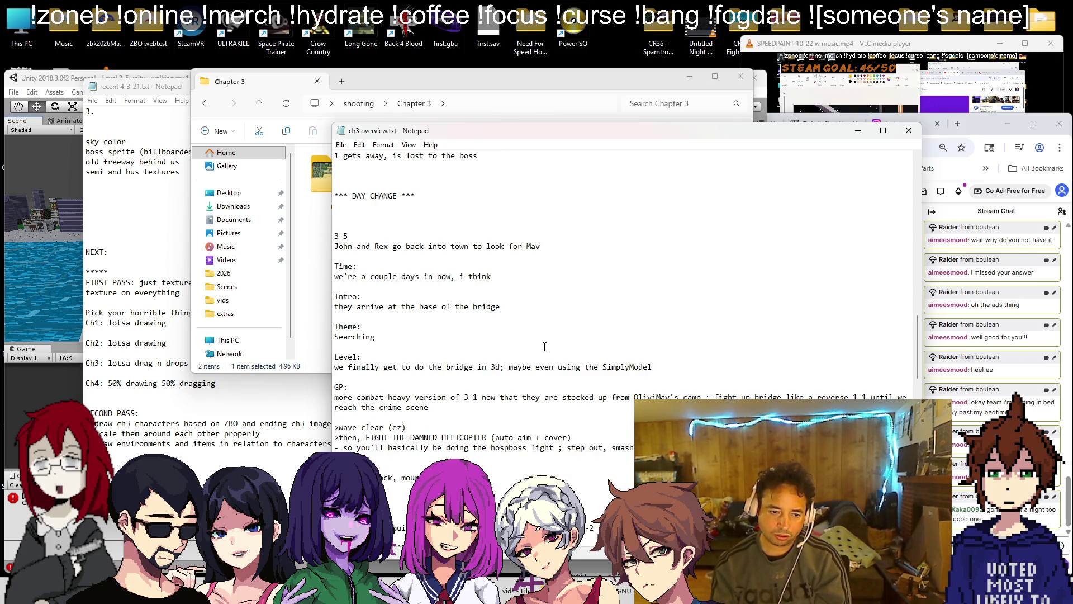
pyautogui.scroll(-1, 545, 347)
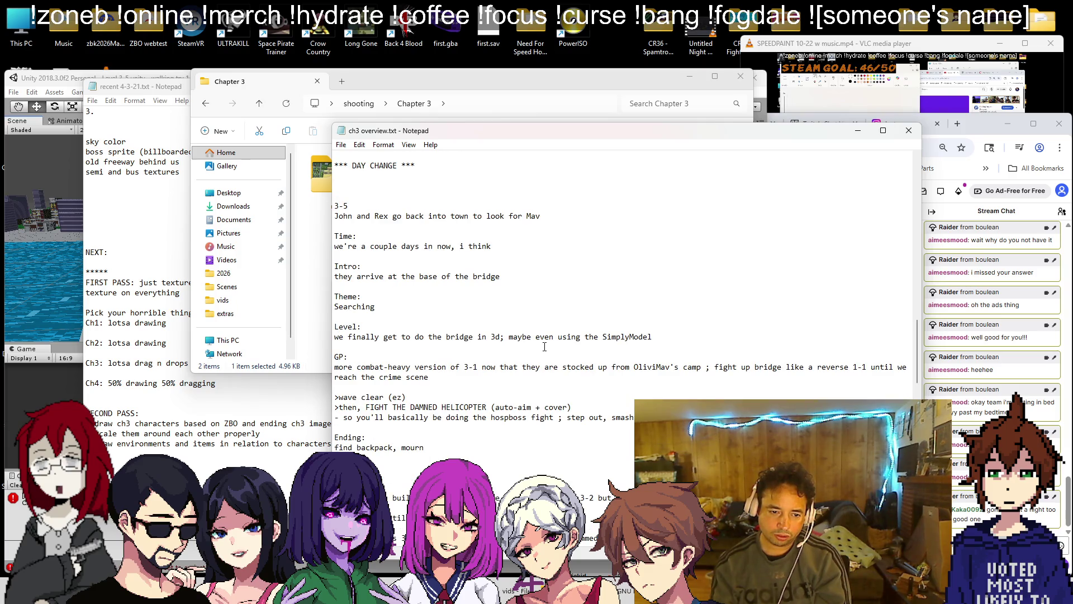
pyautogui.scroll(-1, 544, 347)
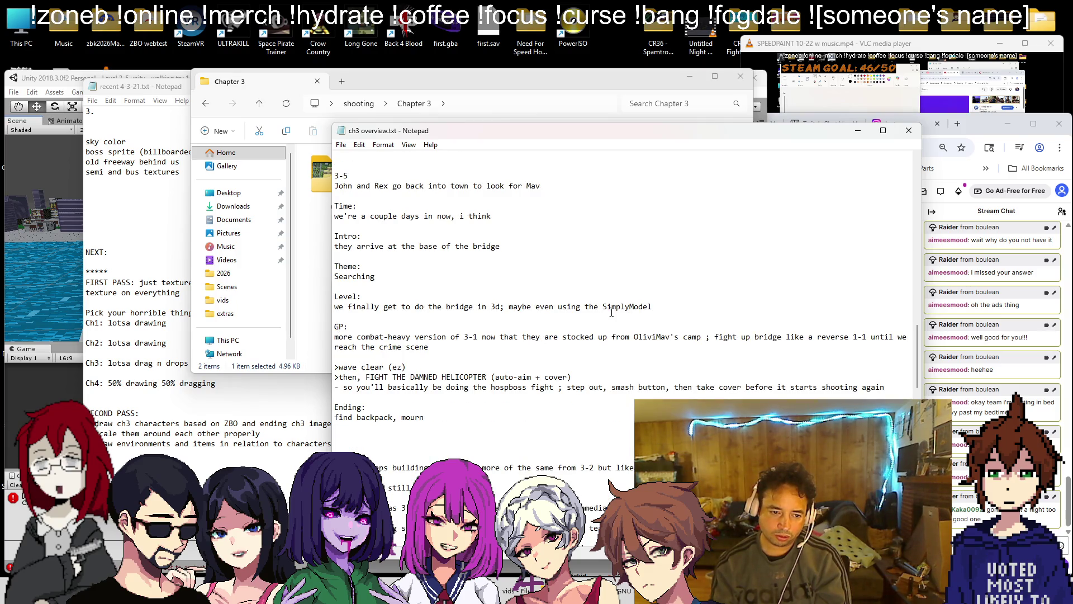
pyautogui.scroll(-1, 611, 312)
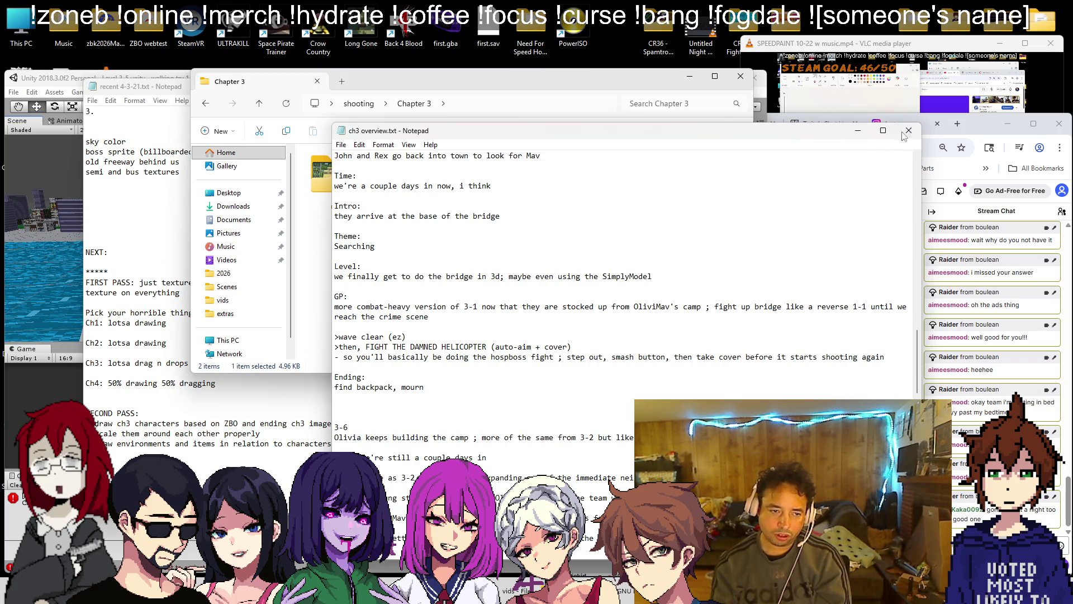
pyautogui.click(909, 130)
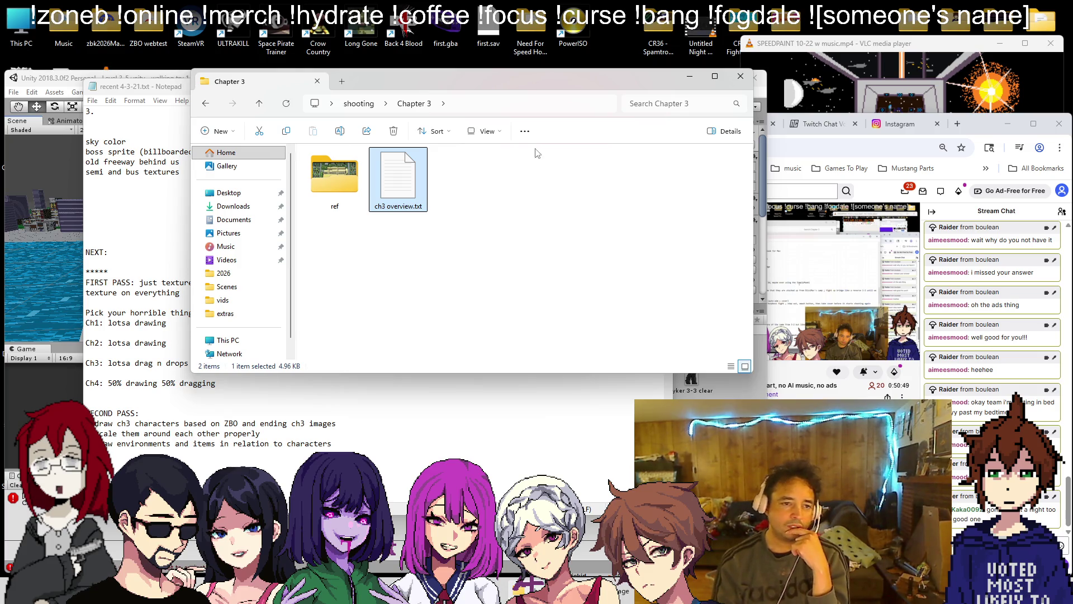
# - Search the Project panel for 'city bg' and open ch3 placeholders' OnlySkies texture in Paint
pyautogui.click(736, 80)
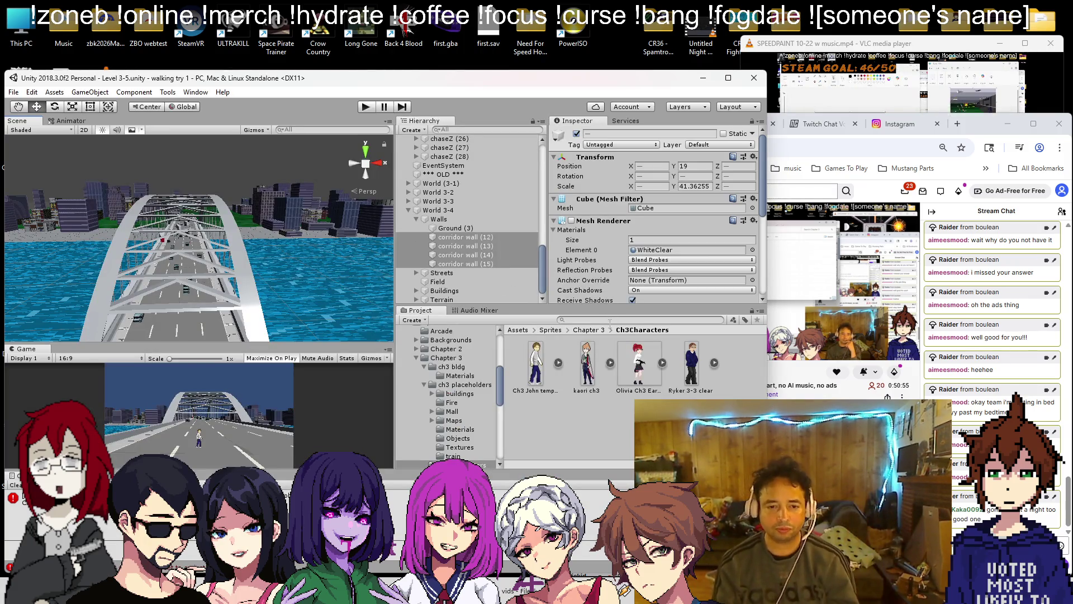
pyautogui.click(579, 319)
pyautogui.write('city bg')
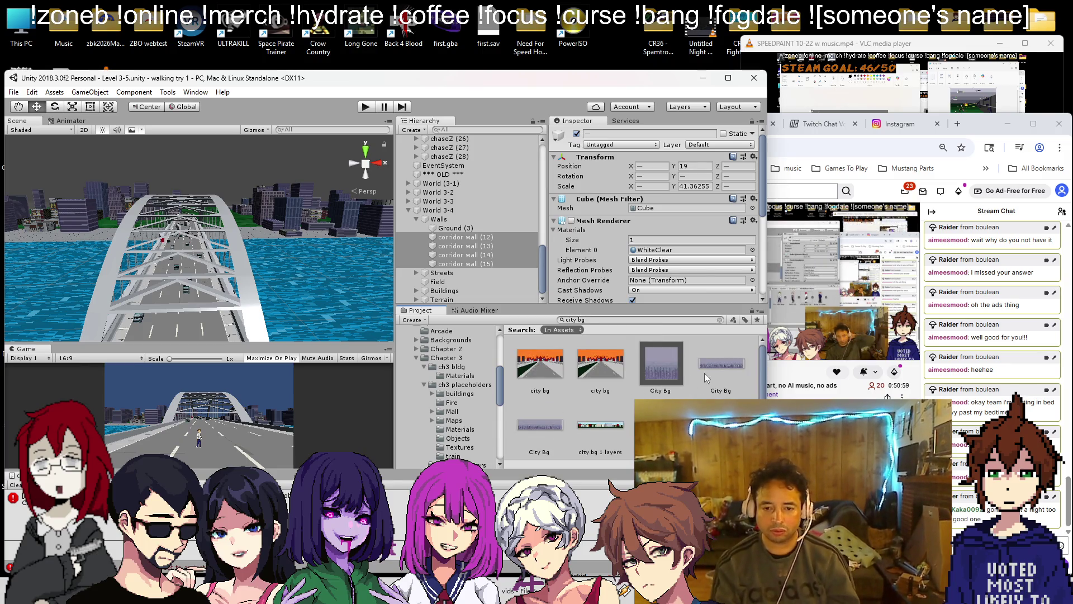
pyautogui.click(715, 361)
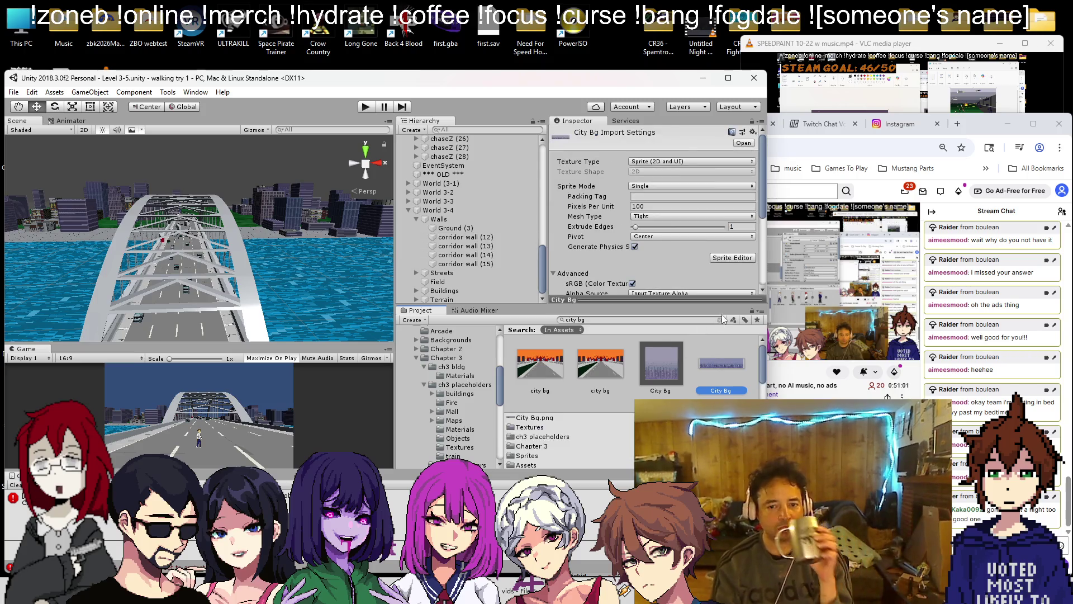
pyautogui.click(720, 320)
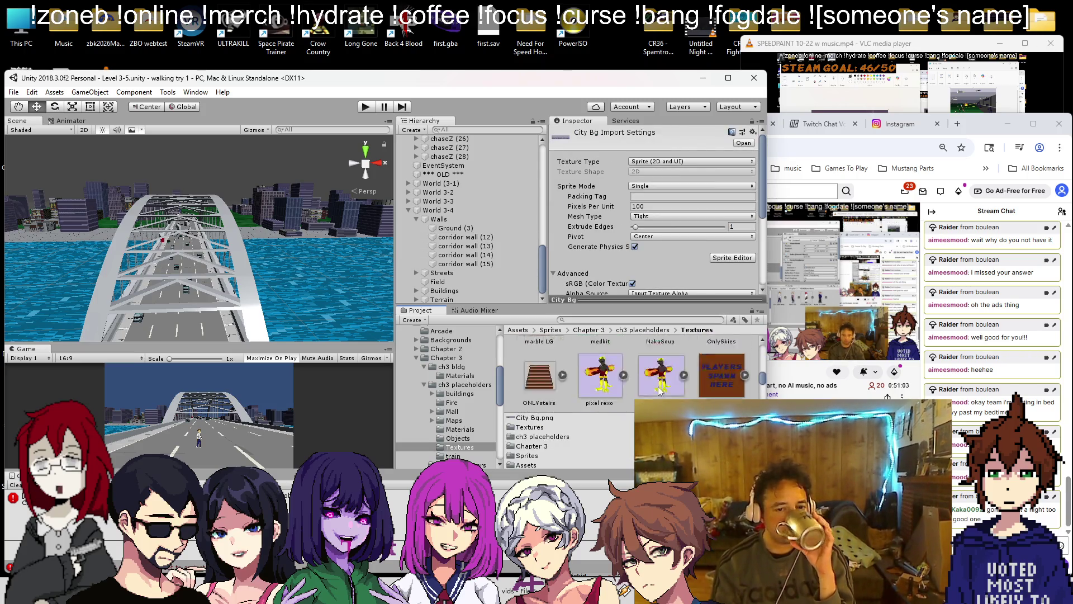
pyautogui.scroll(-2, 698, 386)
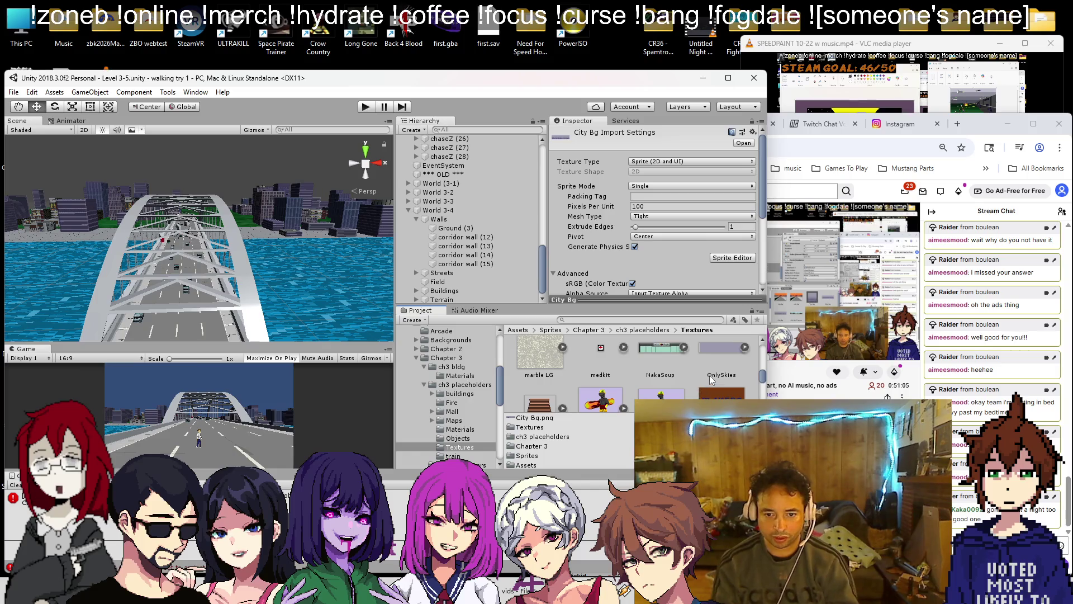
pyautogui.doubleClick(730, 347)
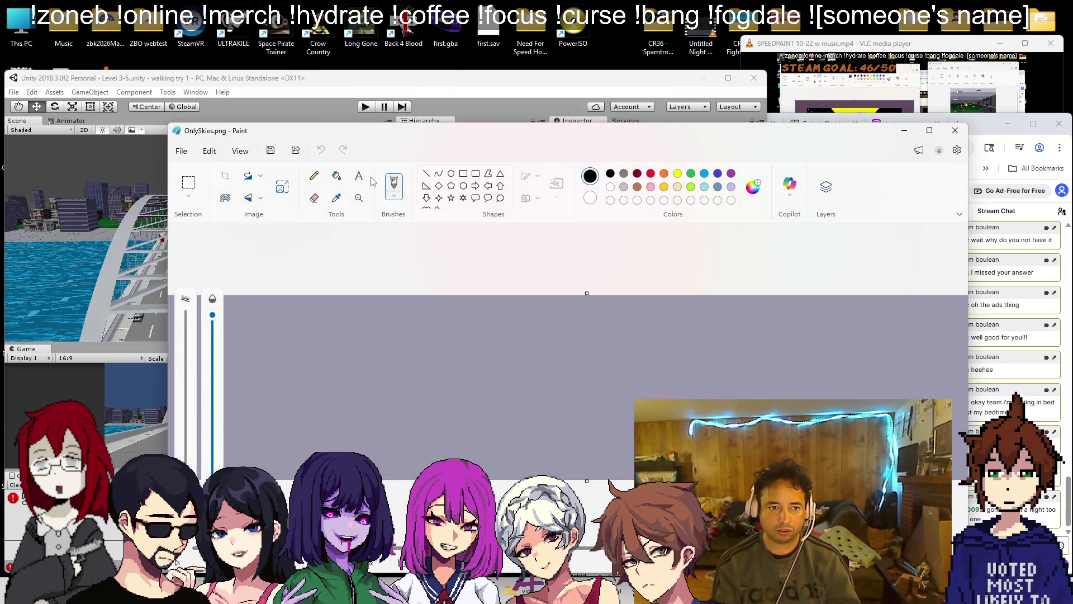
# - Sample the OnlySkies sky colour and copy its hex code #9B99AD, then return to Unity
pyautogui.click(558, 278)
pyautogui.click(753, 186)
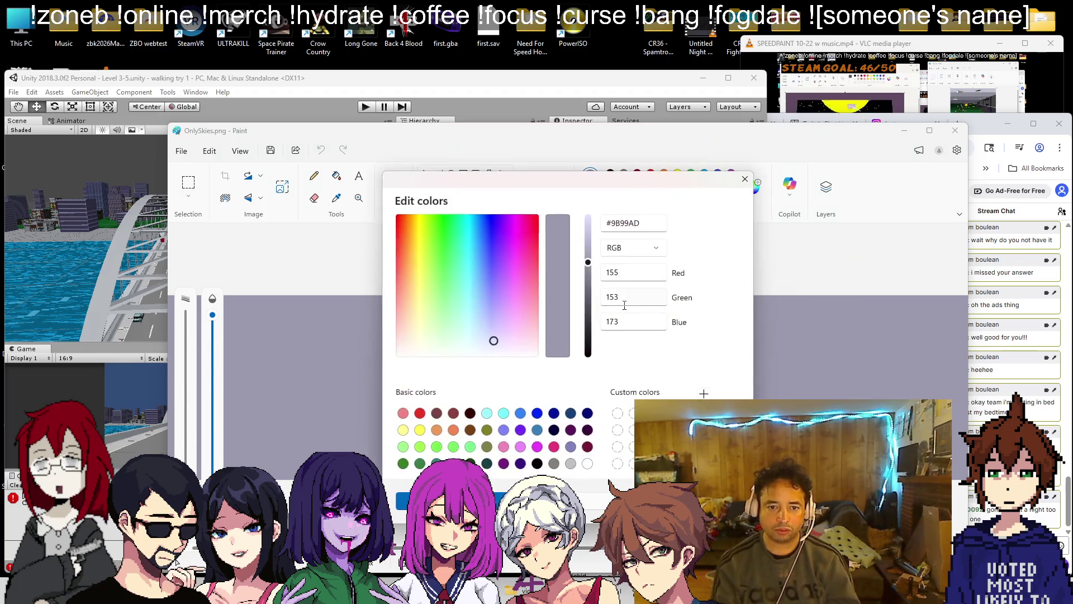
pyautogui.click(657, 226)
pyautogui.hotkey('shift', 'Left')
pyautogui.hotkey('shift', 'Left')
pyautogui.hotkey('shift', 'Left')
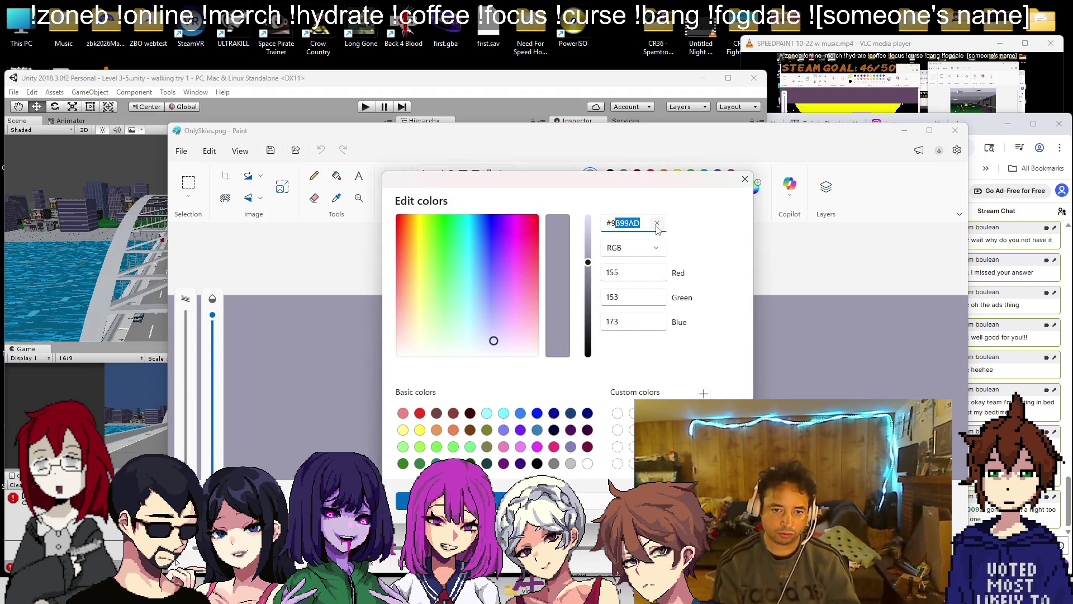
pyautogui.click(744, 180)
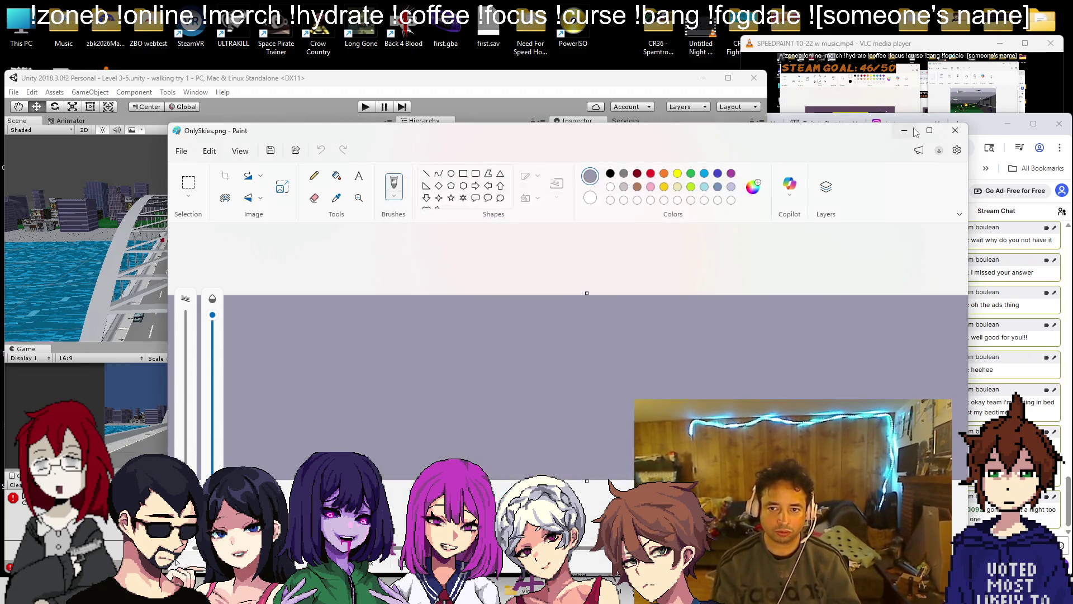
pyautogui.hotkey('alt', 'Tab')
pyautogui.scroll(3, 442, 207)
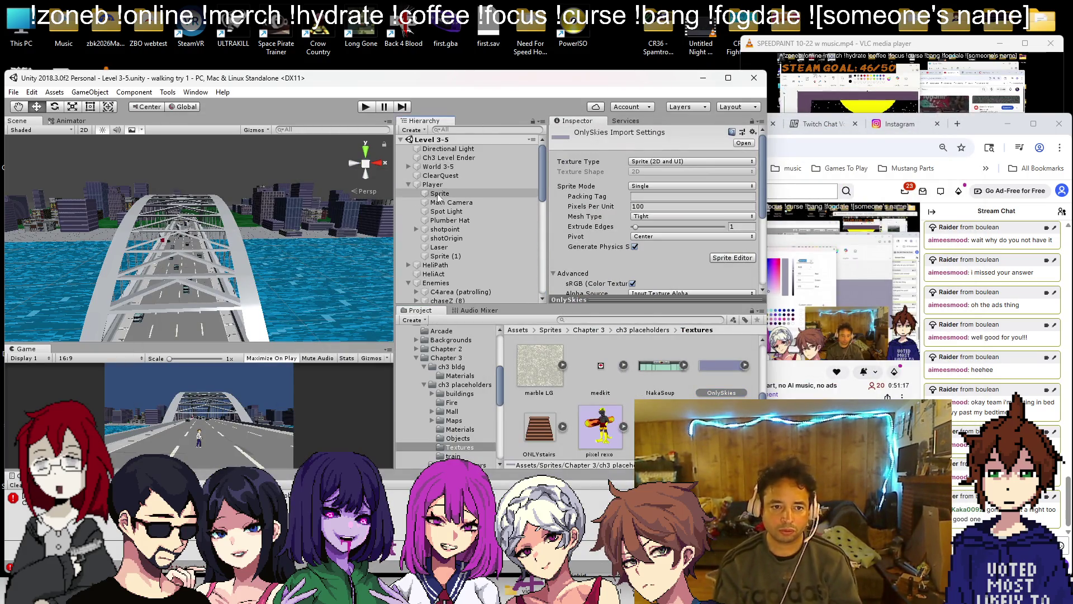
# - Set the Main Camera's Background colour to a pale lavender matching the sky texture
pyautogui.click(451, 201)
pyautogui.click(647, 218)
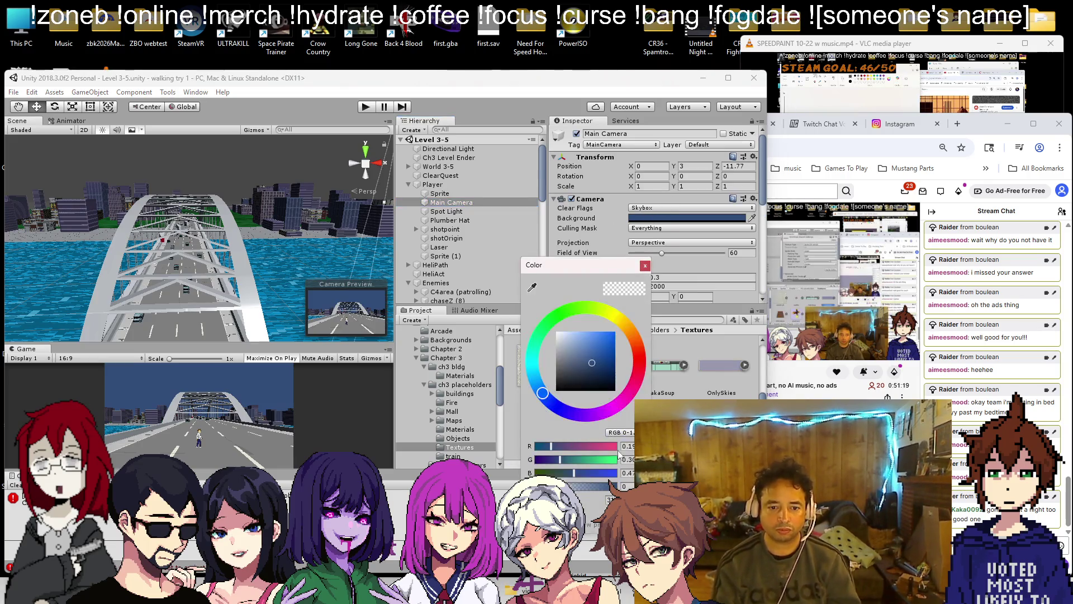
pyautogui.moveTo(543, 393); pyautogui.dragTo(502, 471)
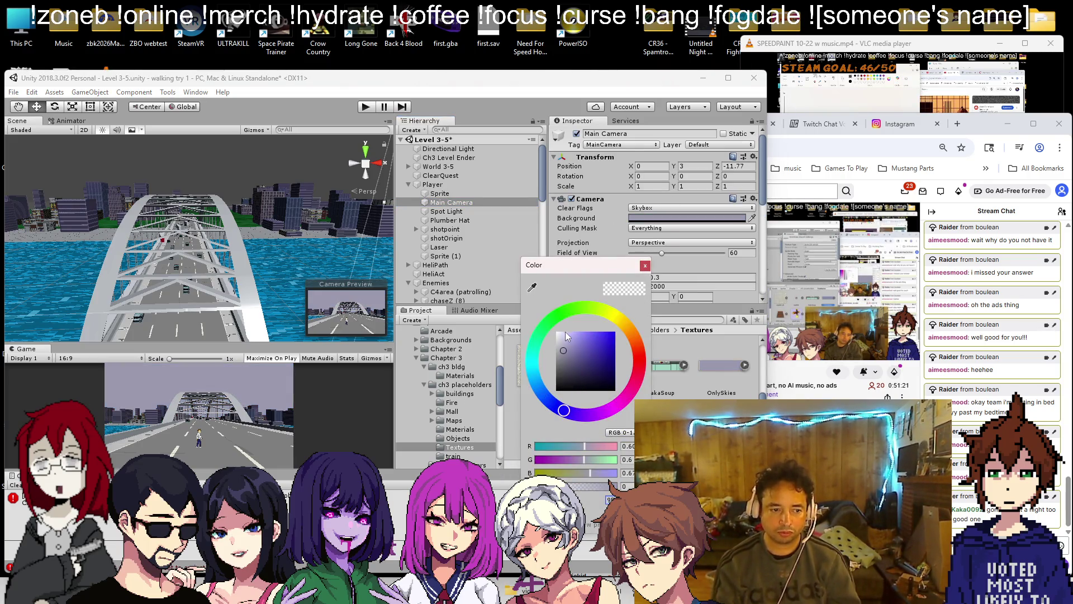
pyautogui.click(645, 265)
pyautogui.moveTo(162, 241)
pyautogui.mouseDown()
pyautogui.moveTo(160, 226)
pyautogui.moveTo(113, 256)
pyautogui.moveTo(441, 262)
pyautogui.moveTo(101, 250)
pyautogui.mouseUp()
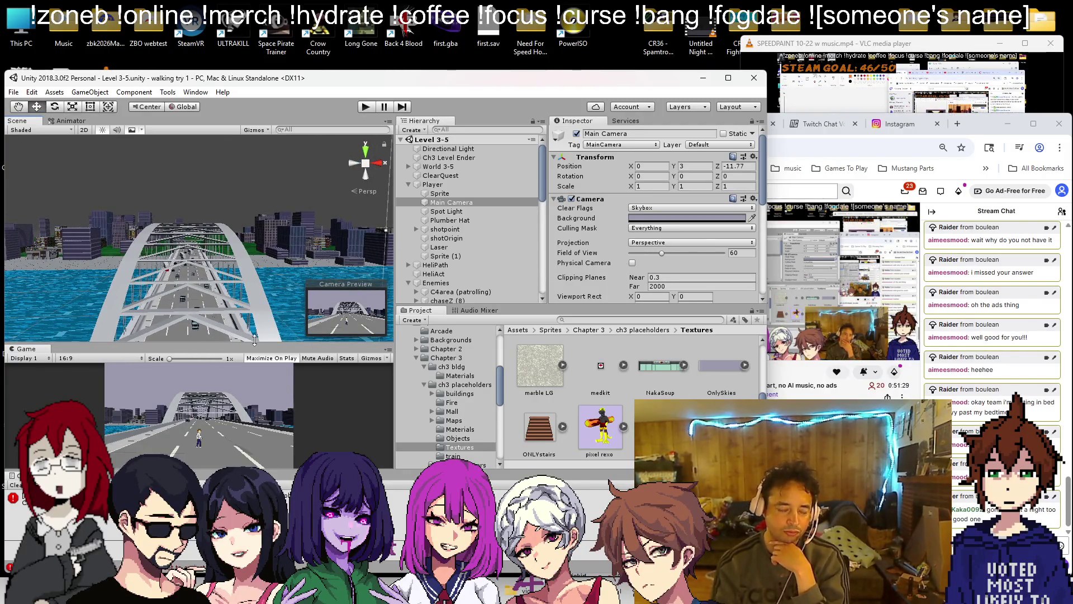
# - Delete the blank line and the 'sky color' item from the recent 4-3-21.txt list
pyautogui.hotkey('alt', 'Tab')
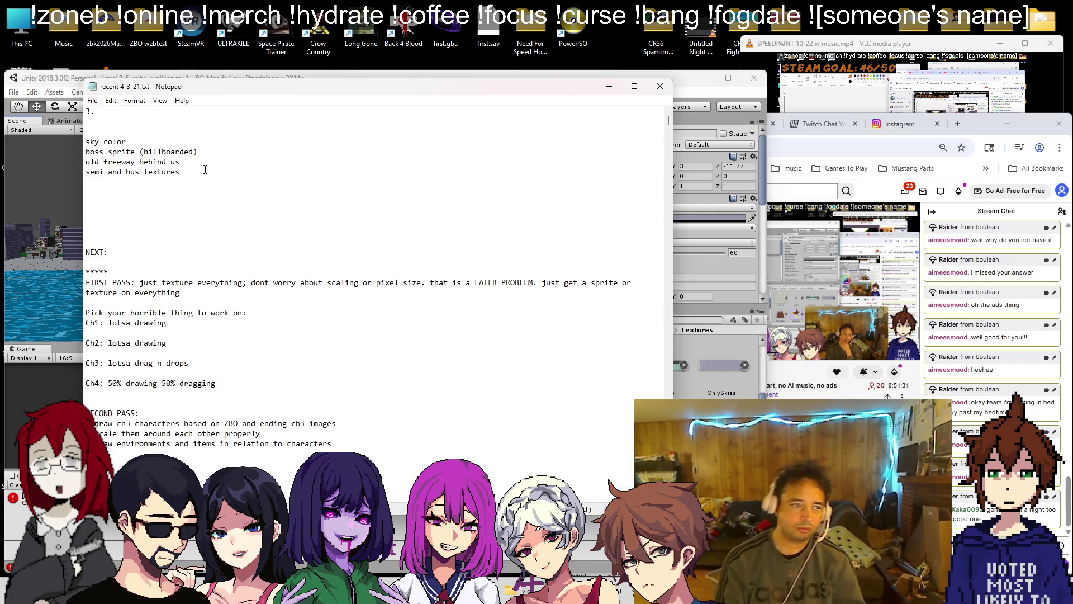
pyautogui.press('BackSpace')
pyautogui.hotkey('shift', 'Down')
pyautogui.press('Delete')
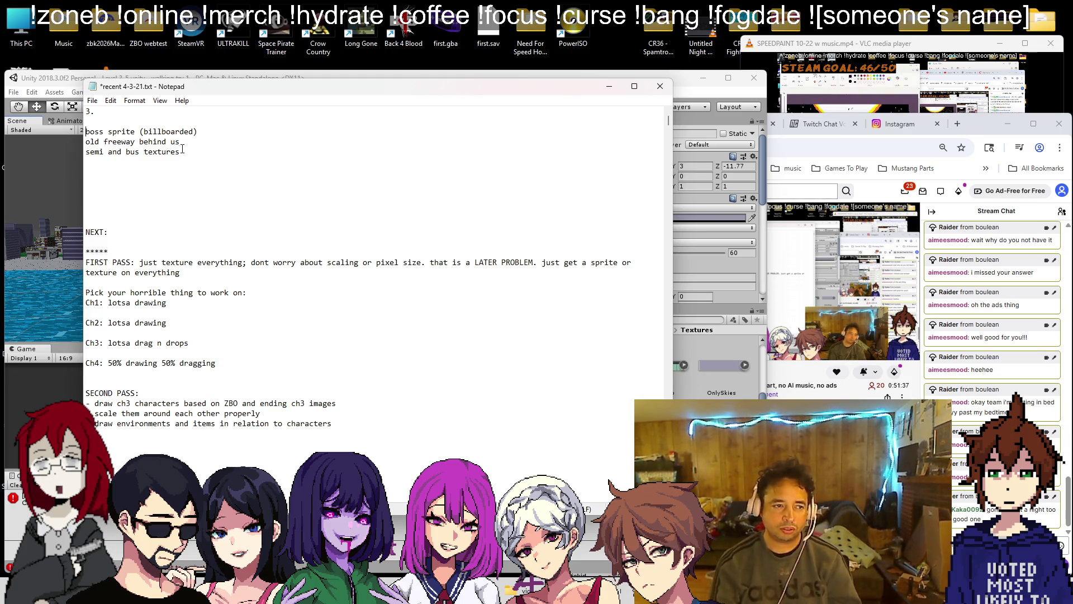
pyautogui.click(279, 78)
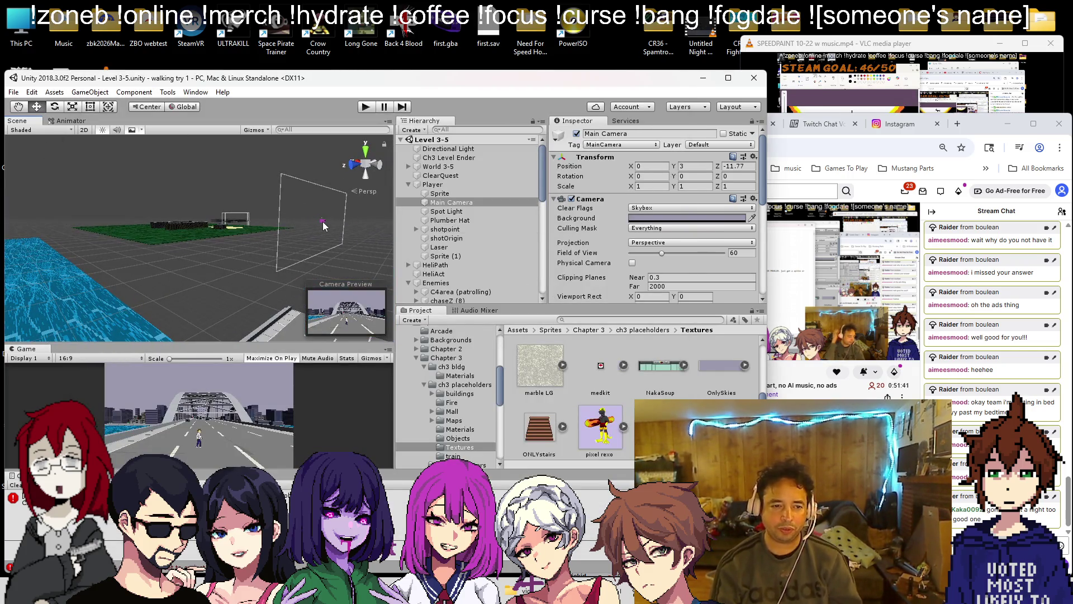
# - Select the pink enemy cube in the scene view
pyautogui.click(324, 220)
pyautogui.moveTo(324, 222)
pyautogui.mouseDown()
pyautogui.moveTo(185, 258)
pyautogui.moveTo(140, 237)
pyautogui.mouseUp()
pyautogui.scroll(5, 139, 239)
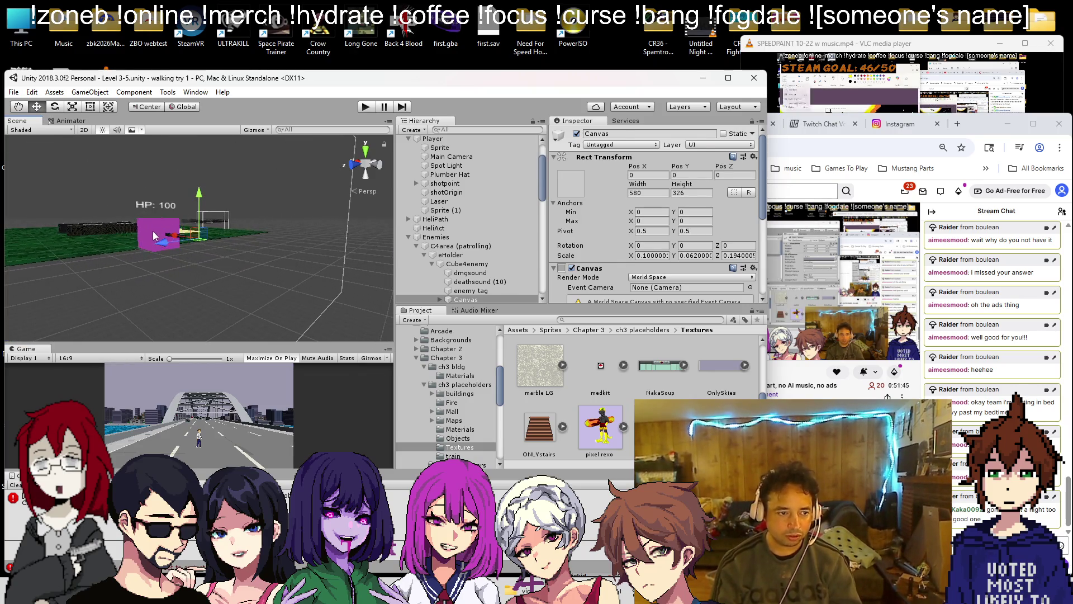
pyautogui.click(156, 232)
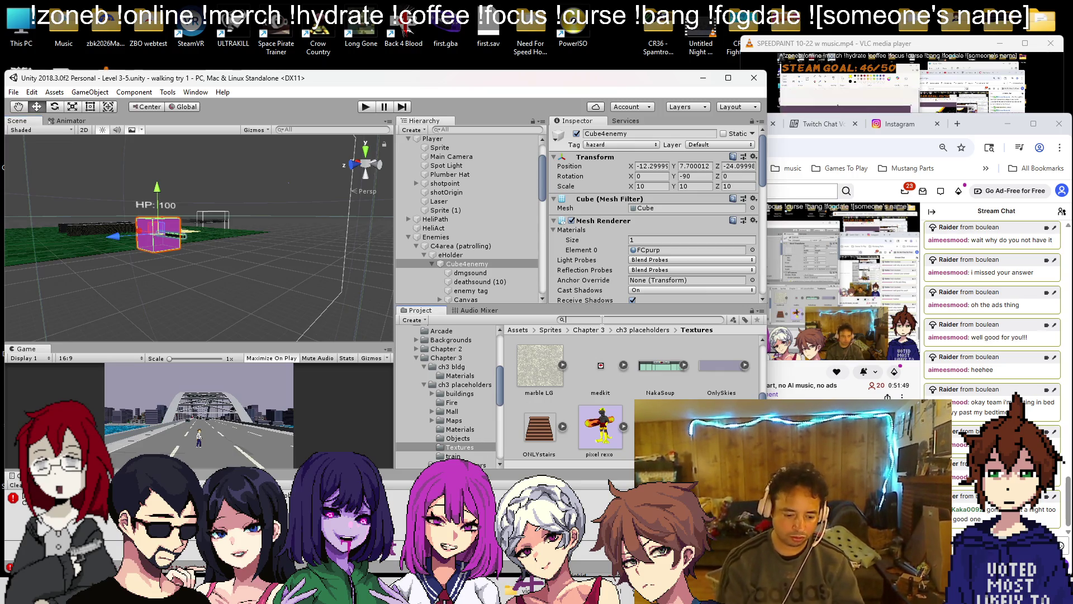
# - Search the project assets for 'heli' and select the heli 2 clear sprite
pyautogui.write('heli')
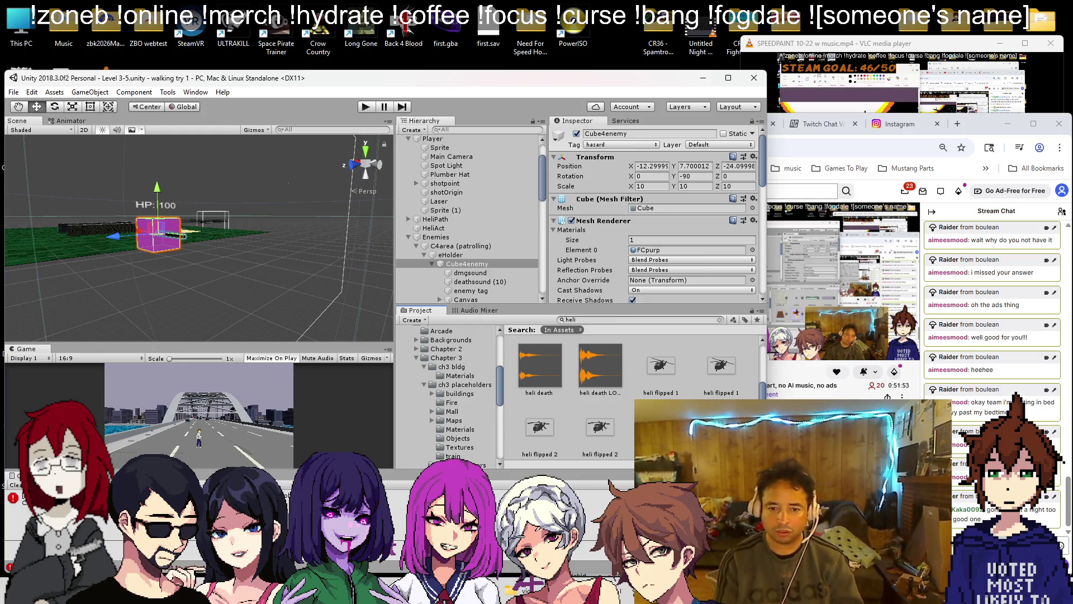
pyautogui.scroll(-5, 642, 391)
pyautogui.scroll(5, 656, 386)
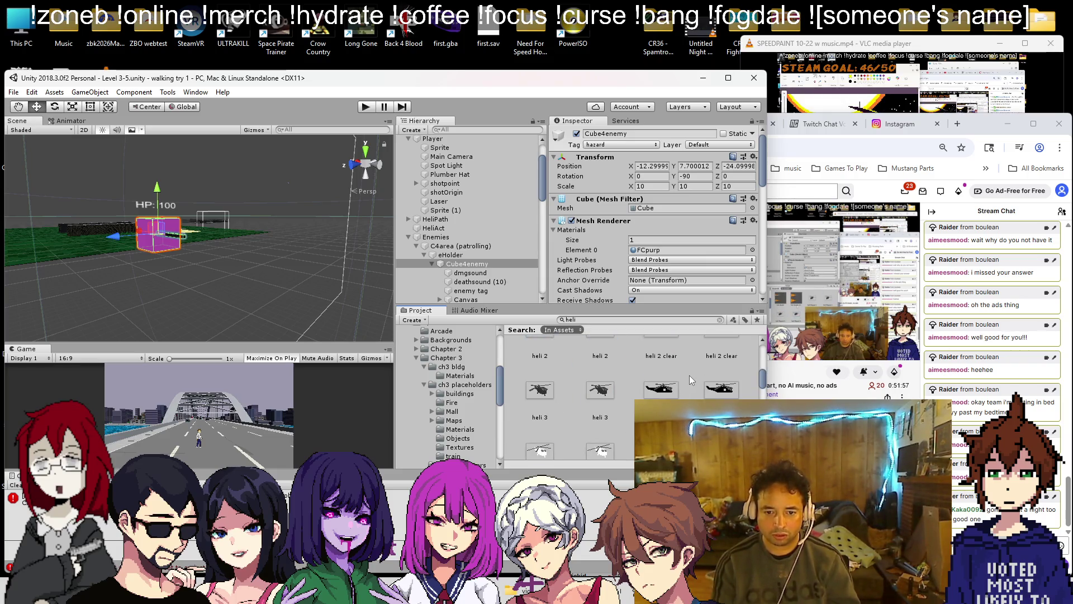
pyautogui.scroll(1, 688, 378)
pyautogui.scroll(-1, 685, 381)
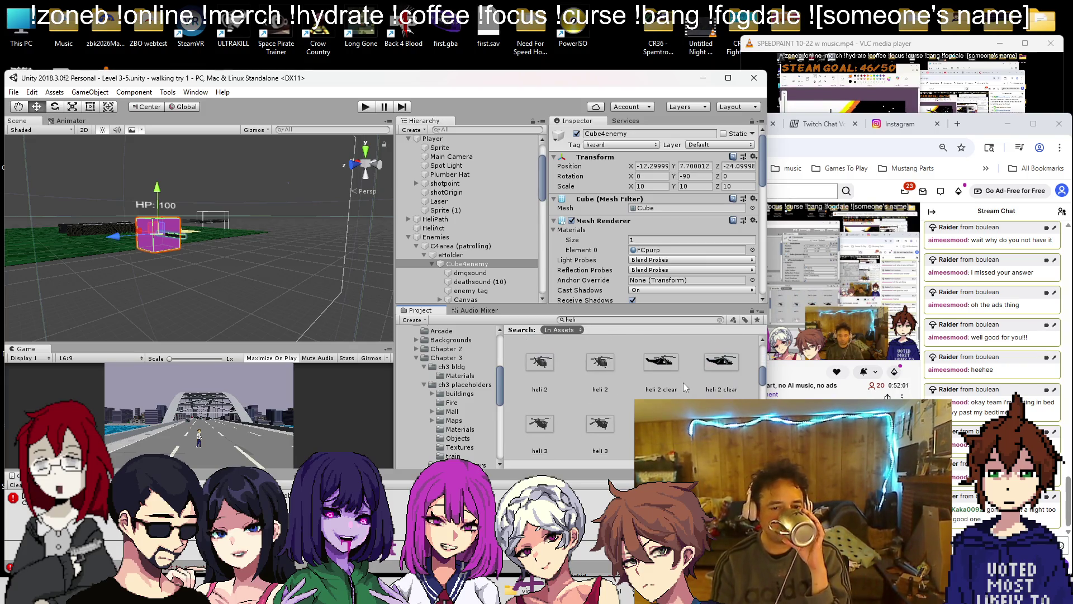
pyautogui.scroll(3, 683, 381)
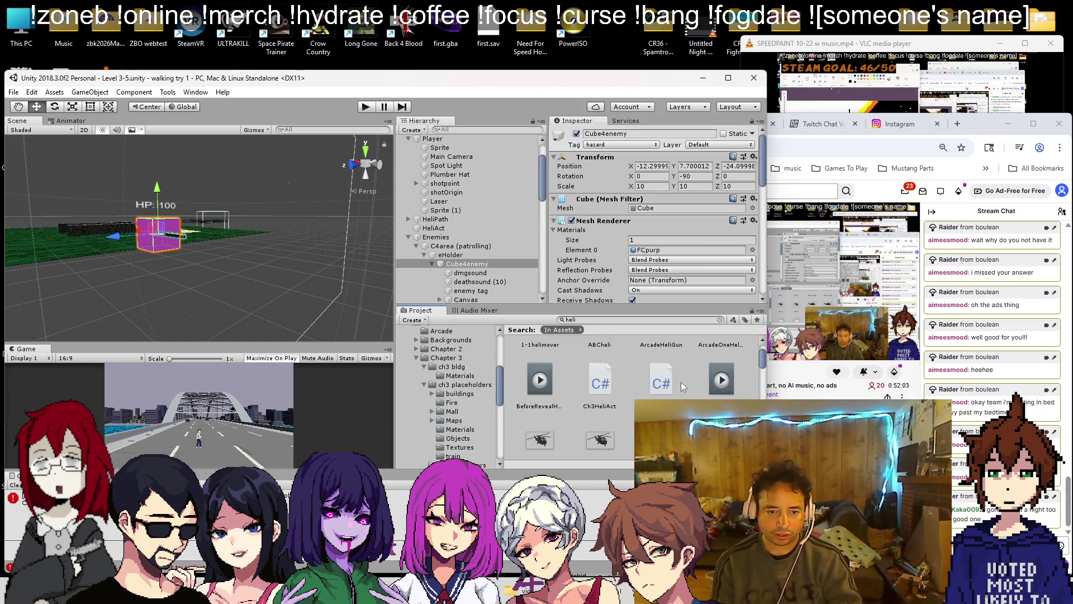
pyautogui.scroll(-1, 666, 387)
pyautogui.scroll(-1, 665, 387)
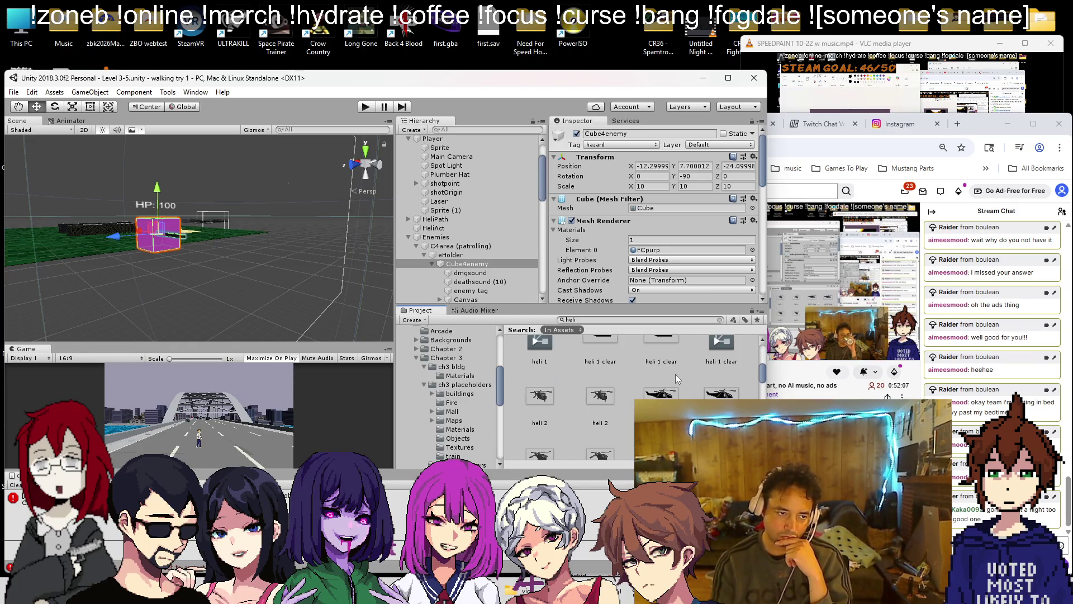
pyautogui.scroll(-1, 664, 376)
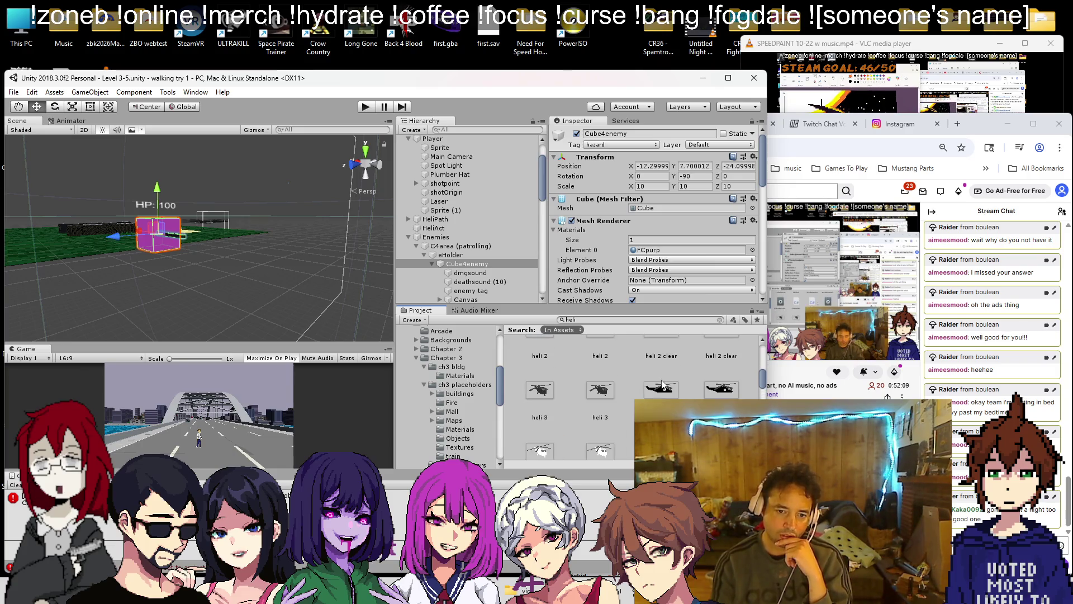
pyautogui.scroll(-2, 662, 384)
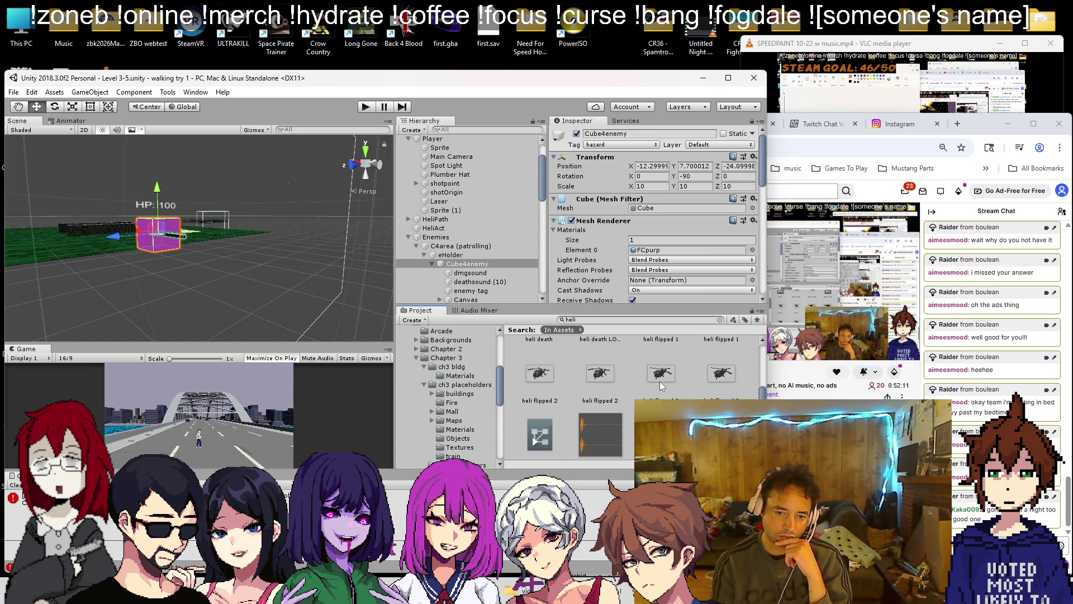
pyautogui.scroll(-3, 660, 381)
pyautogui.scroll(3, 660, 381)
pyautogui.scroll(3, 659, 381)
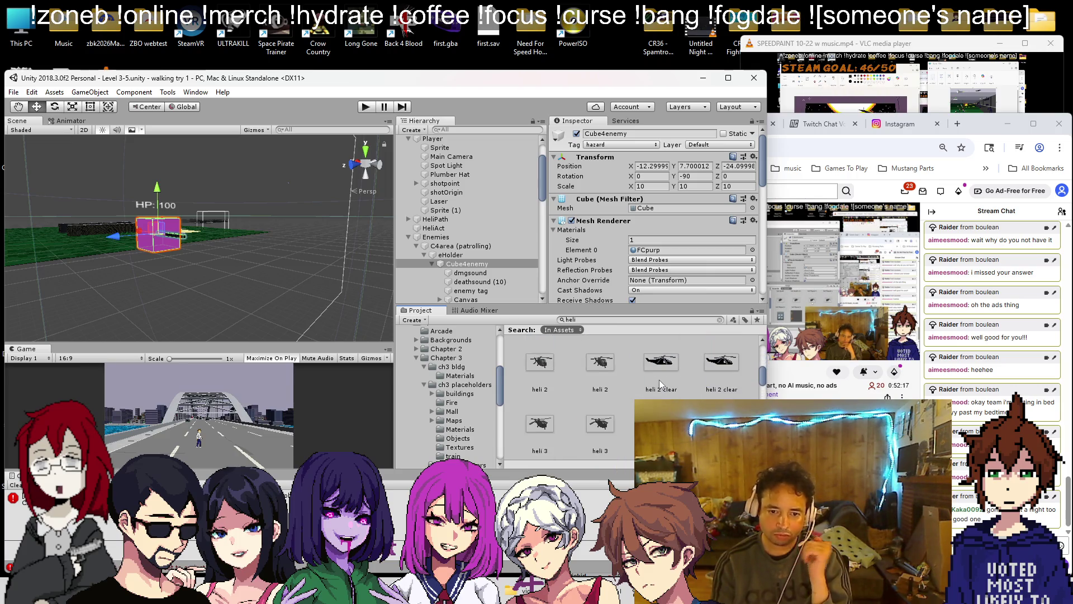
pyautogui.scroll(1, 659, 380)
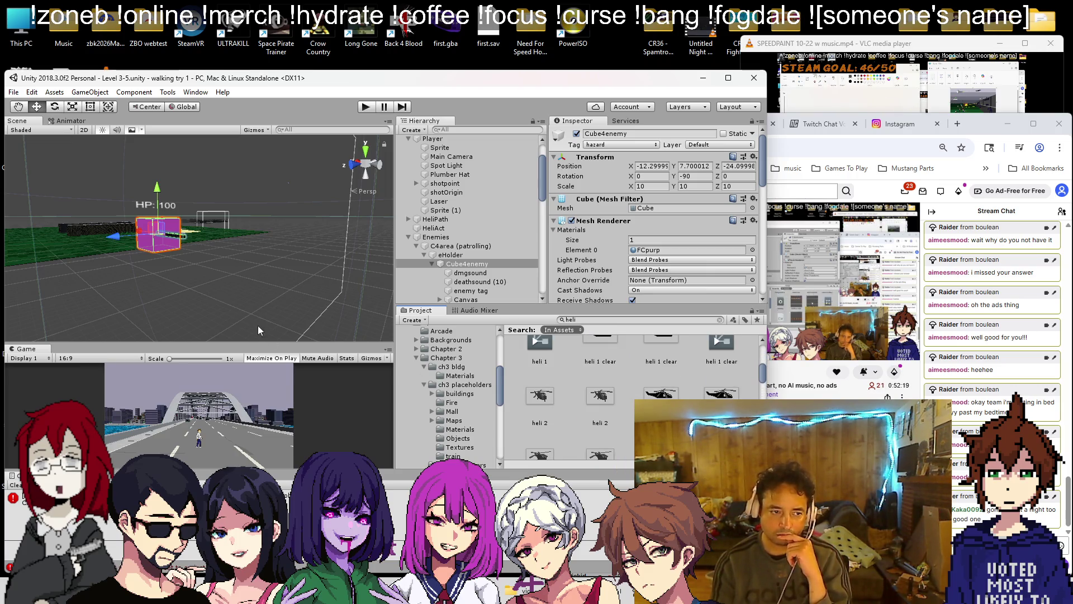
pyautogui.scroll(5, 293, 328)
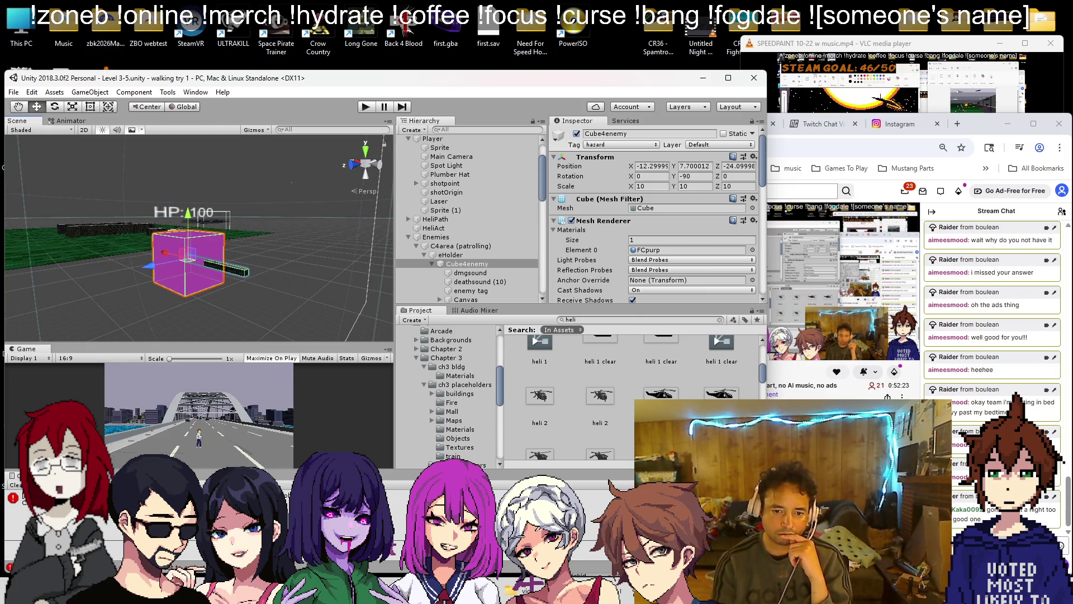
pyautogui.scroll(-1, 668, 391)
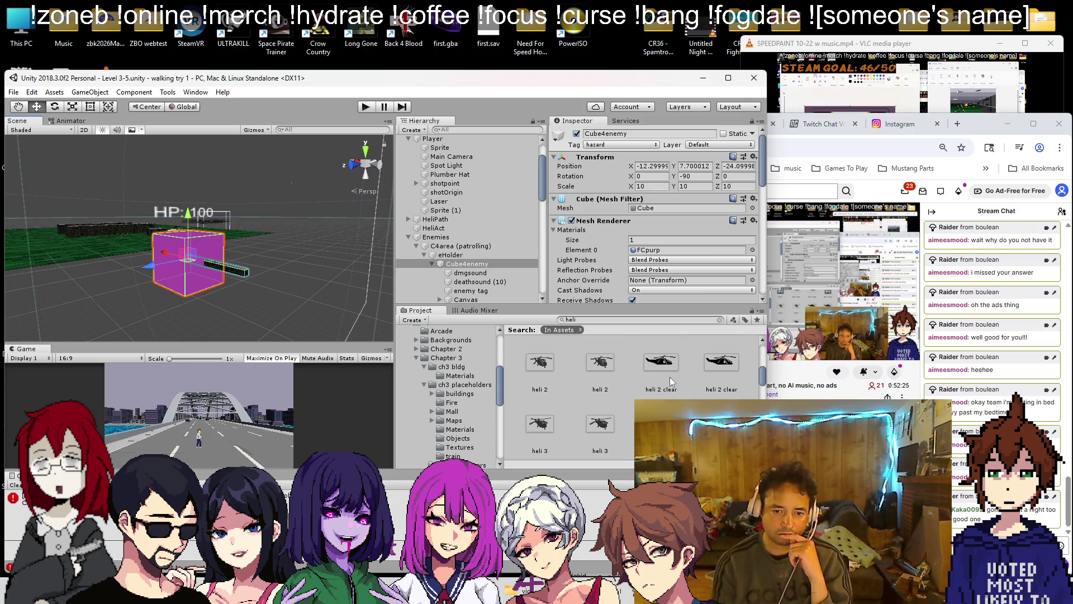
pyautogui.click(715, 369)
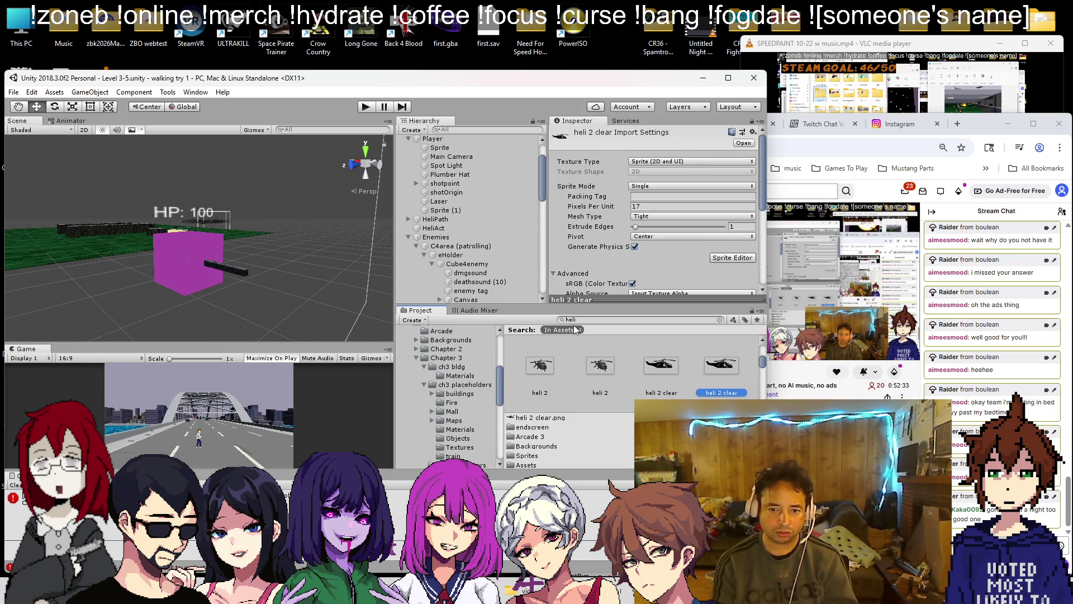
# - Drop heli 2 clear into the scene under Cube4enemy with position 0 and scale 1
pyautogui.moveTo(721, 366)
pyautogui.mouseDown()
pyautogui.moveTo(217, 253)
pyautogui.moveTo(458, 252)
pyautogui.moveTo(489, 286)
pyautogui.moveTo(475, 242)
pyautogui.mouseUp()
pyautogui.click(653, 166)
pyautogui.write('0')
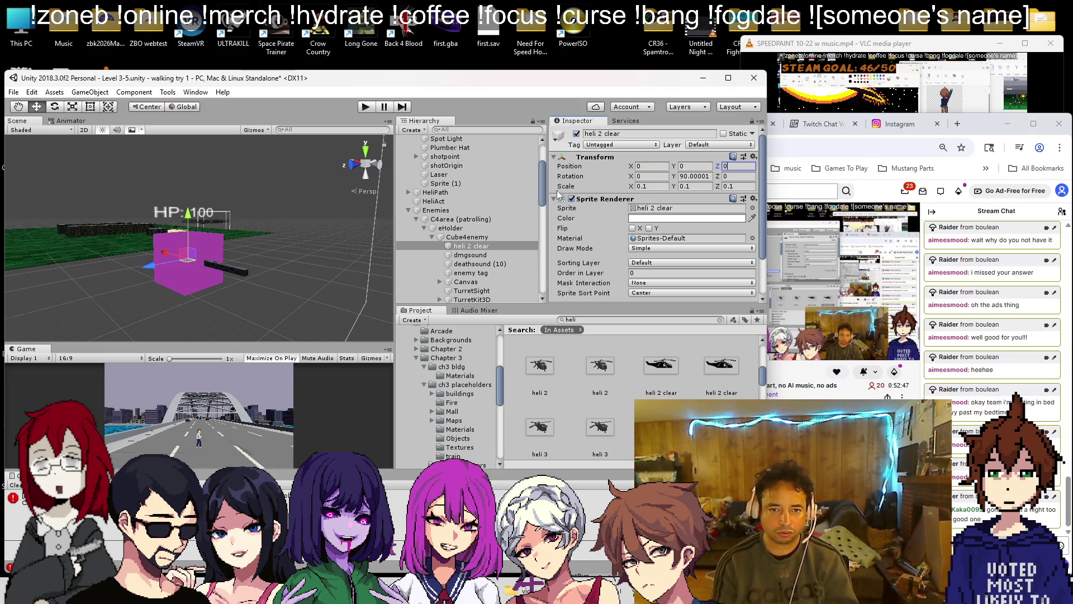
pyautogui.press('Tab')
pyautogui.press('Tab')
pyautogui.press('Tab')
pyautogui.write('1')
pyautogui.press('Tab')
pyautogui.write('1')
pyautogui.press('Tab')
pyautogui.write('1')
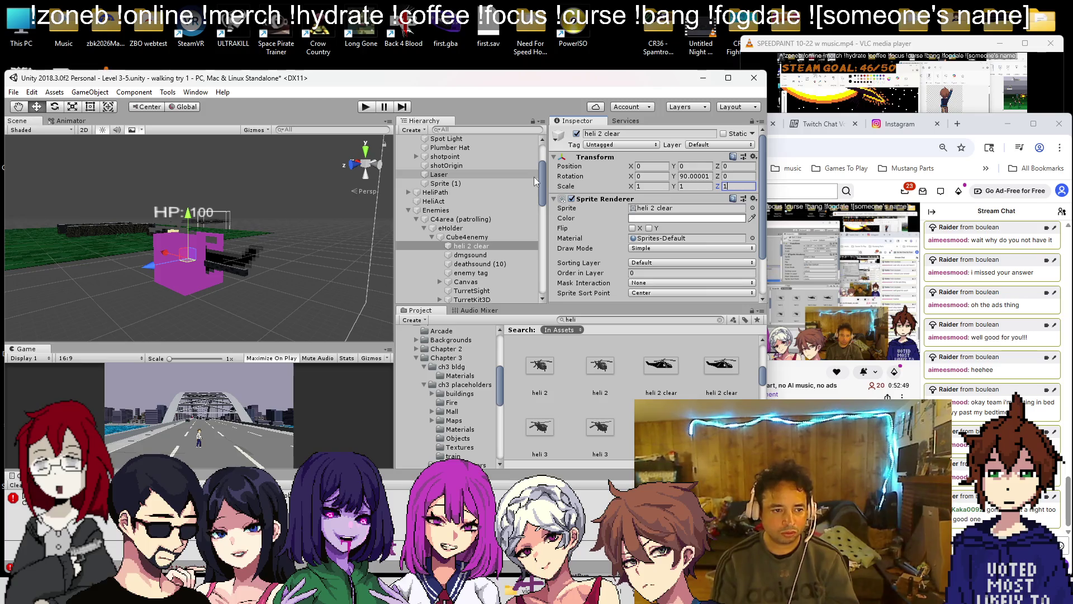
# - Add the Ch 3 Billboard Test script to the sprite and look over its code
pyautogui.scroll(-3, 622, 264)
pyautogui.click(619, 287)
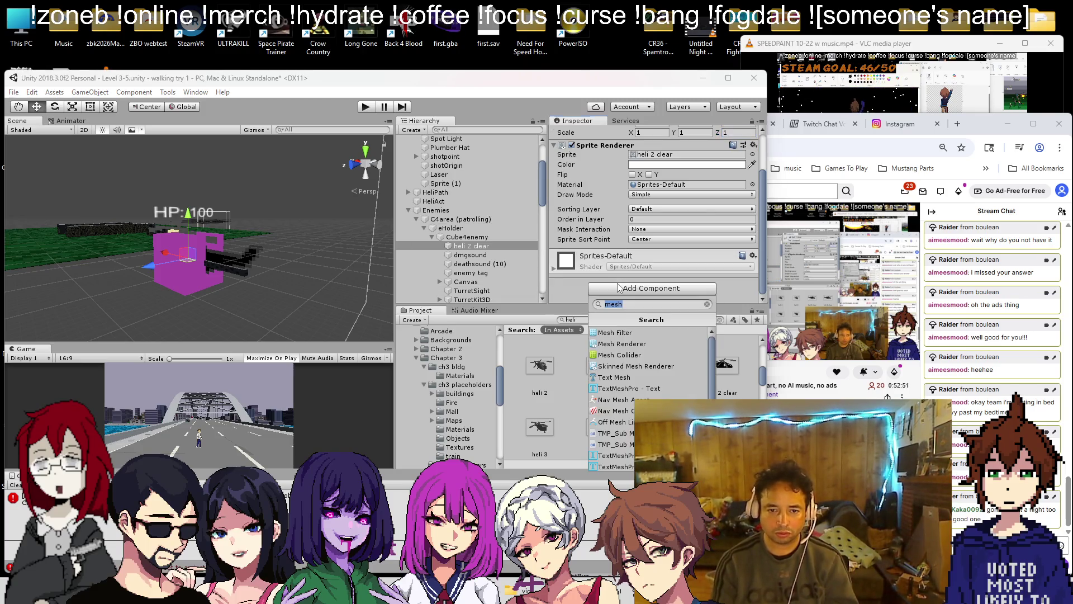
pyautogui.write('billboard')
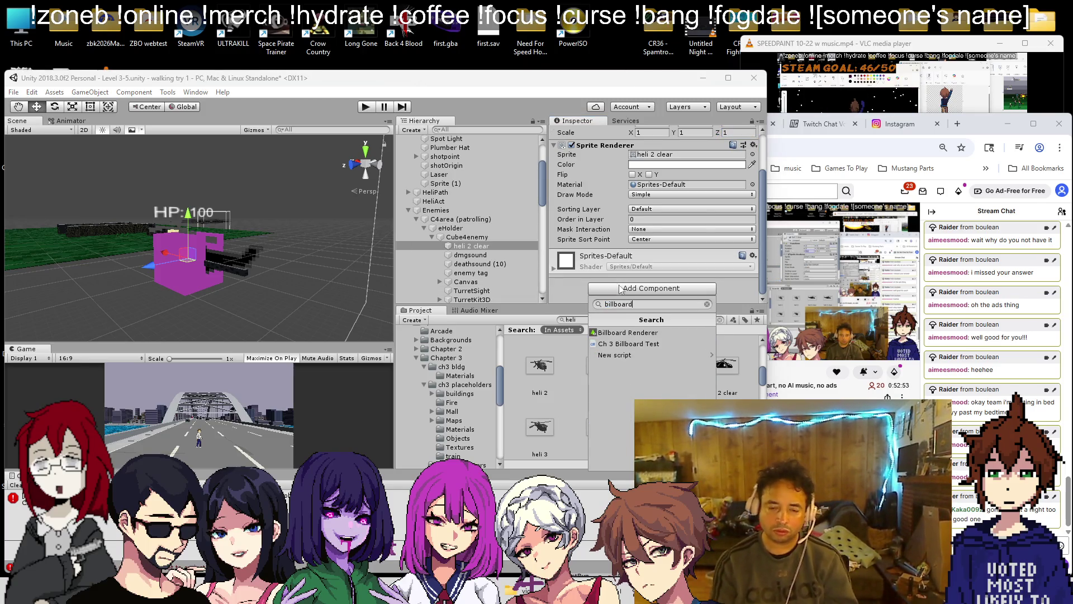
pyautogui.click(632, 343)
pyautogui.scroll(-1, 626, 236)
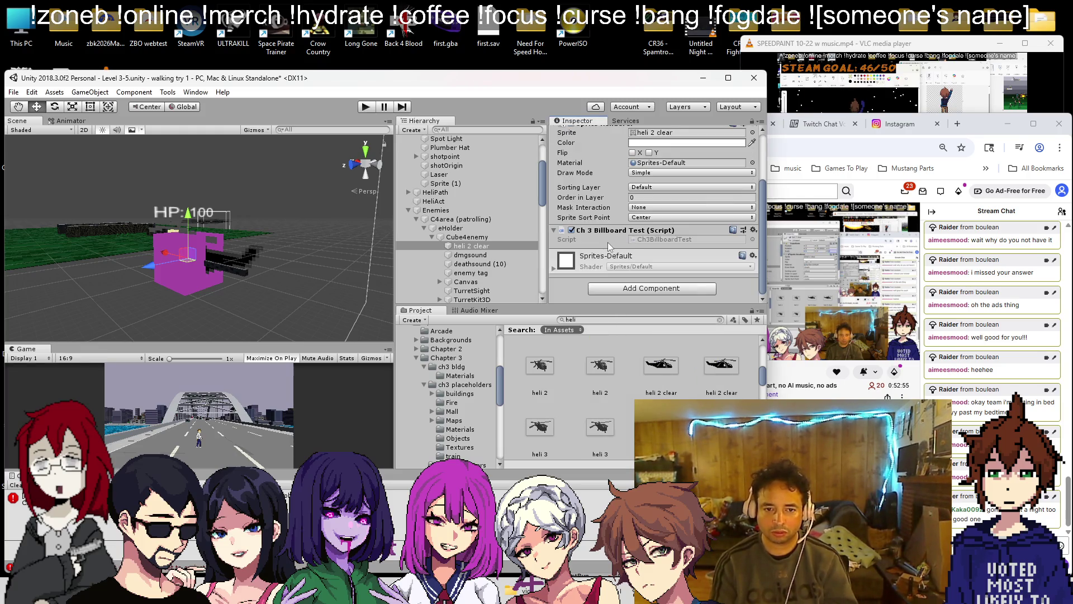
pyautogui.rightClick(615, 233)
pyautogui.click(671, 370)
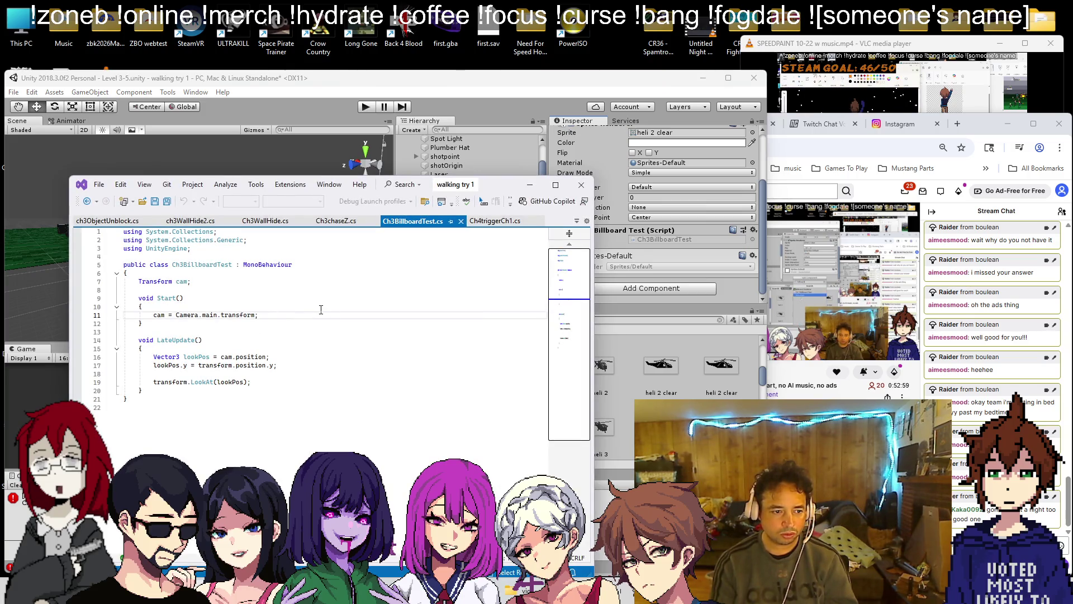
pyautogui.click(529, 185)
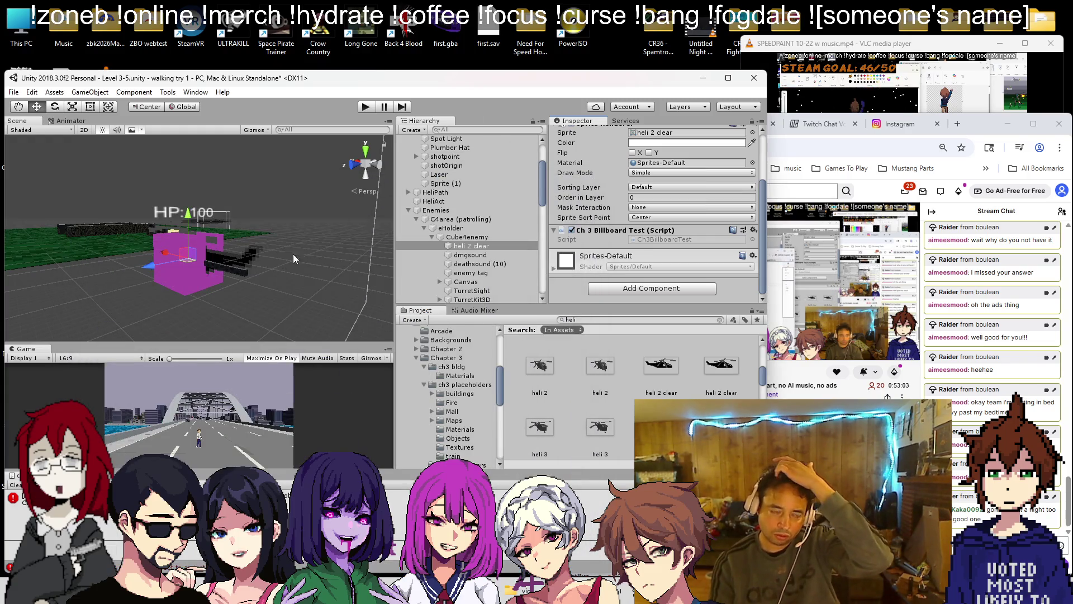
# - Review Cube4enemy's settings in the Inspector, then reselect the heli 2 clear sprite
pyautogui.click(456, 238)
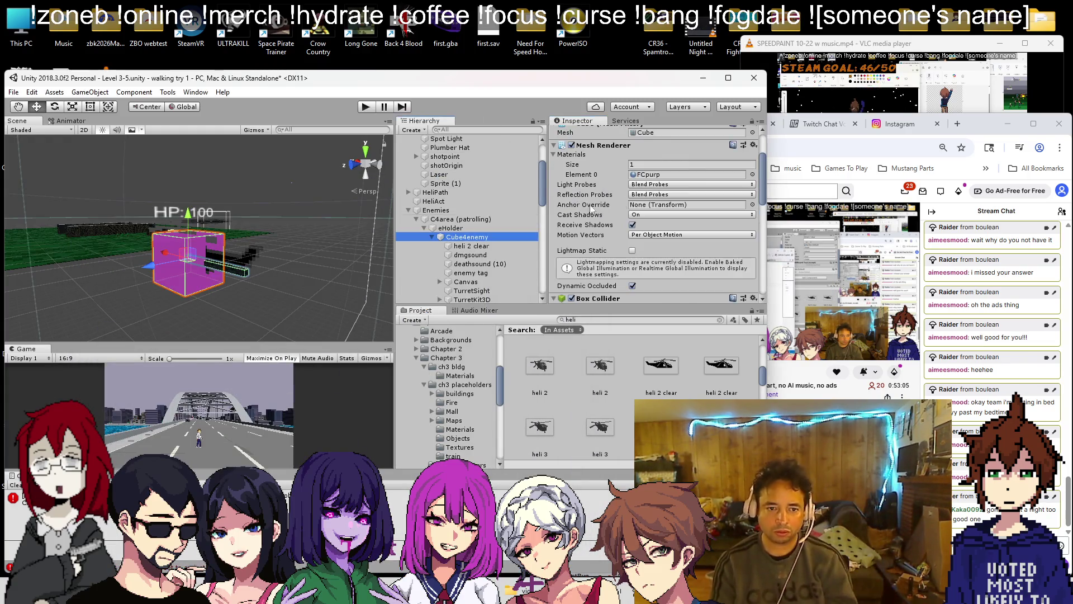
pyautogui.scroll(-2, 622, 215)
pyautogui.scroll(-5, 581, 194)
pyautogui.scroll(-3, 596, 227)
pyautogui.scroll(8, 605, 240)
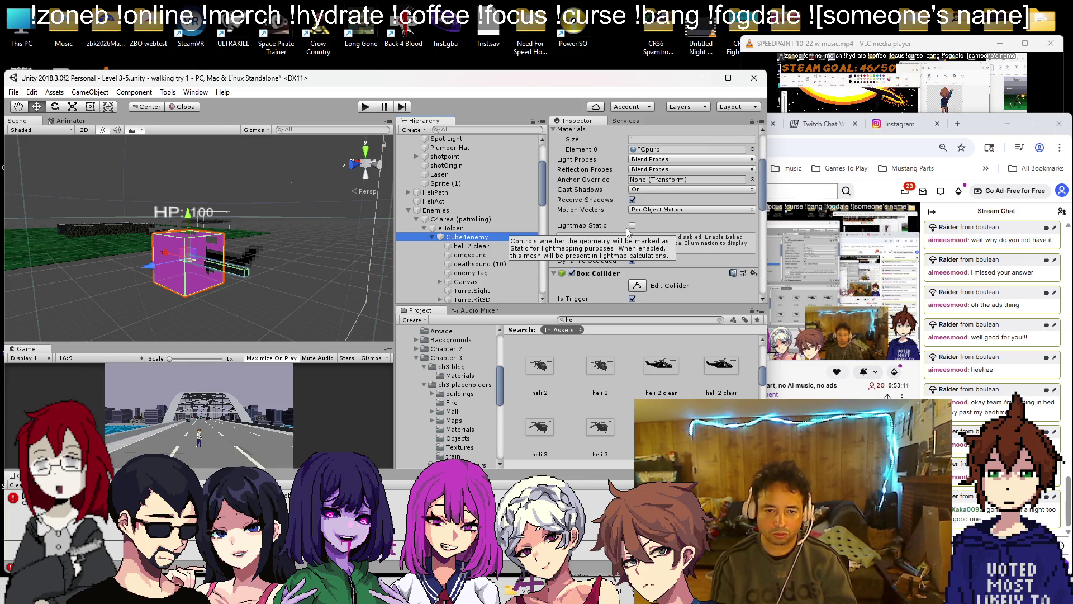
pyautogui.scroll(-5, 575, 202)
pyautogui.scroll(5, 575, 212)
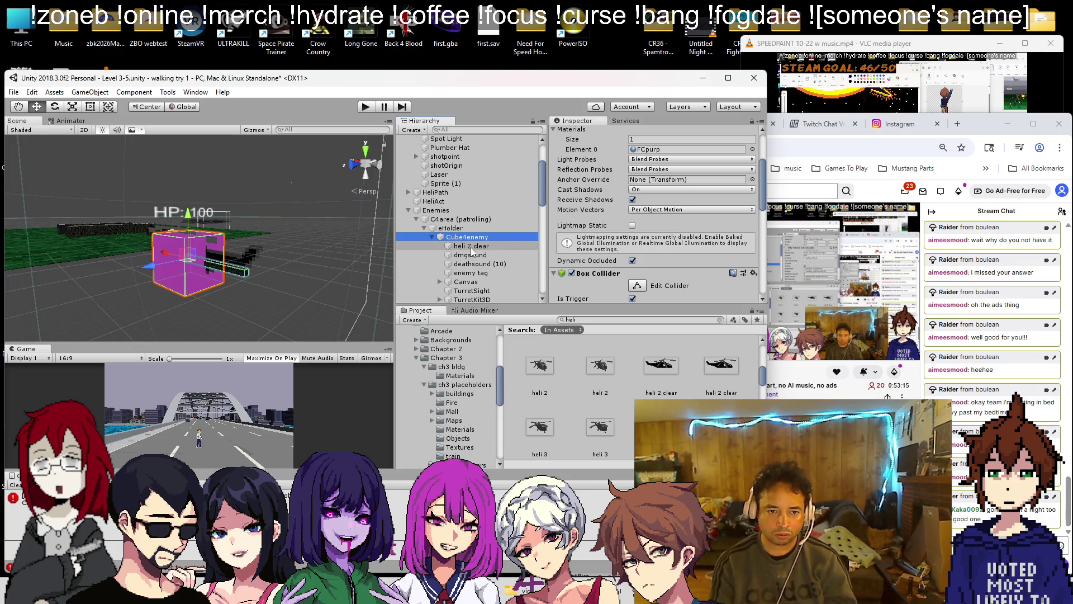
pyautogui.click(471, 246)
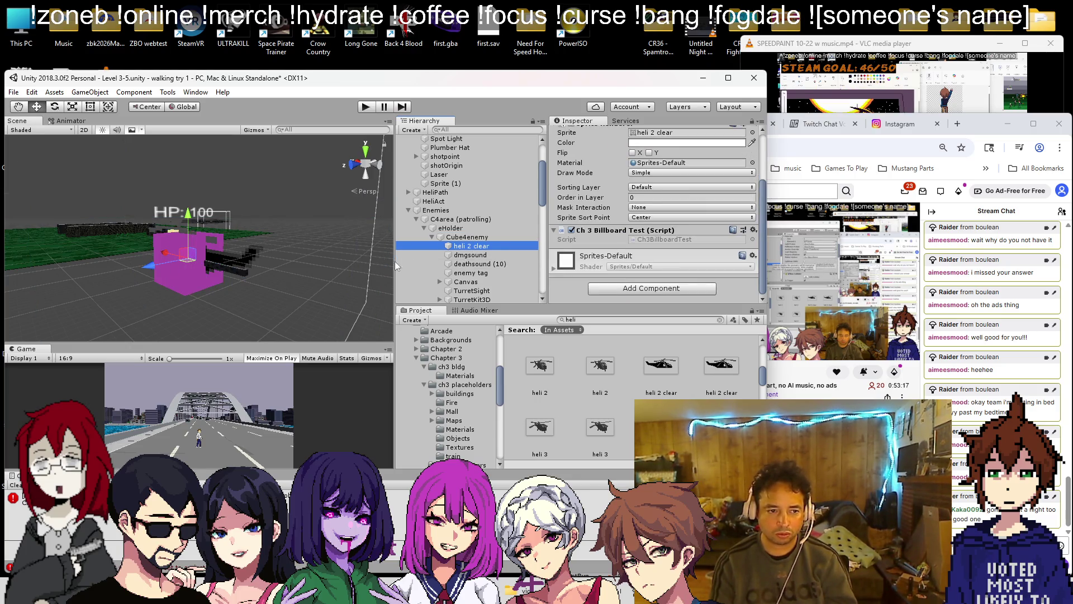
pyautogui.scroll(3, 615, 196)
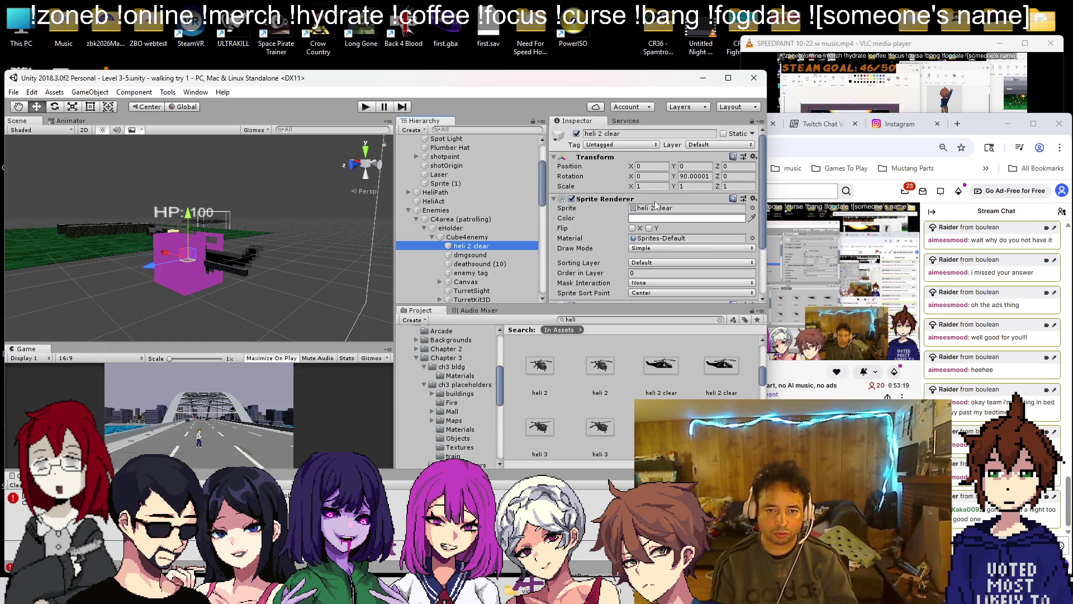
# - Stretch the helicopter sprite to a width of 2 and save the scene
pyautogui.moveTo(635, 187); pyautogui.dragTo(652, 187)
pyautogui.write('2')
pyautogui.press('Tab')
pyautogui.write('2')
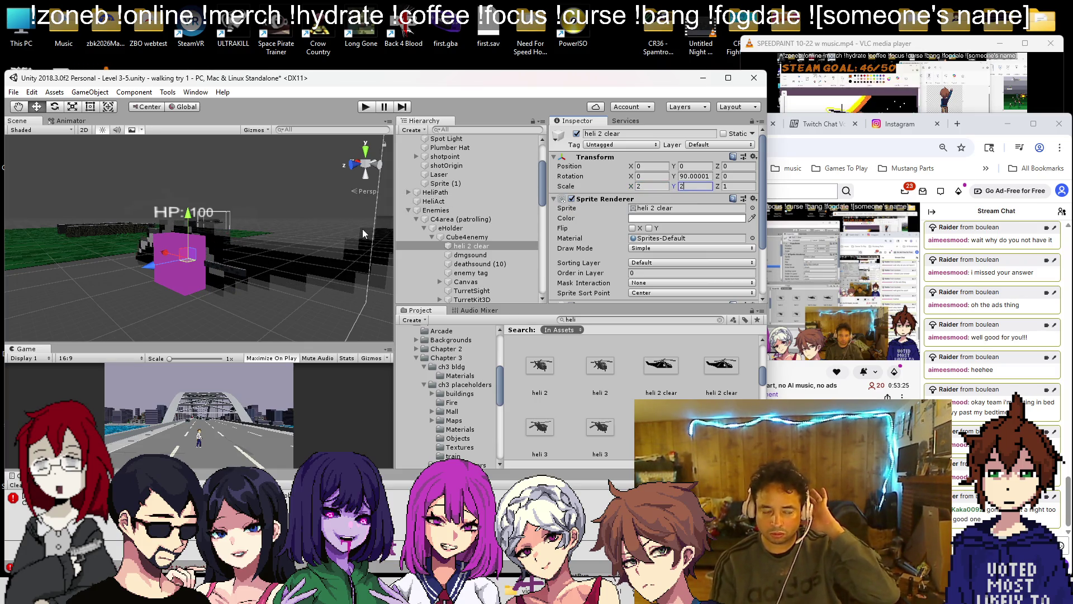
pyautogui.hotkey('ctrl', 's')
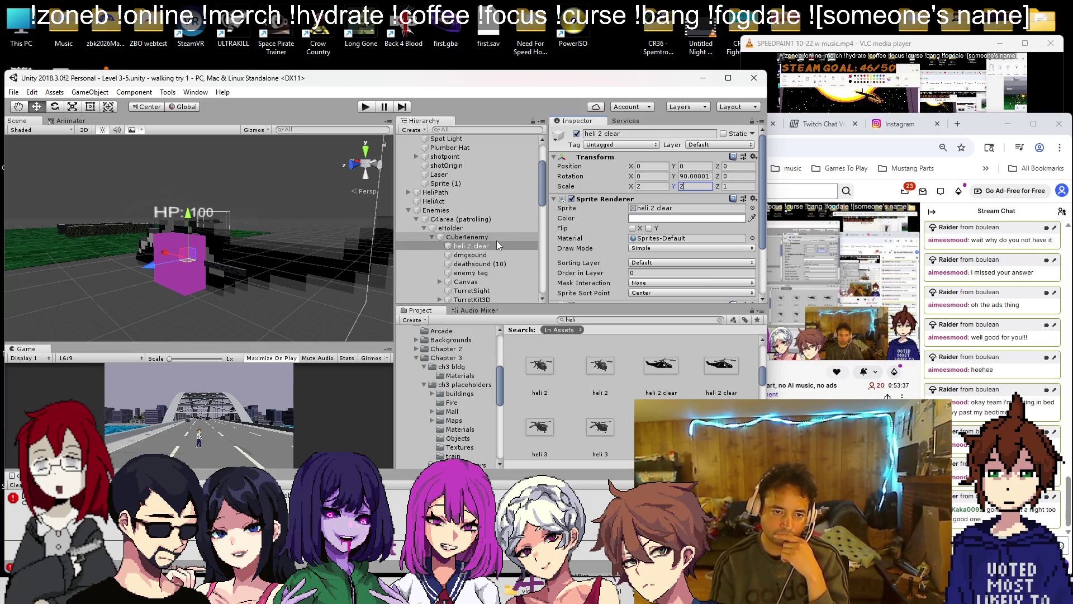
# - Rename the heli 2 clear object to Sprite
pyautogui.rightClick(468, 247)
pyautogui.click(503, 285)
pyautogui.write('Sprite')
pyautogui.press('Return')
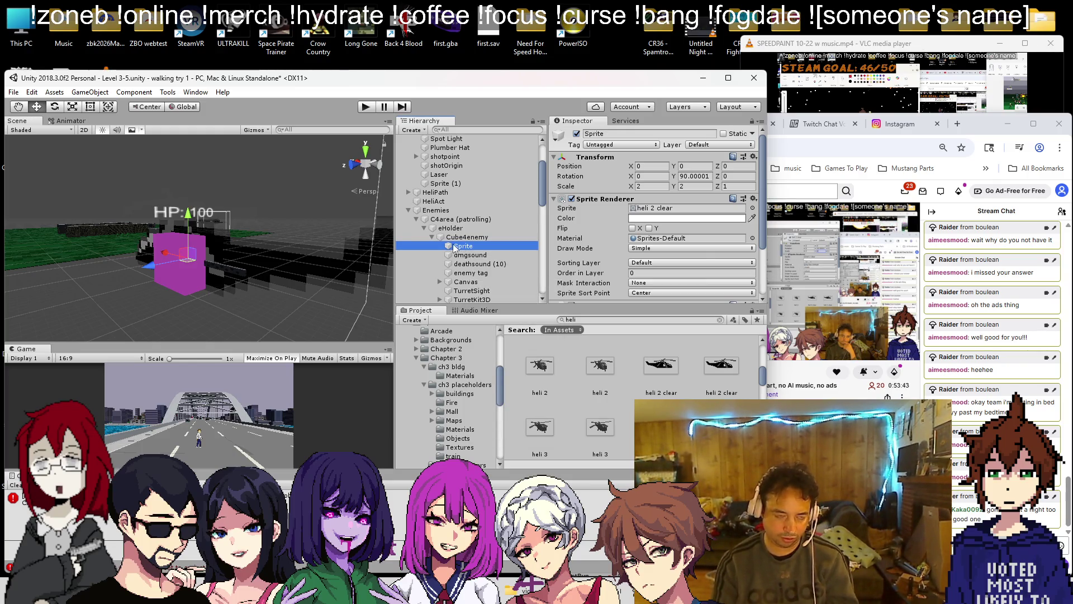
# - Play-test the level briefly, then stop play mode
pyautogui.click(293, 373)
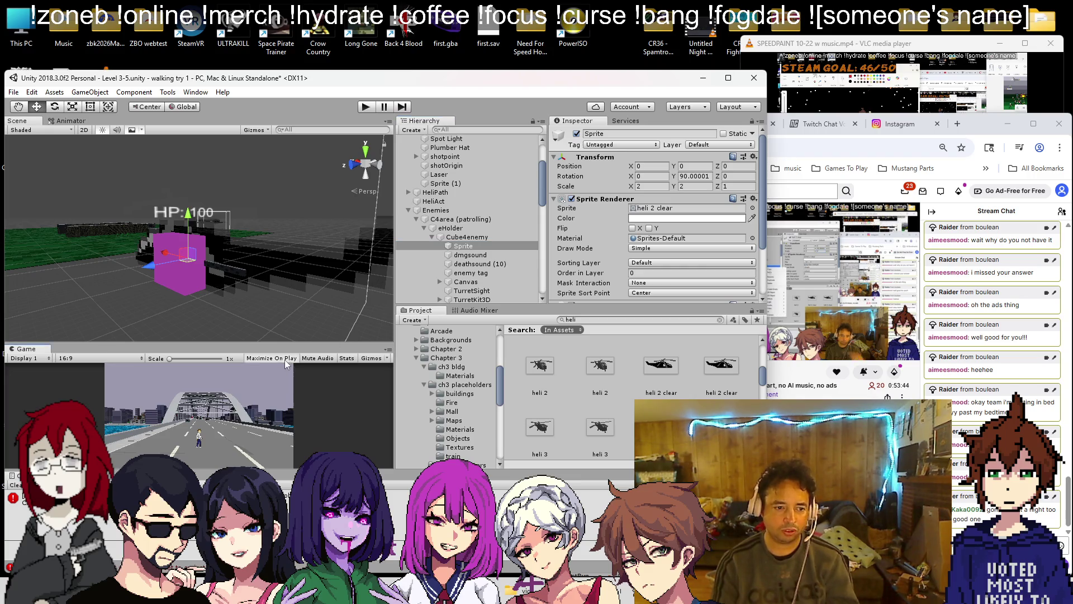
pyautogui.click(364, 107)
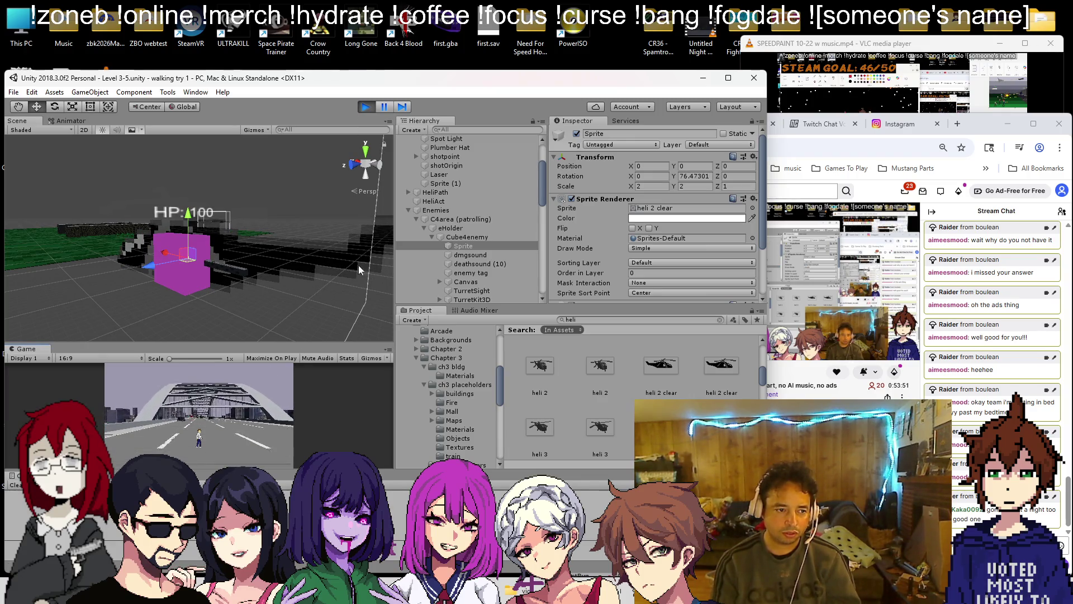
pyautogui.click(365, 107)
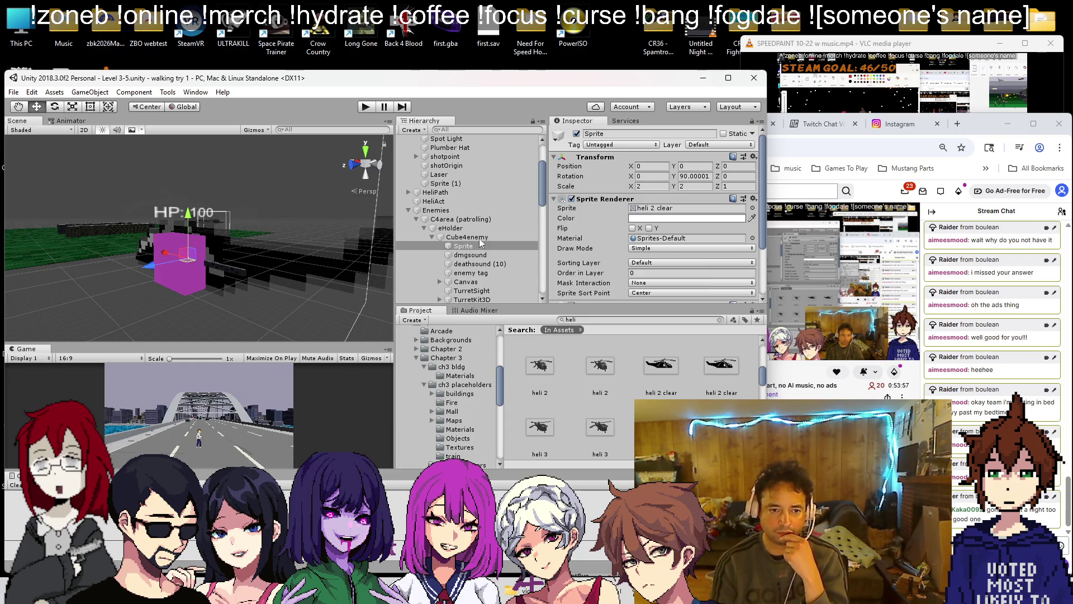
# - Open the Animation window with Ctrl+6 and start a new clip for the Sprite
pyautogui.scroll(-3, 602, 240)
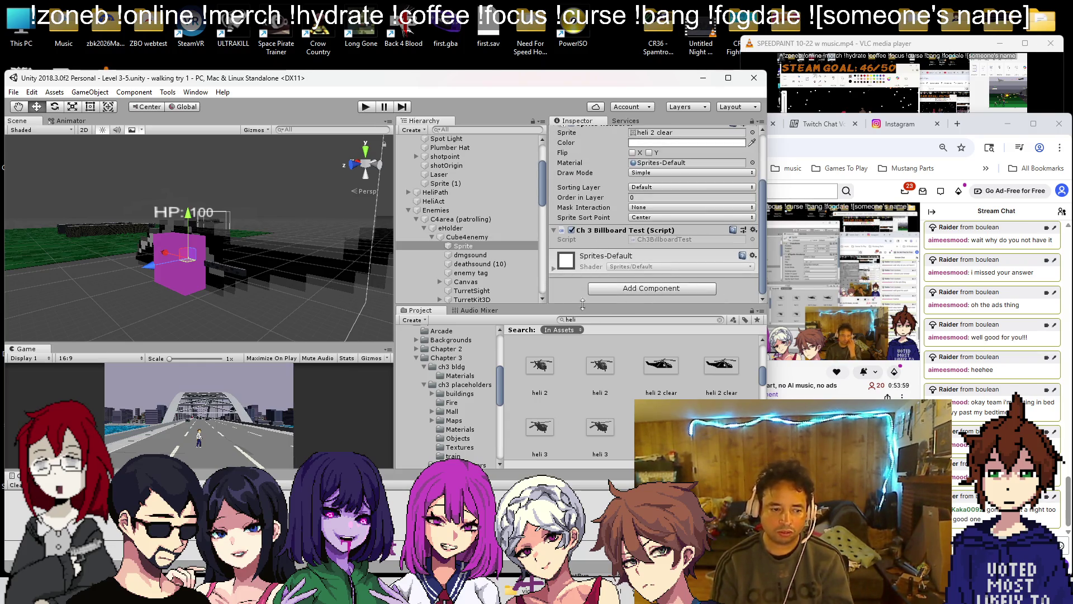
pyautogui.hotkey('ctrl', '6')
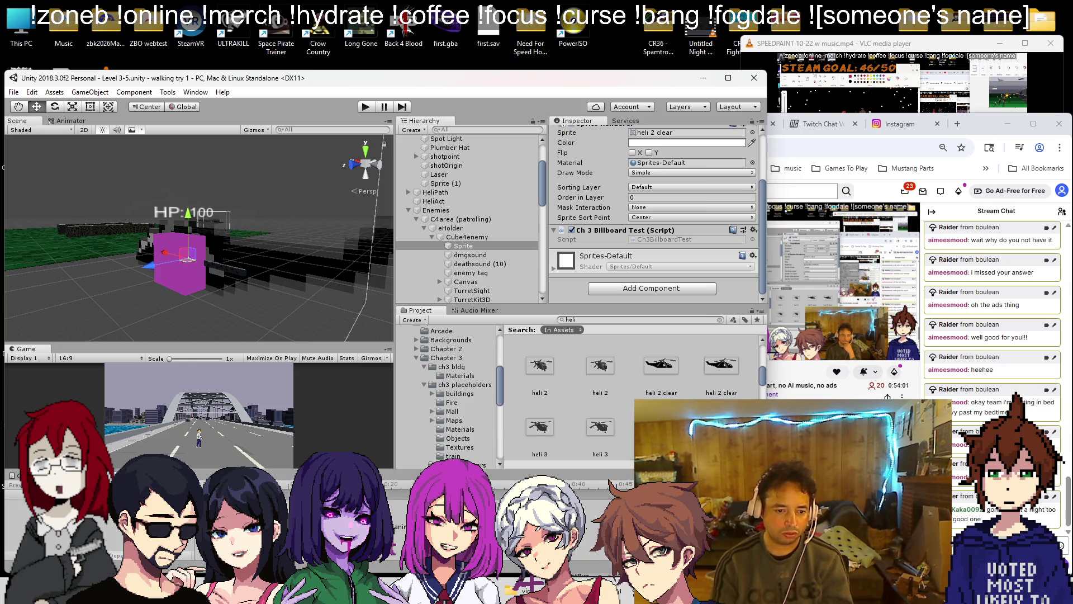
pyautogui.click(398, 540)
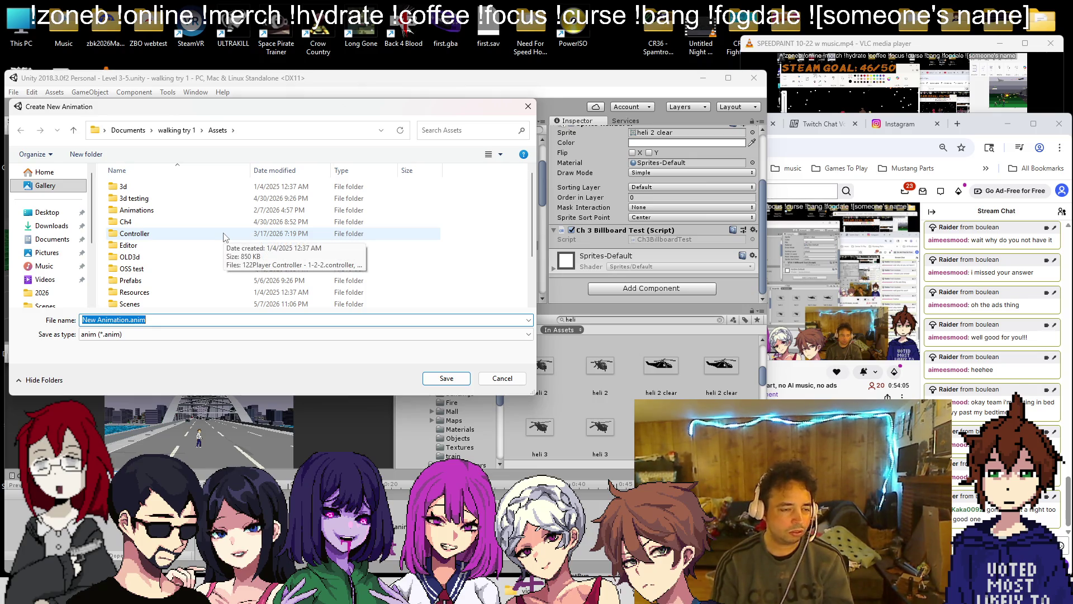
# - In the save dialog, create and open a 3-5 folder inside Animations/Ch3
pyautogui.doubleClick(134, 210)
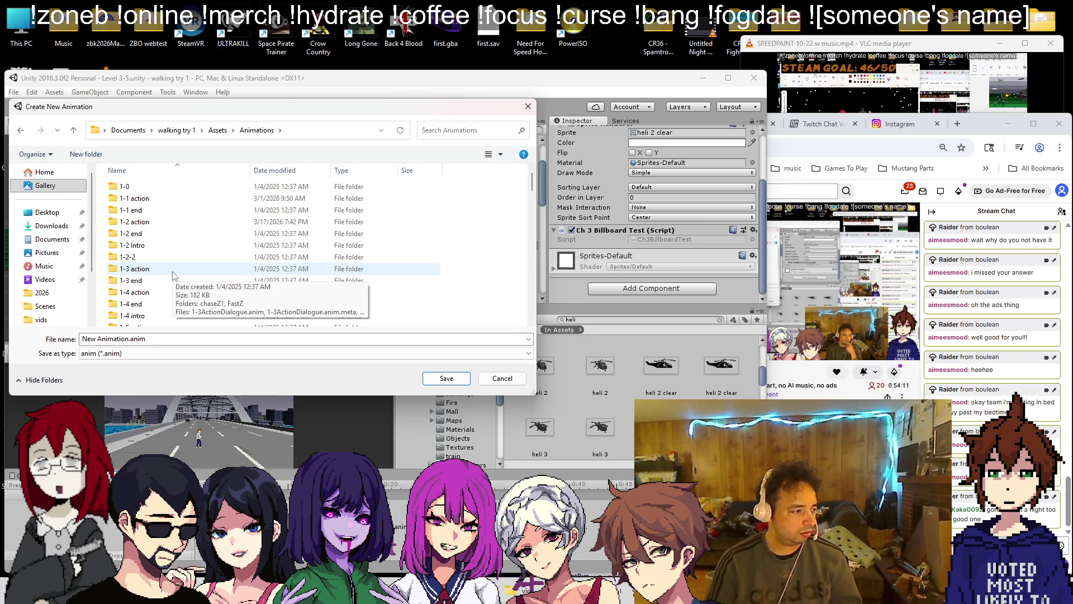
pyautogui.scroll(-5, 179, 265)
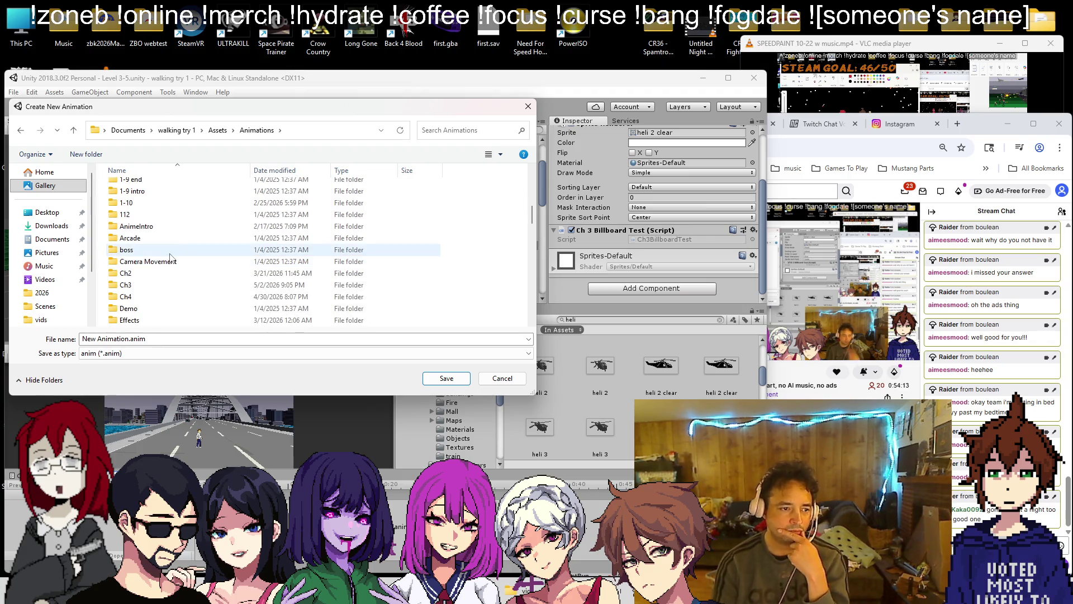
pyautogui.doubleClick(167, 285)
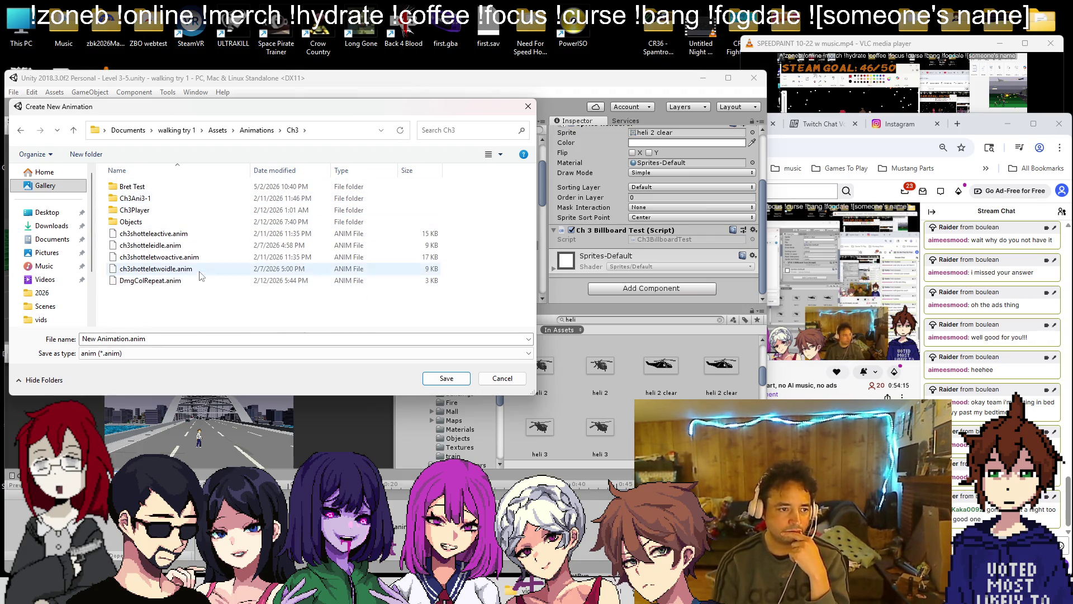
pyautogui.rightClick(214, 301)
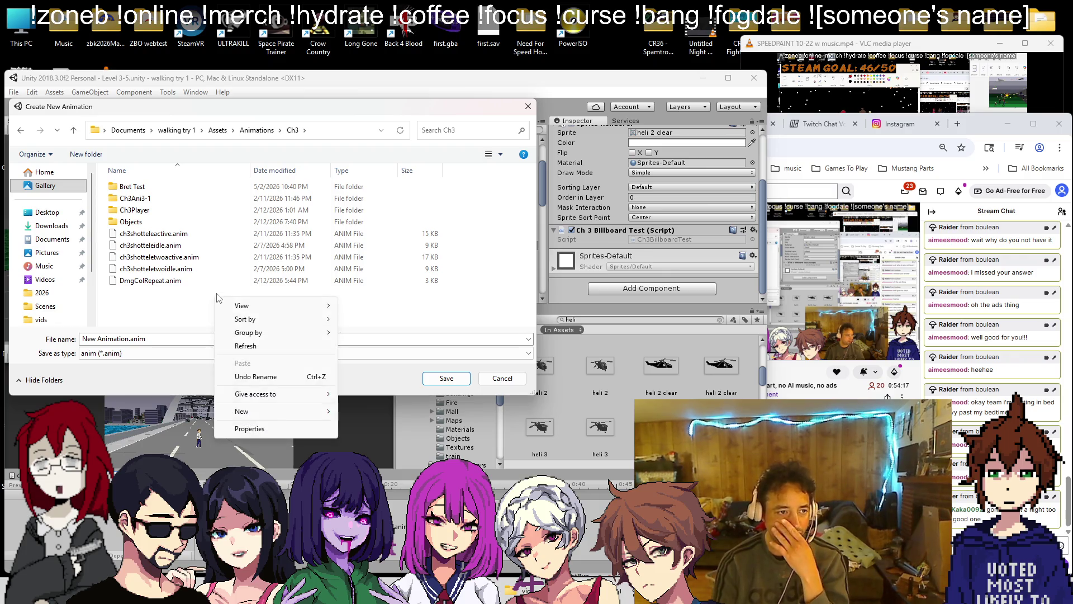
pyautogui.moveTo(282, 415)
pyautogui.click(393, 414)
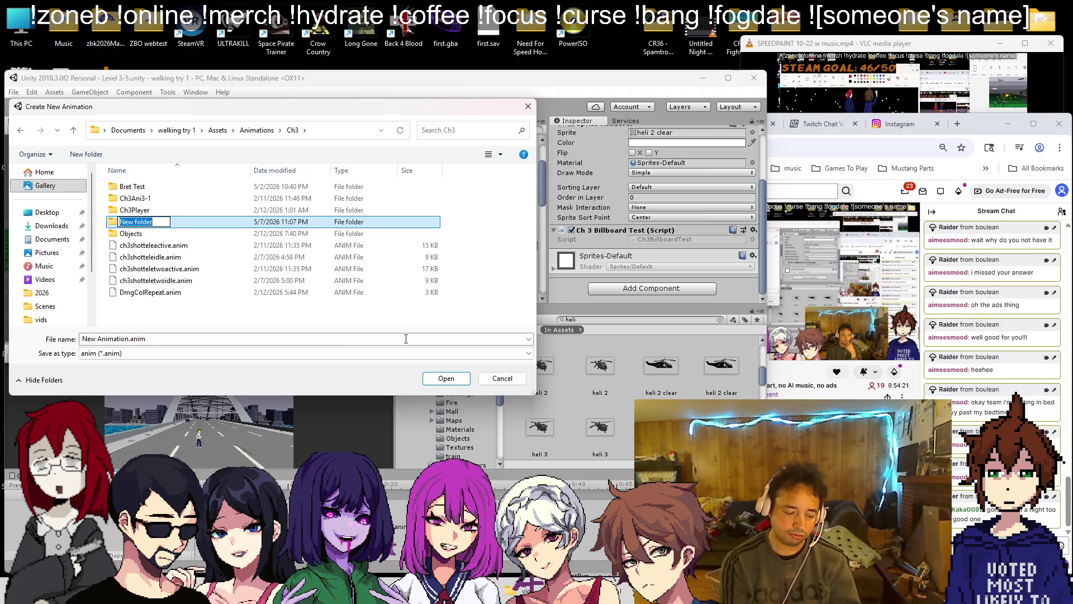
pyautogui.write('3-5')
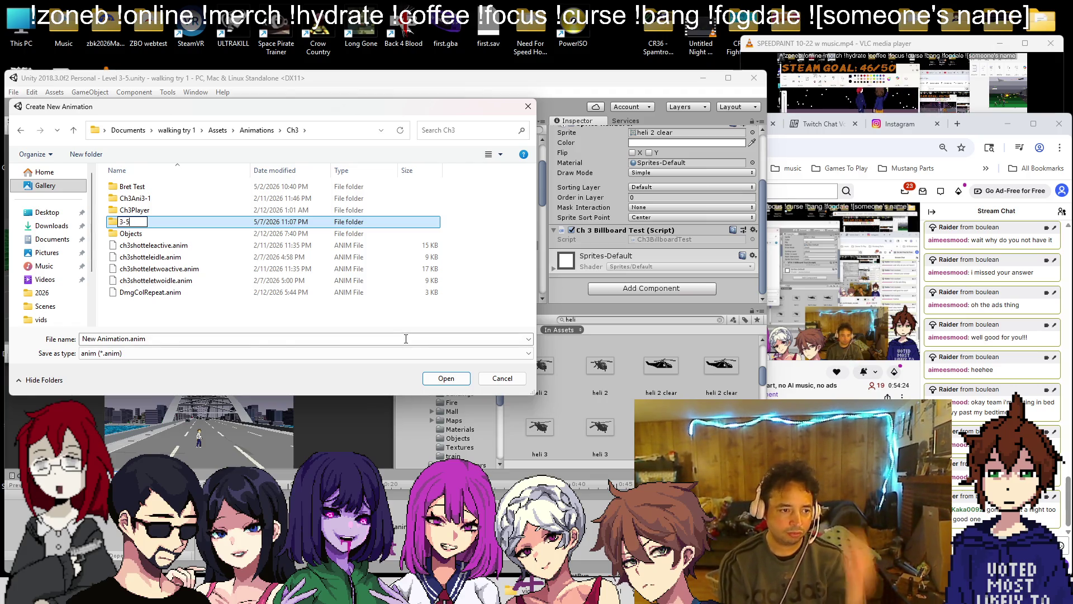
pyautogui.press('Return')
pyautogui.press('Return')
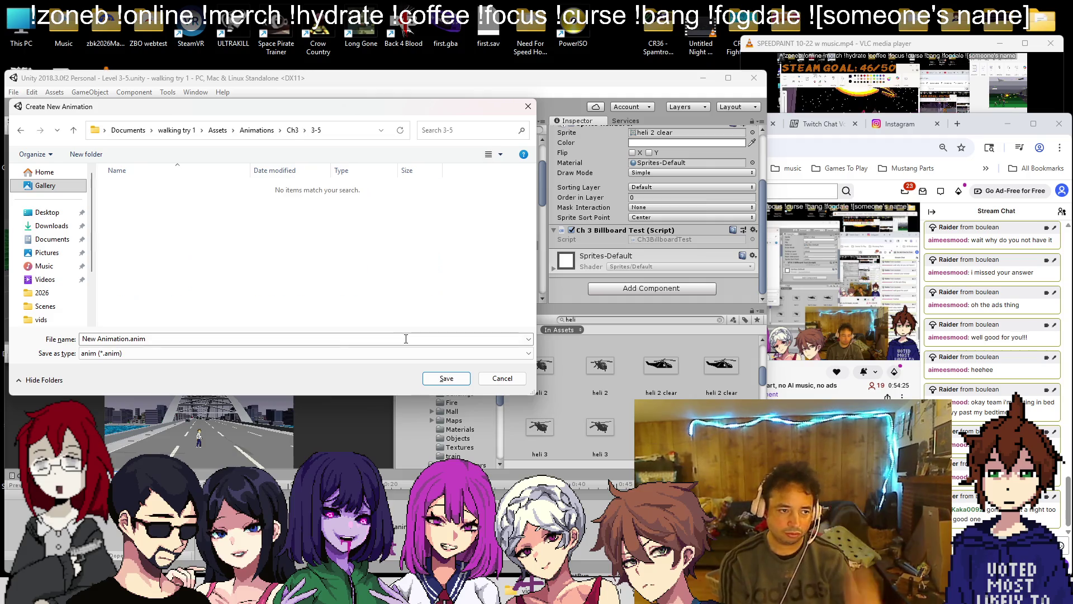
# - Name the clip HeliIdle and save it
pyautogui.write('heli')
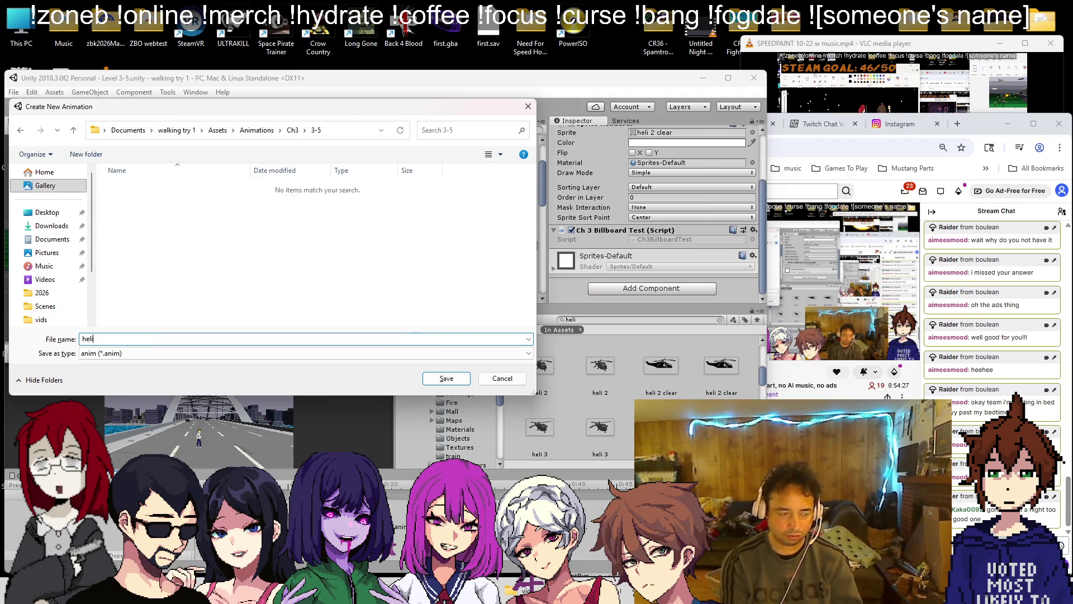
pyautogui.write('id')
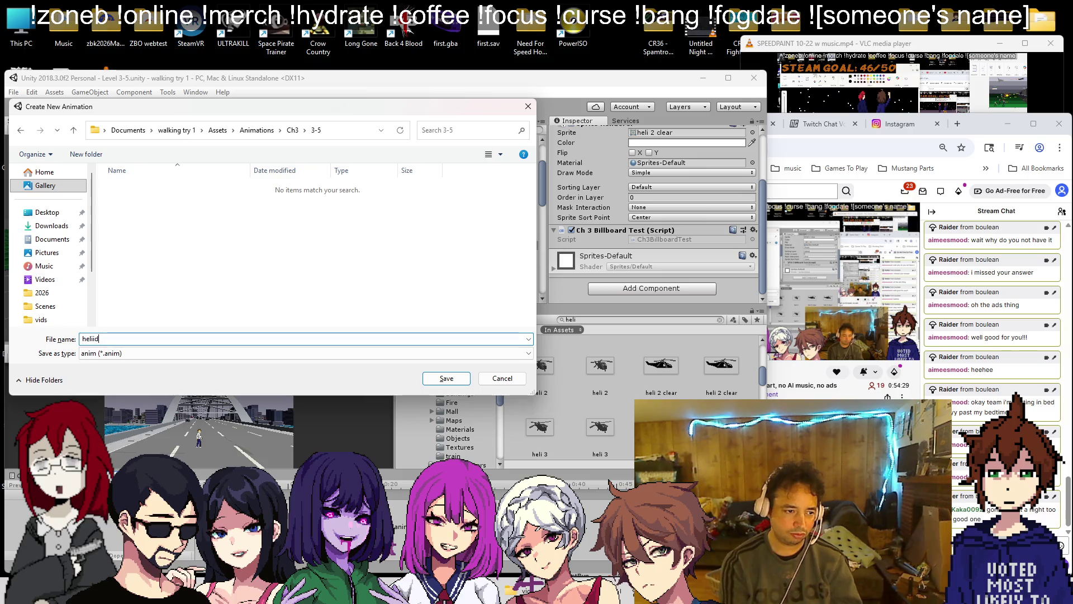
pyautogui.press('BackSpace')
pyautogui.press('BackSpace')
pyautogui.press('BackSpace')
pyautogui.press('BackSpace')
pyautogui.write('Heli')
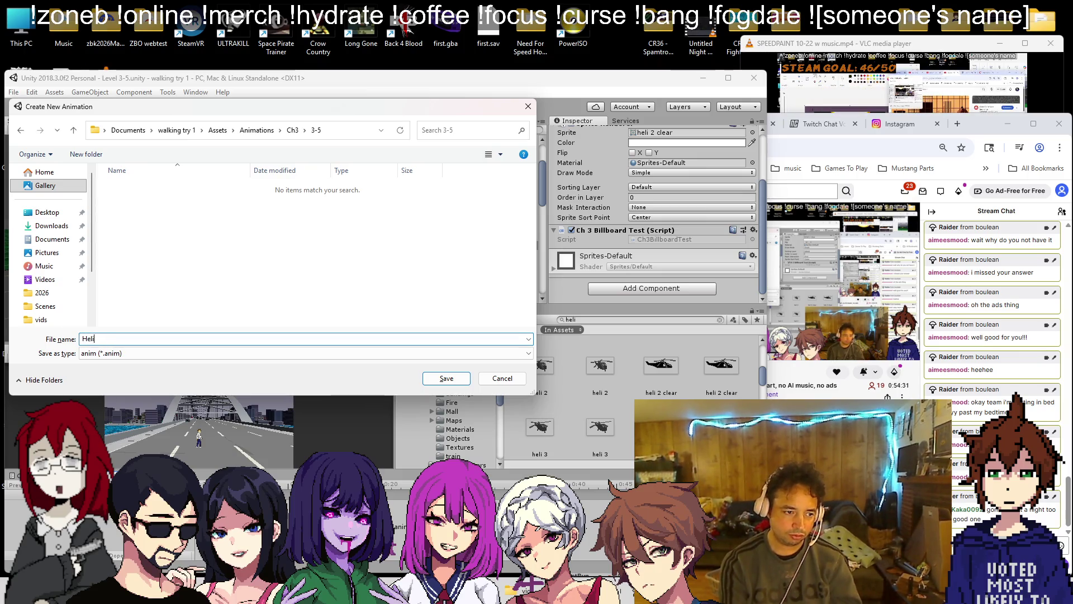
pyautogui.press('Return')
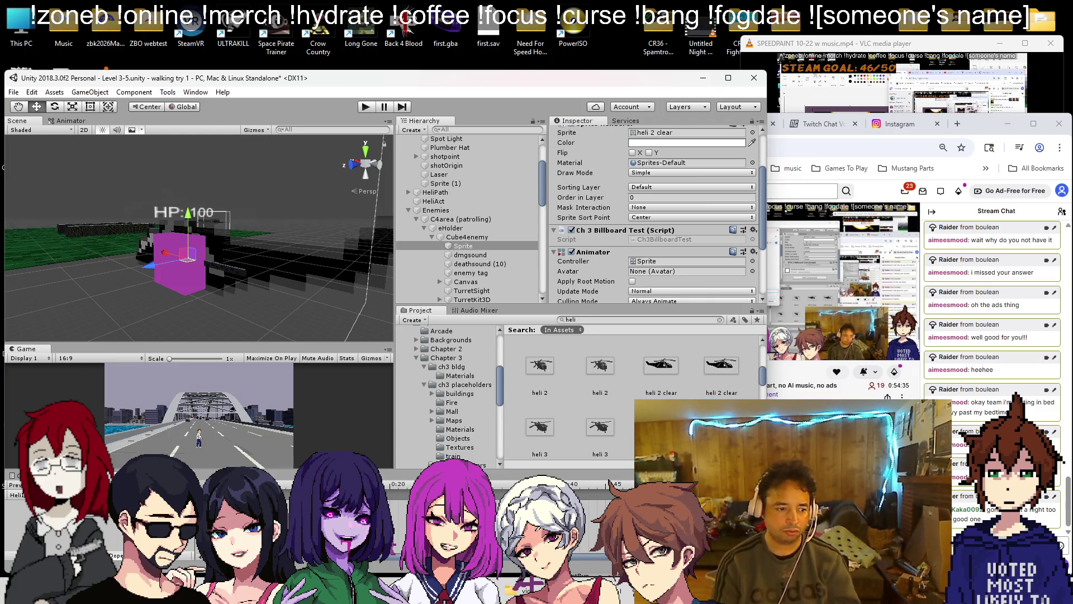
# - Keyframe the Sprite field with heli 1, 2 and 3 clear, then play-test with Maximize On Play
pyautogui.scroll(3, 699, 226)
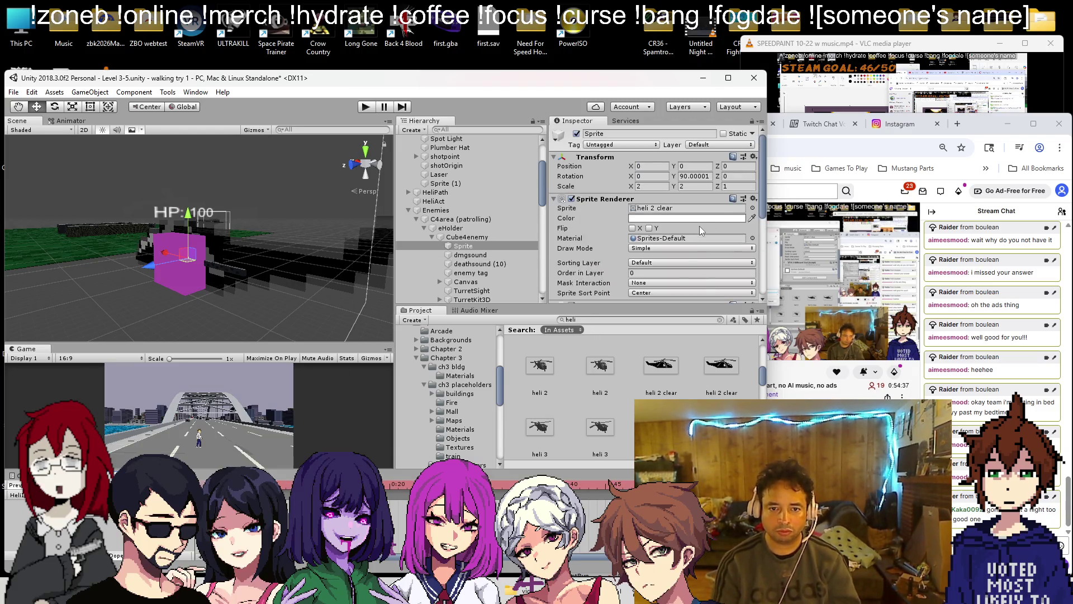
pyautogui.moveTo(661, 366); pyautogui.dragTo(688, 208)
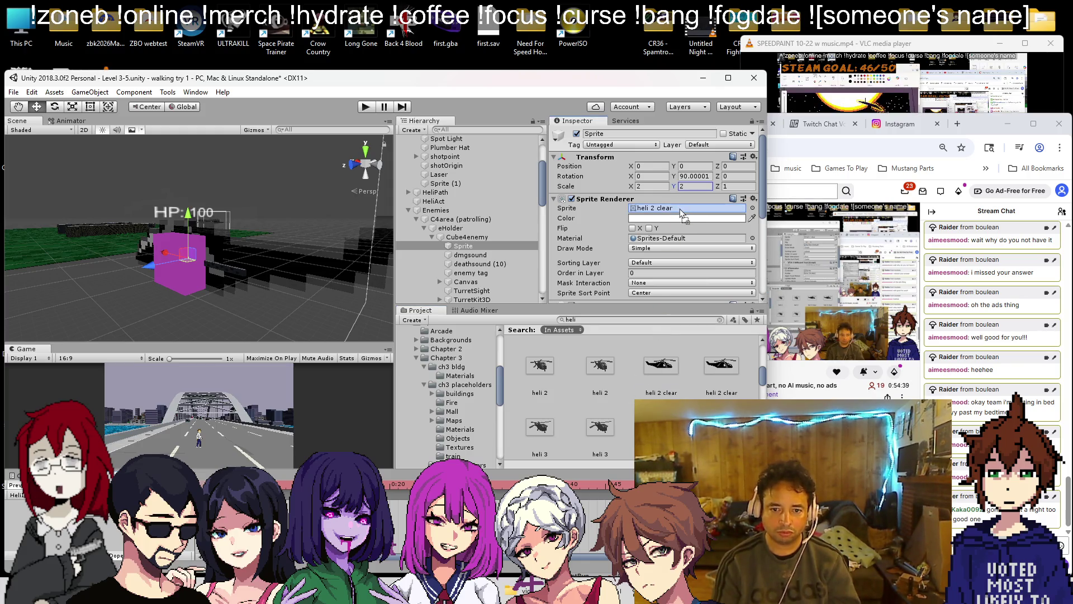
pyautogui.scroll(-1, 642, 391)
pyautogui.scroll(3, 684, 386)
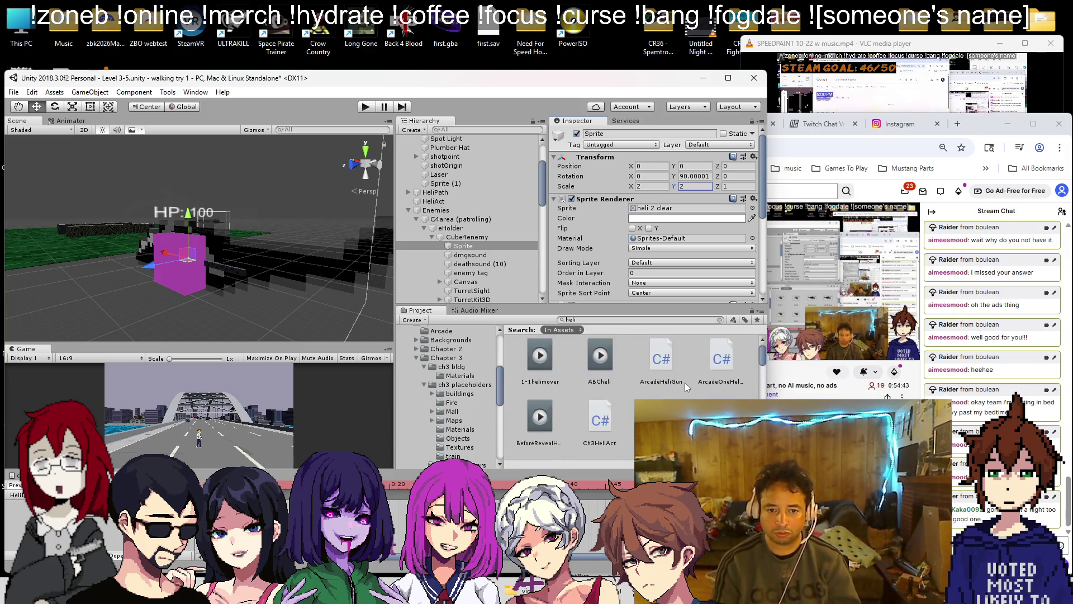
pyautogui.moveTo(600, 404); pyautogui.dragTo(651, 209)
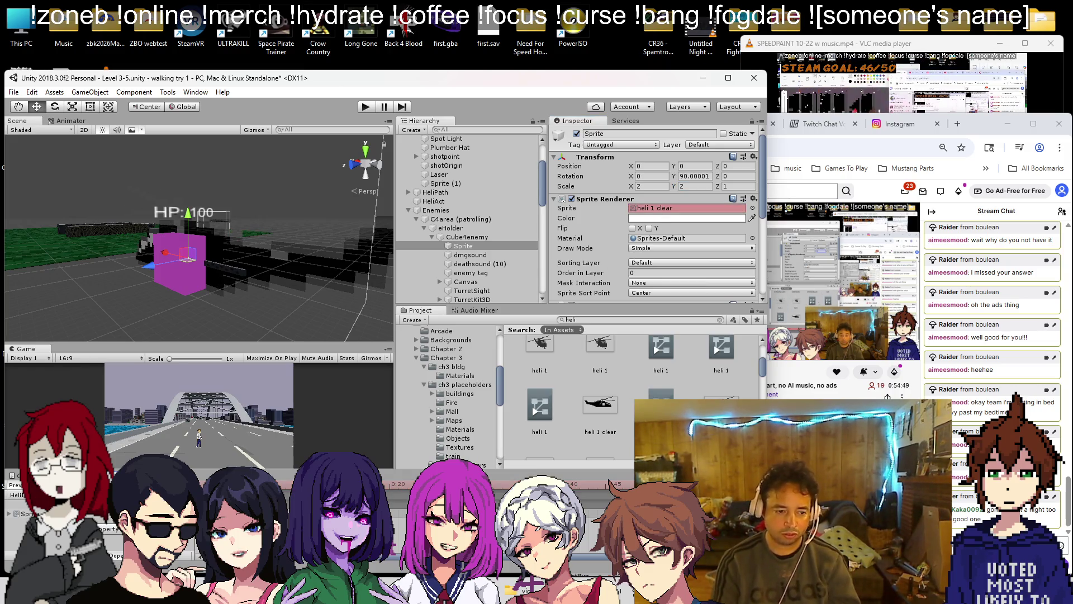
pyautogui.scroll(-3, 610, 384)
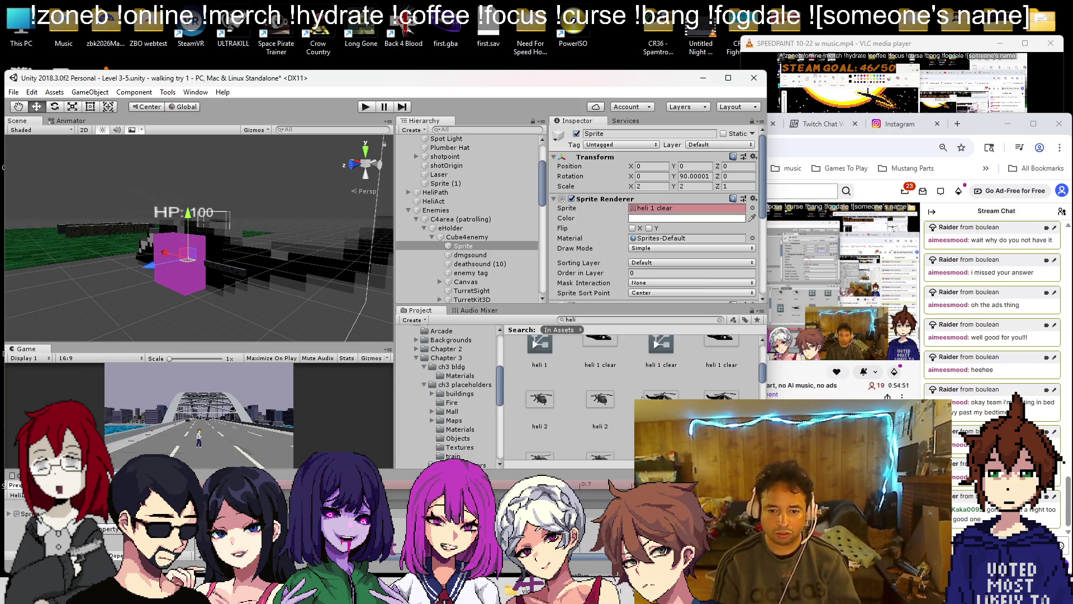
pyautogui.moveTo(671, 367); pyautogui.dragTo(685, 194)
pyautogui.scroll(-1, 622, 362)
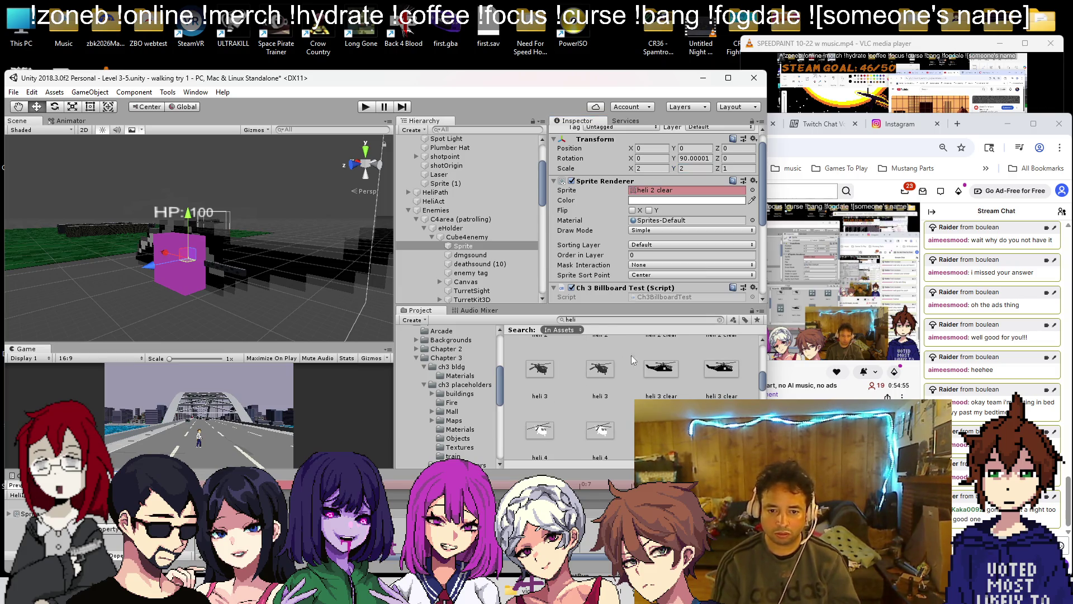
pyautogui.moveTo(676, 368); pyautogui.dragTo(685, 192)
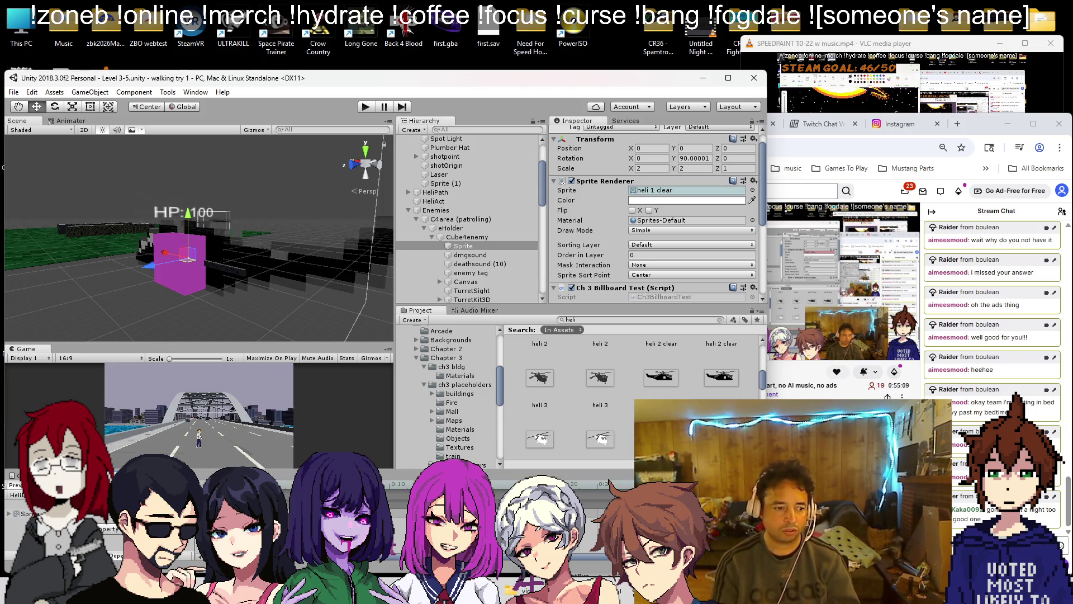
pyautogui.click(278, 362)
pyautogui.click(365, 107)
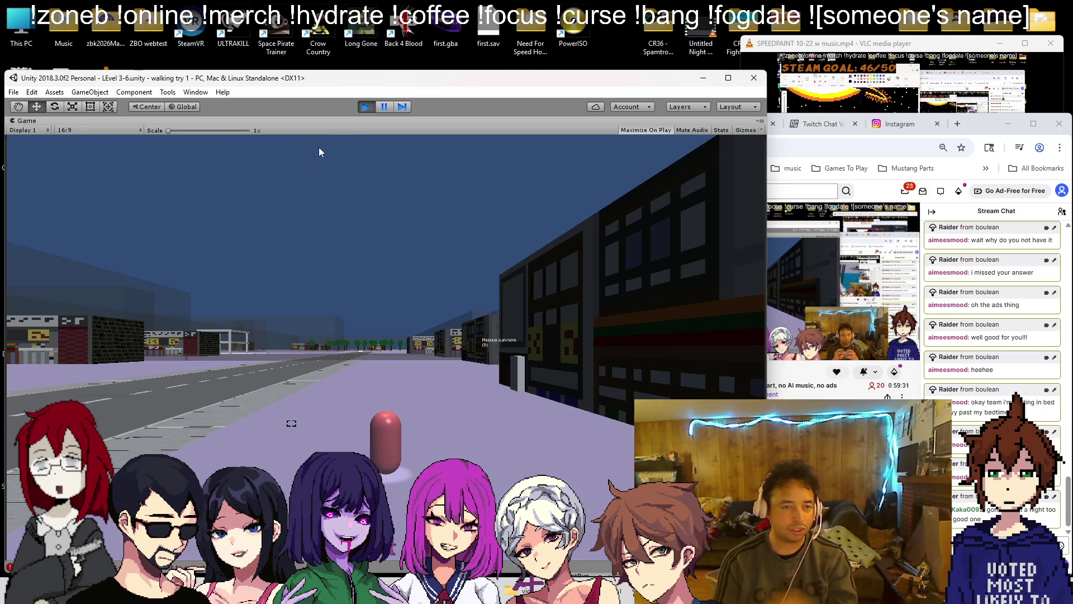
# - Stop the play-test and switch to the to-do notes file
pyautogui.click(361, 107)
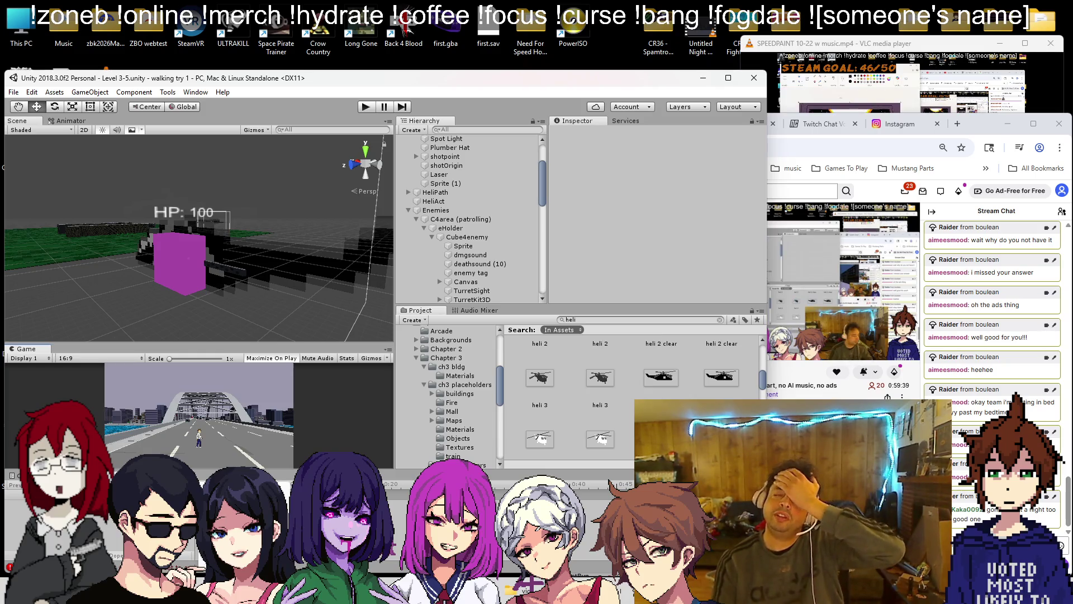
pyautogui.hotkey('alt', 'Tab')
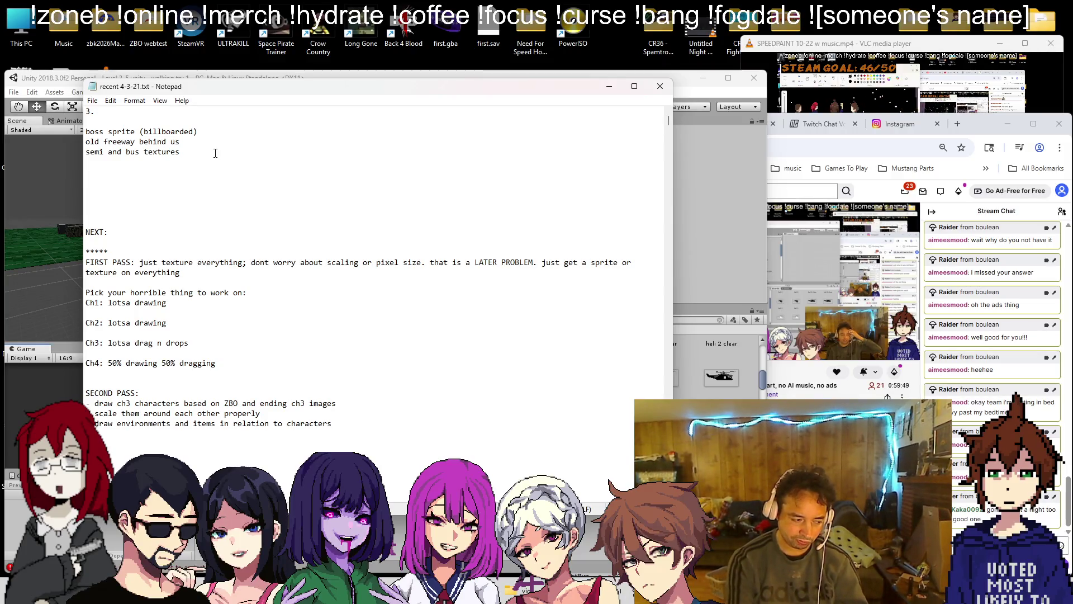
# - Add a '3-5 ending automatically' note, delete the boss sprite line, save, and minimize Notepad
pyautogui.write('stop 3-5 ')
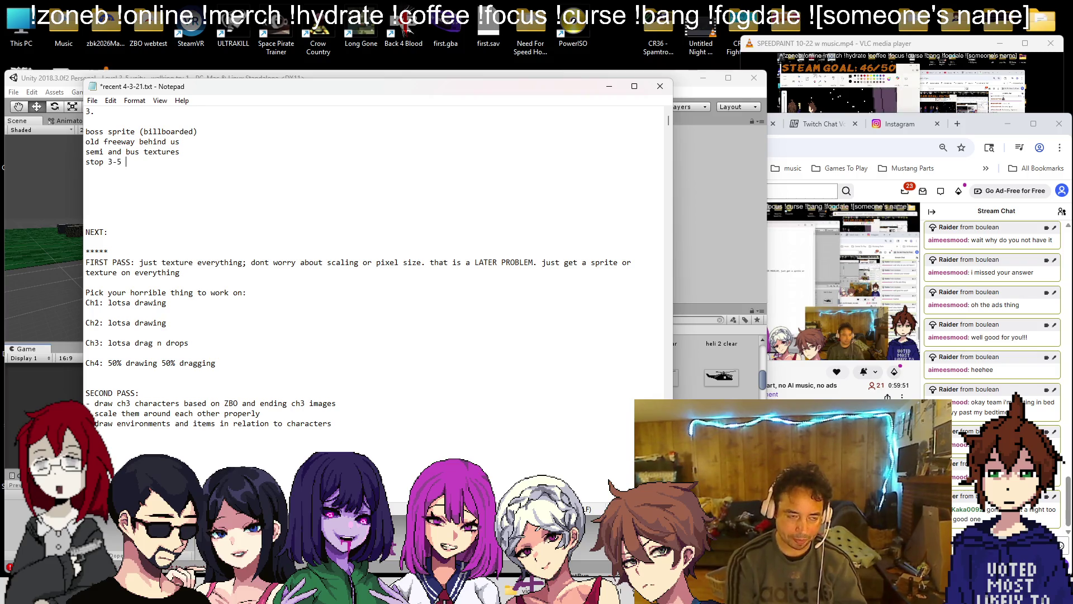
pyautogui.write('ending automatically')
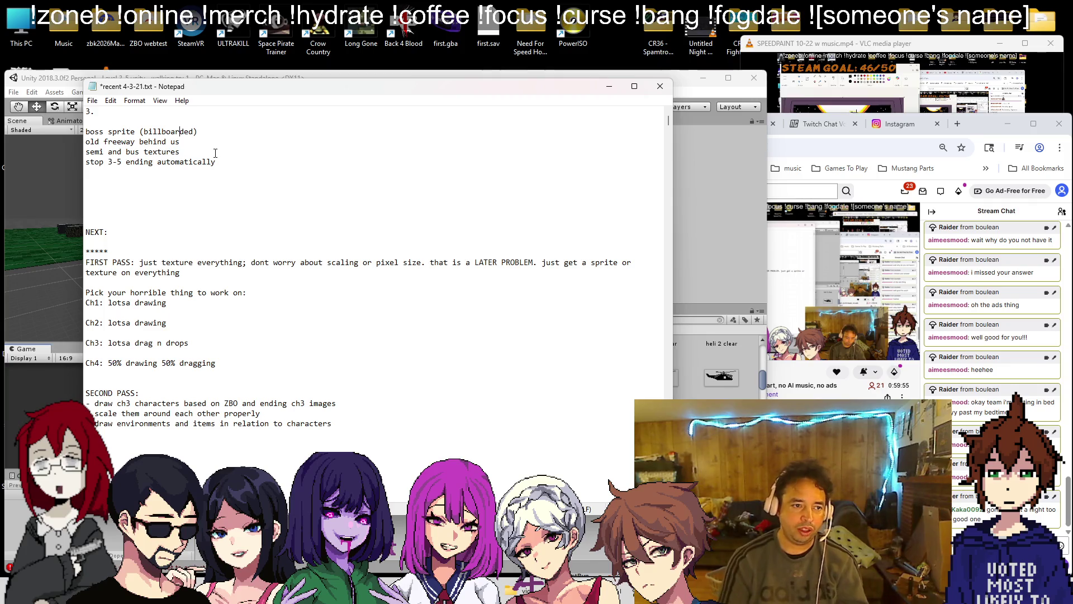
pyautogui.press('End')
pyautogui.hotkey('shift', 'Home')
pyautogui.press('BackSpace')
pyautogui.press('BackSpace')
pyautogui.press('Return')
pyautogui.hotkey('ctrl', 's')
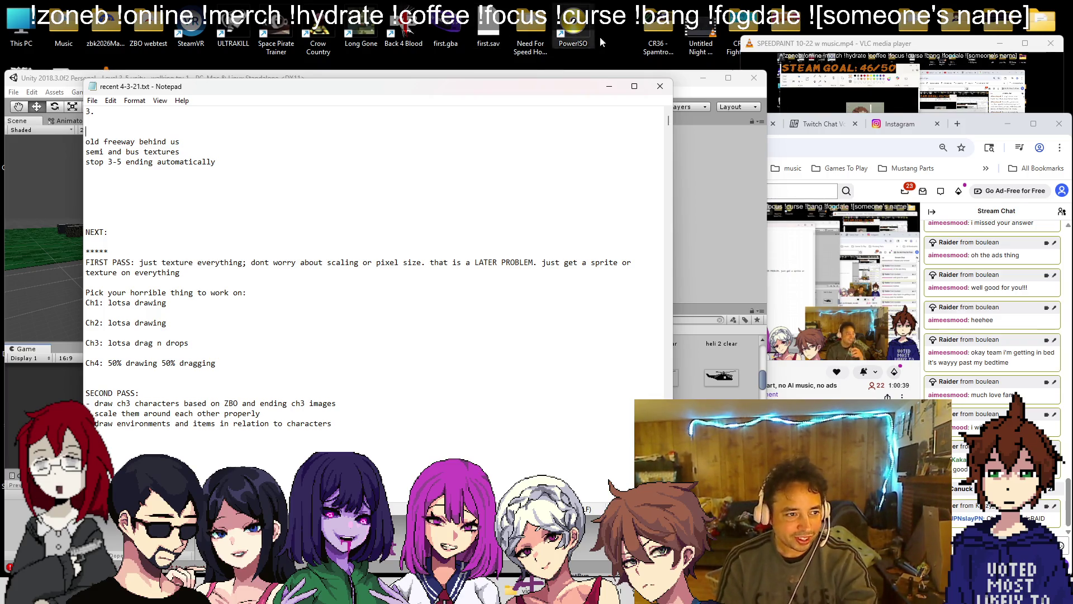
pyautogui.click(609, 86)
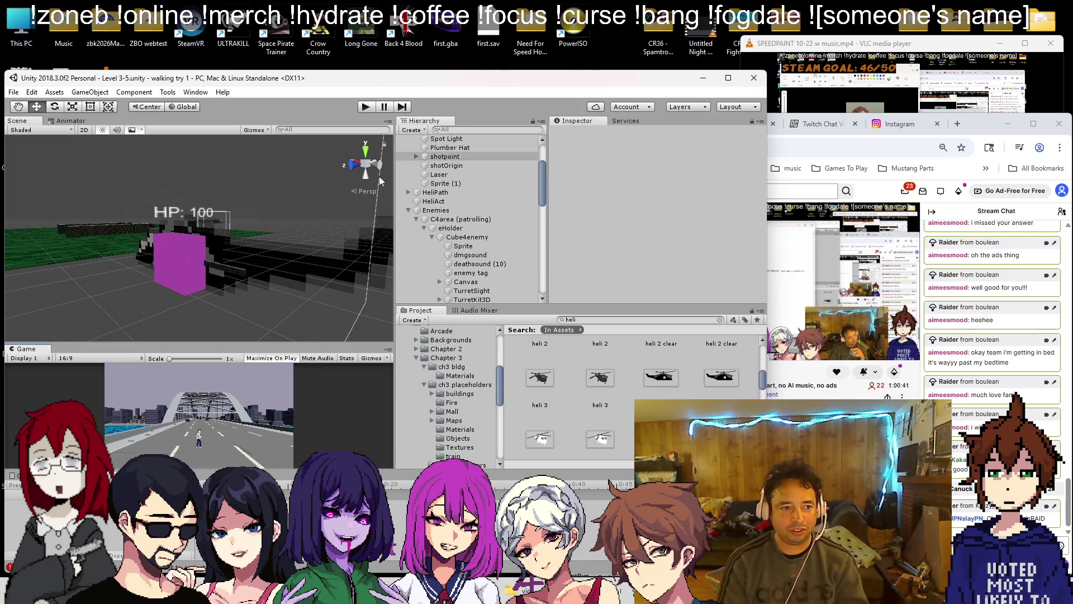
# - Collapse the Chapter 3 folder and the Chapter 4 Sprites folder in the project tree
pyautogui.moveTo(303, 214)
pyautogui.mouseDown()
pyautogui.moveTo(318, 233)
pyautogui.moveTo(284, 295)
pyautogui.moveTo(274, 281)
pyautogui.moveTo(429, 262)
pyautogui.moveTo(196, 241)
pyautogui.moveTo(256, 263)
pyautogui.moveTo(201, 290)
pyautogui.moveTo(278, 274)
pyautogui.moveTo(239, 266)
pyautogui.moveTo(287, 259)
pyautogui.mouseUp()
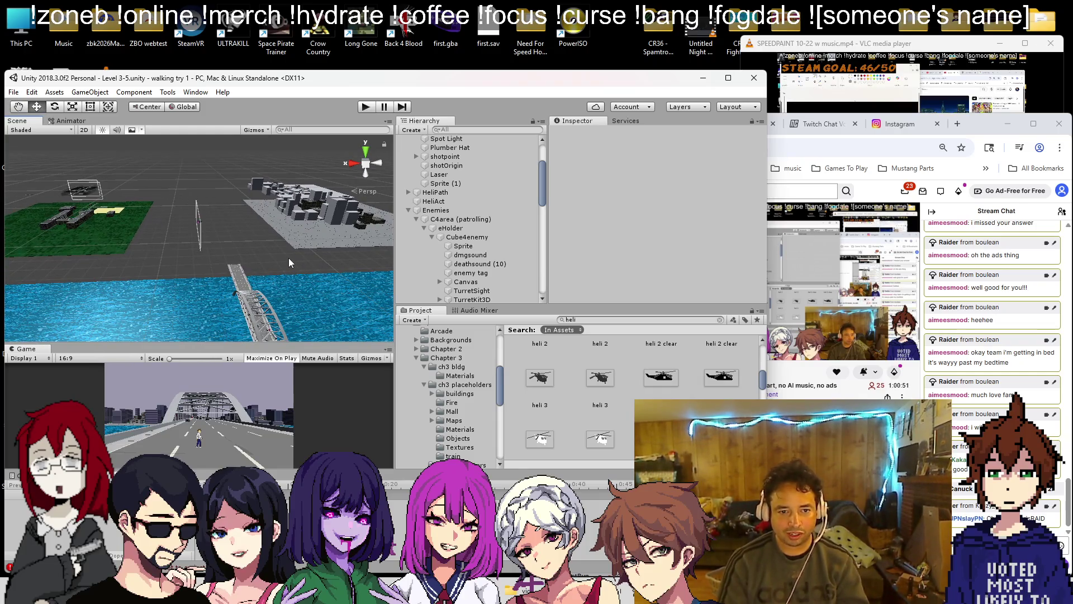
pyautogui.click(416, 358)
pyautogui.scroll(5, 422, 369)
pyautogui.scroll(-5, 408, 368)
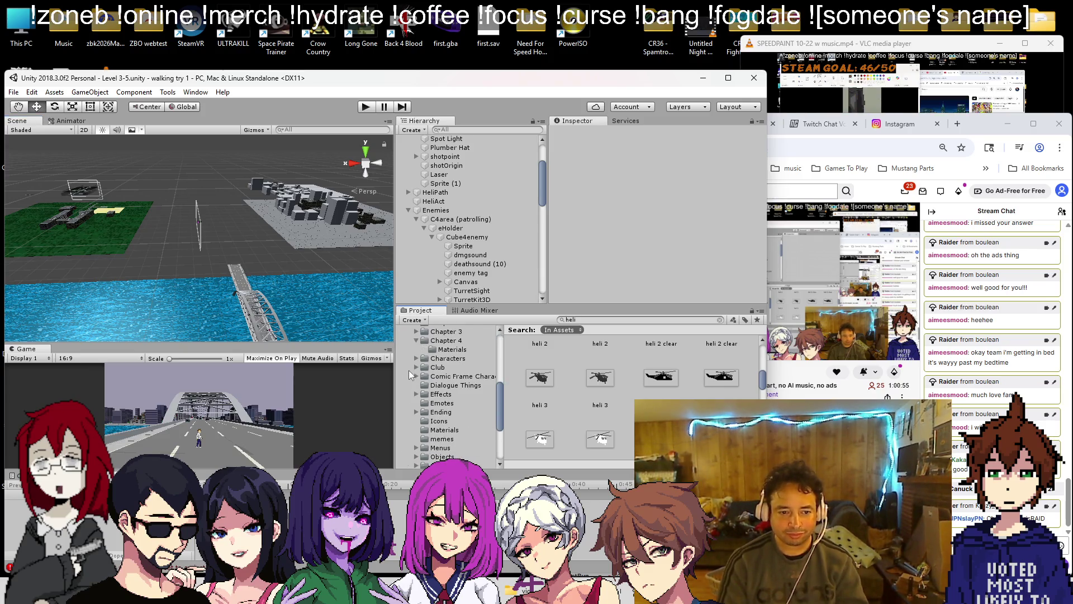
pyautogui.click(446, 341)
pyautogui.scroll(4, 422, 389)
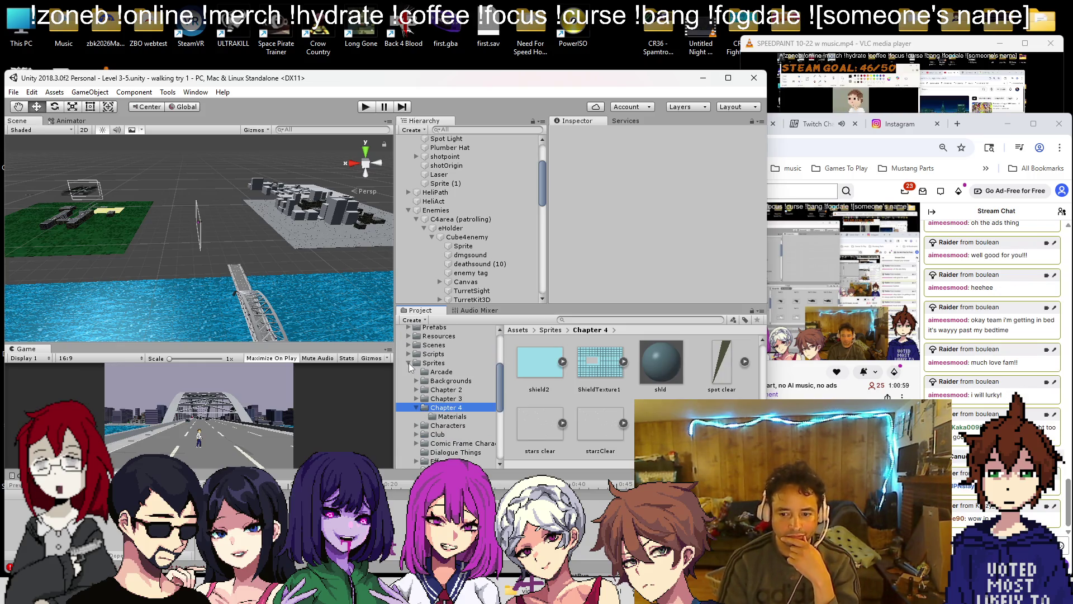
pyautogui.click(409, 362)
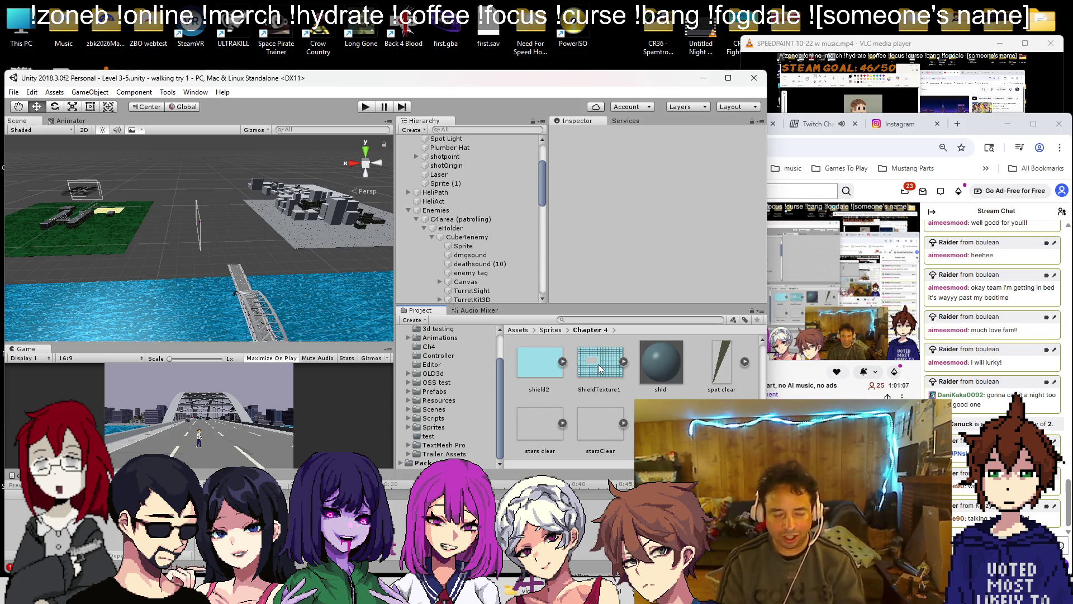
# - Swing the scene view across the bridge stretch, then switch to the stream browser
pyautogui.moveTo(388, 330); pyautogui.dragTo(283, 293)
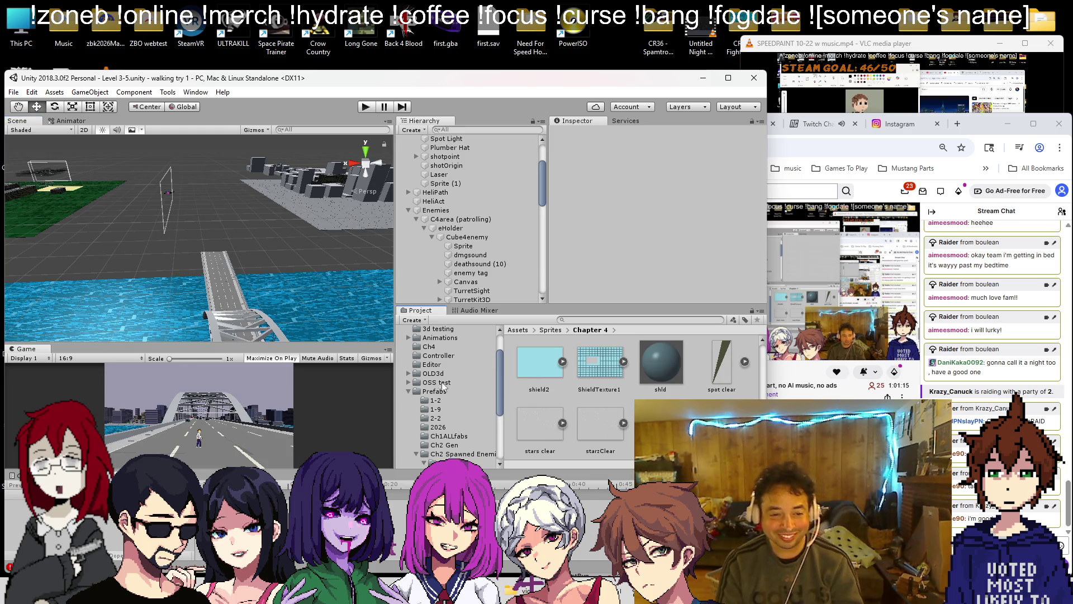
pyautogui.scroll(-3, 441, 407)
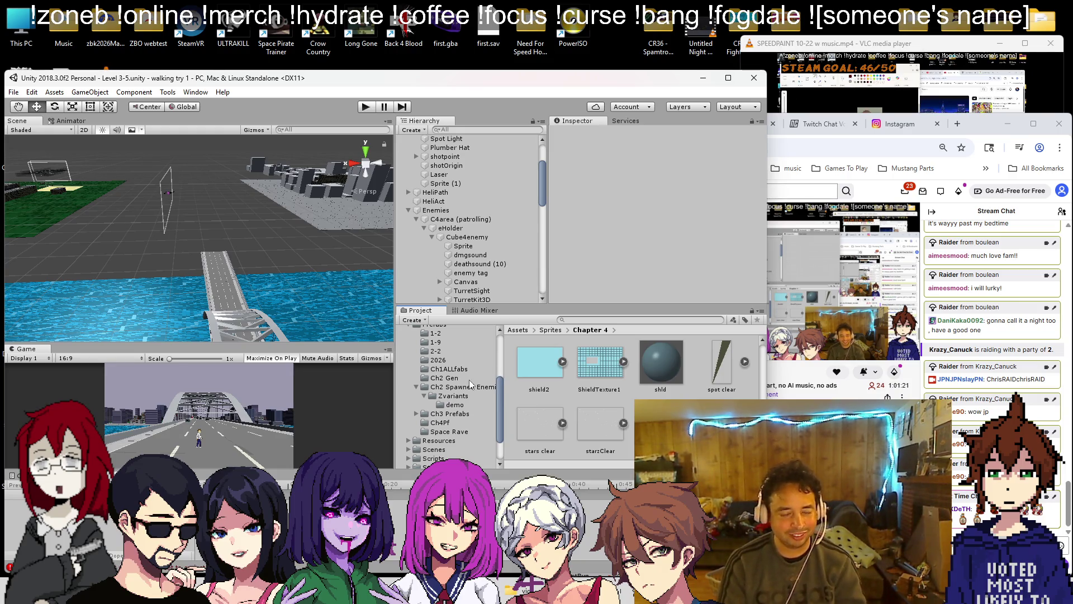
pyautogui.scroll(5, 464, 383)
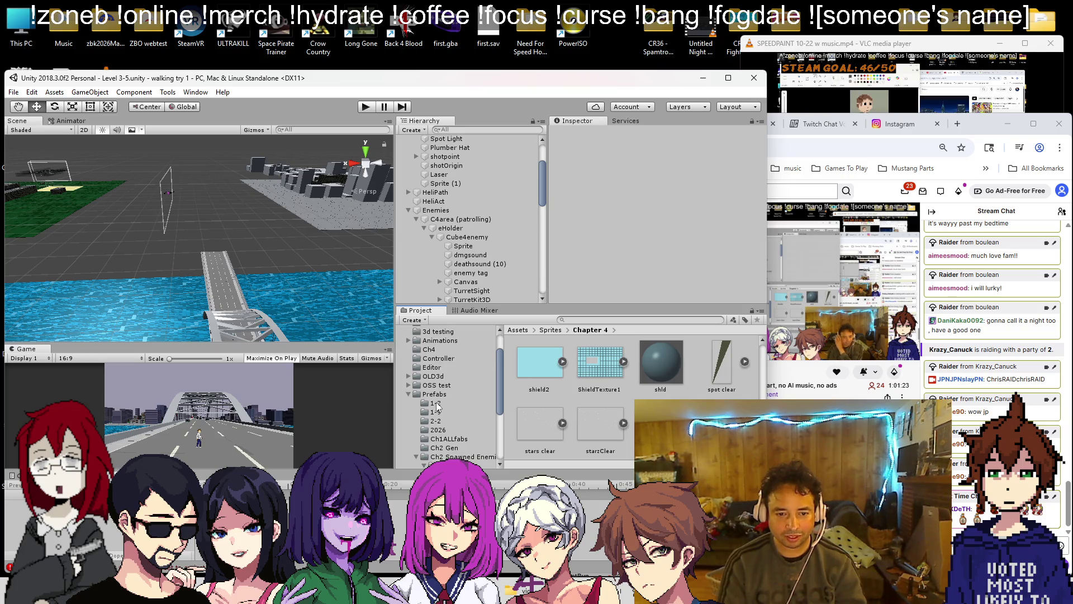
pyautogui.scroll(3, 426, 389)
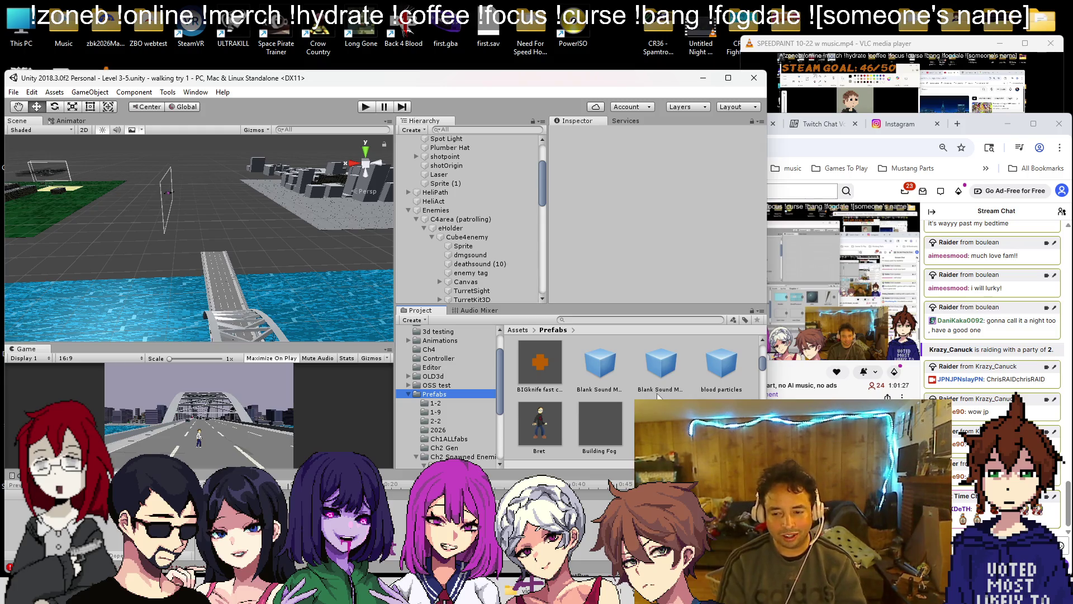
pyautogui.hotkey('alt', 'Tab')
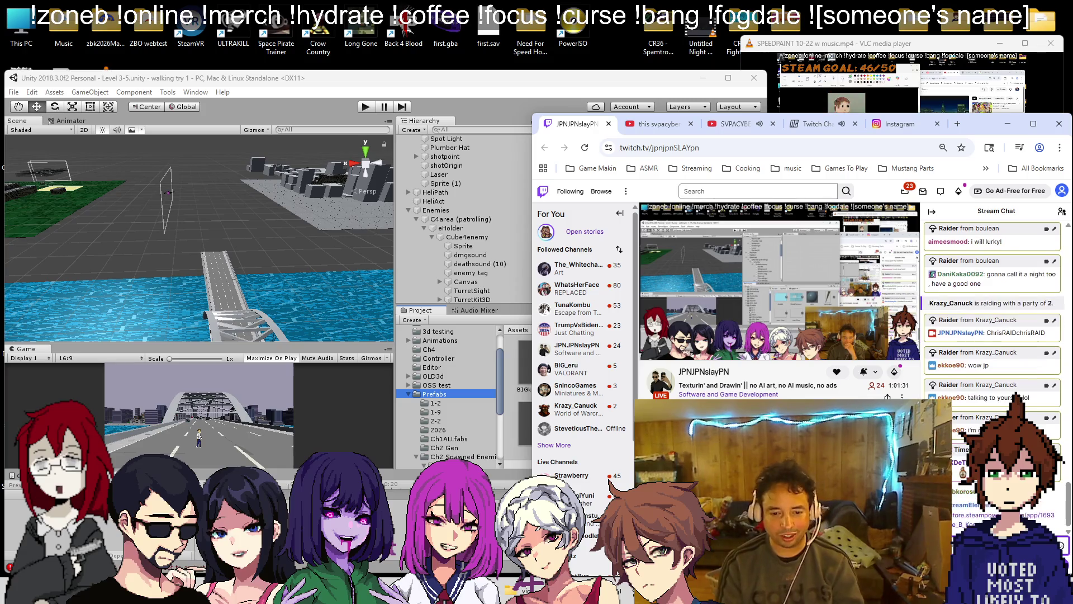
# - Pause the YouTube video playing in the browser
pyautogui.hotkey('alt', 'Tab')
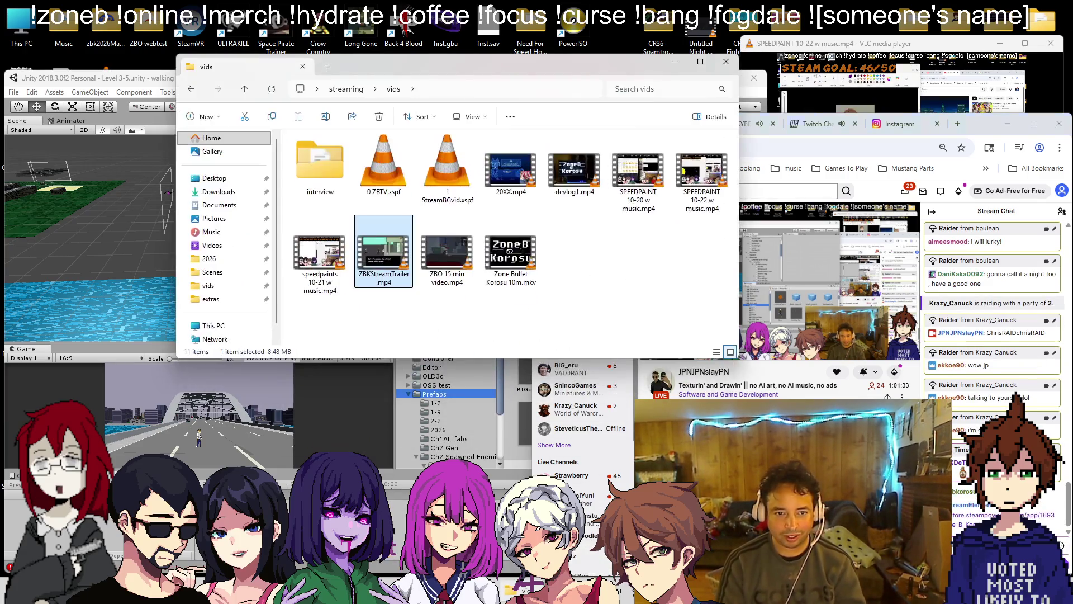
pyautogui.rightClick(401, 235)
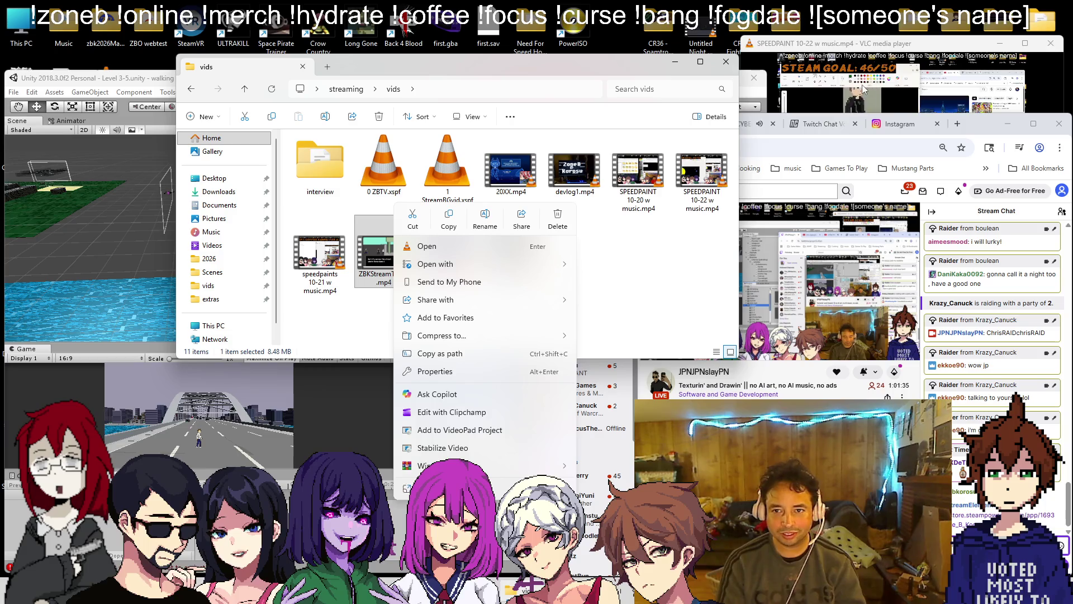
pyautogui.click(811, 144)
pyautogui.click(735, 124)
pyautogui.click(545, 243)
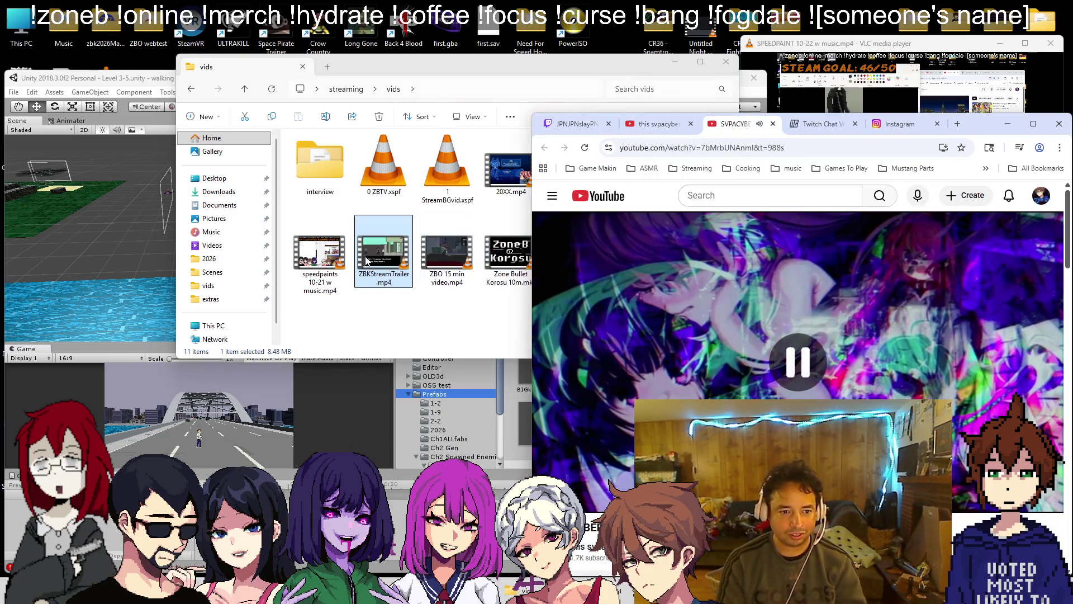
# - Open ZBKStreamTrailer.mp4 from the vids folder in VLC media player
pyautogui.rightClick(413, 234)
pyautogui.moveTo(424, 264)
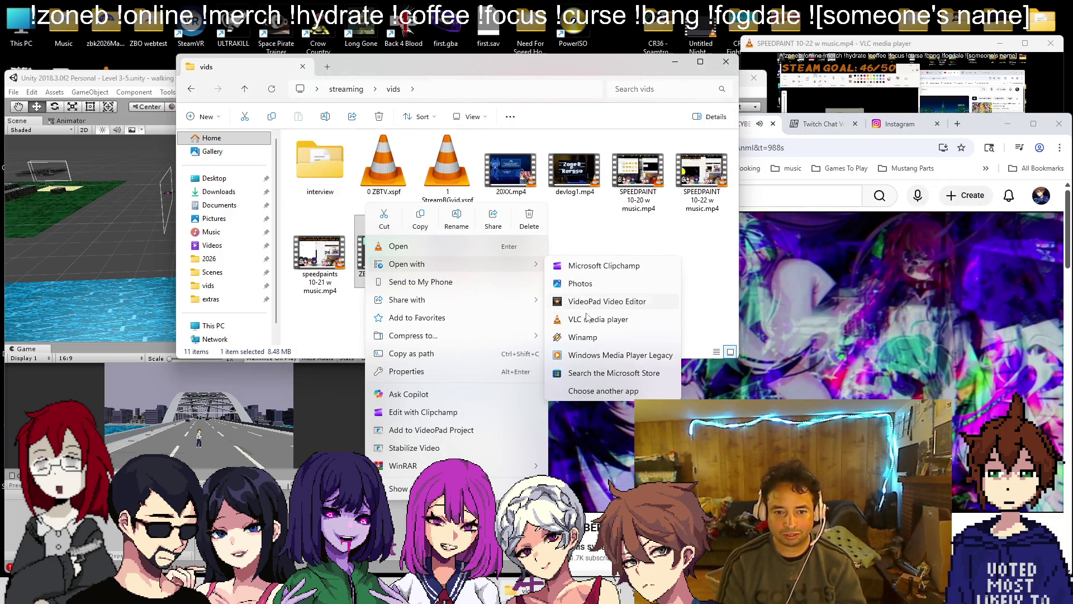
pyautogui.click(587, 355)
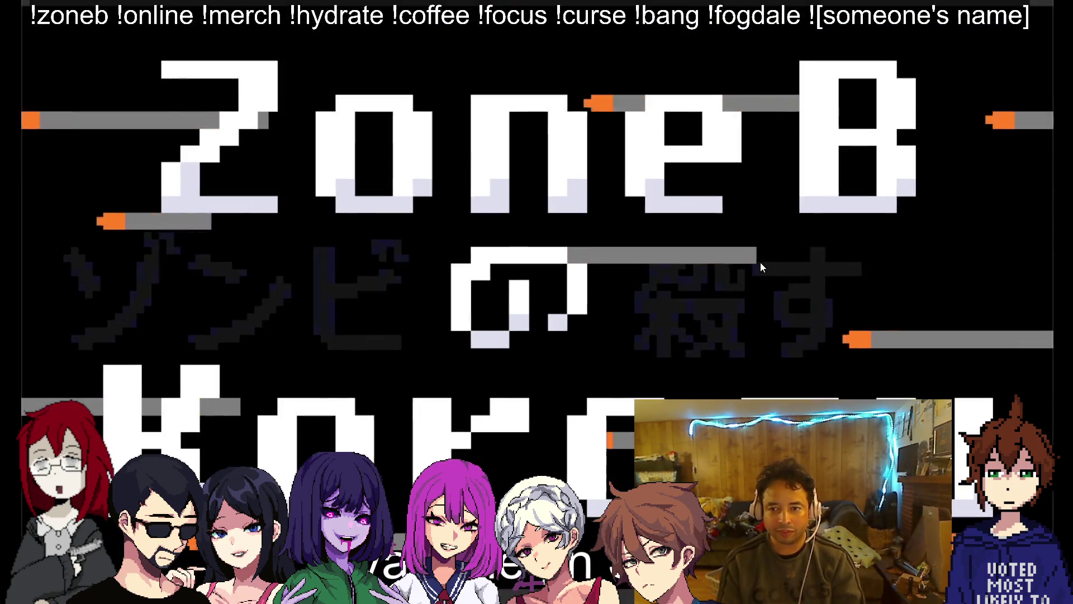
# - Close the fullscreen trailer and return to Unity, looking down at the bridge
pyautogui.click(1058, 9)
pyautogui.click(818, 268)
pyautogui.click(392, 67)
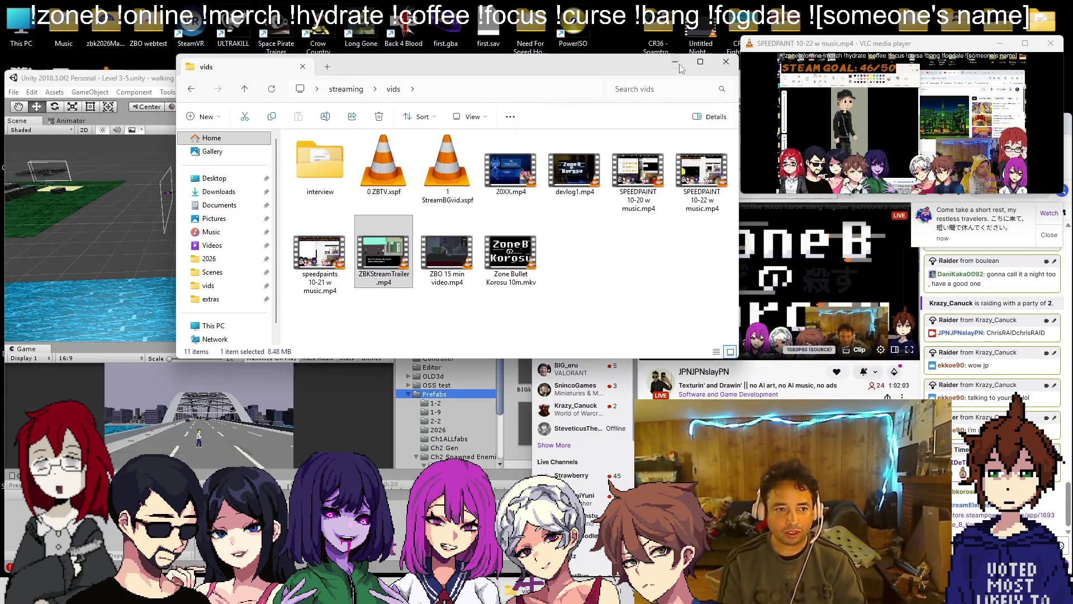
pyautogui.click(90, 78)
pyautogui.moveTo(234, 234)
pyautogui.mouseDown()
pyautogui.moveTo(218, 224)
pyautogui.moveTo(190, 241)
pyautogui.moveTo(196, 212)
pyautogui.moveTo(212, 205)
pyautogui.mouseUp()
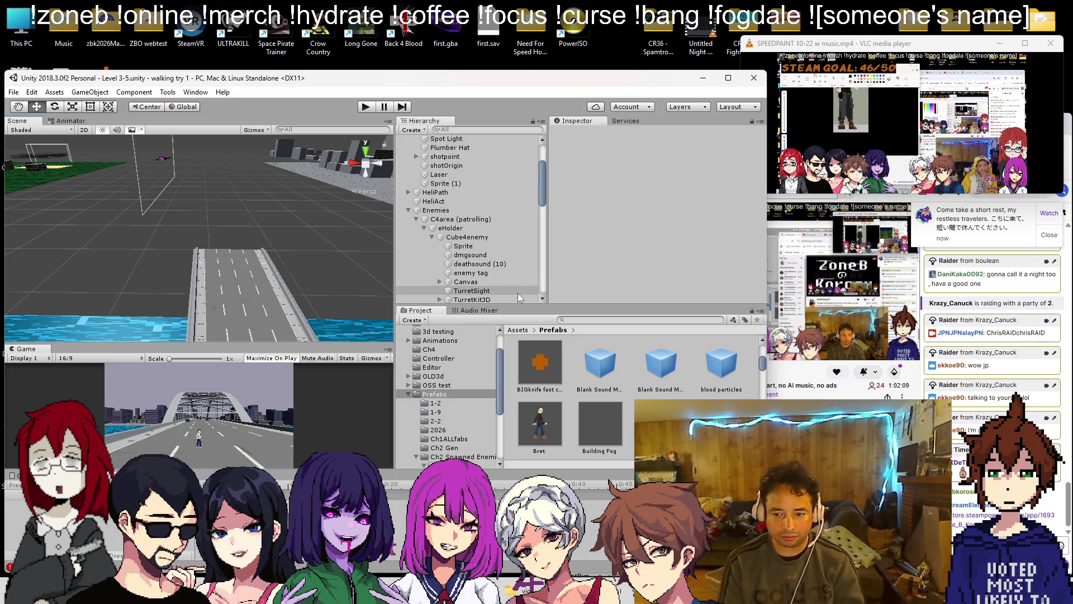
# - Open the Ch4Pf folder, inspect the StreetsCh4 prefab's road layout, then return to the level
pyautogui.scroll(3, 639, 369)
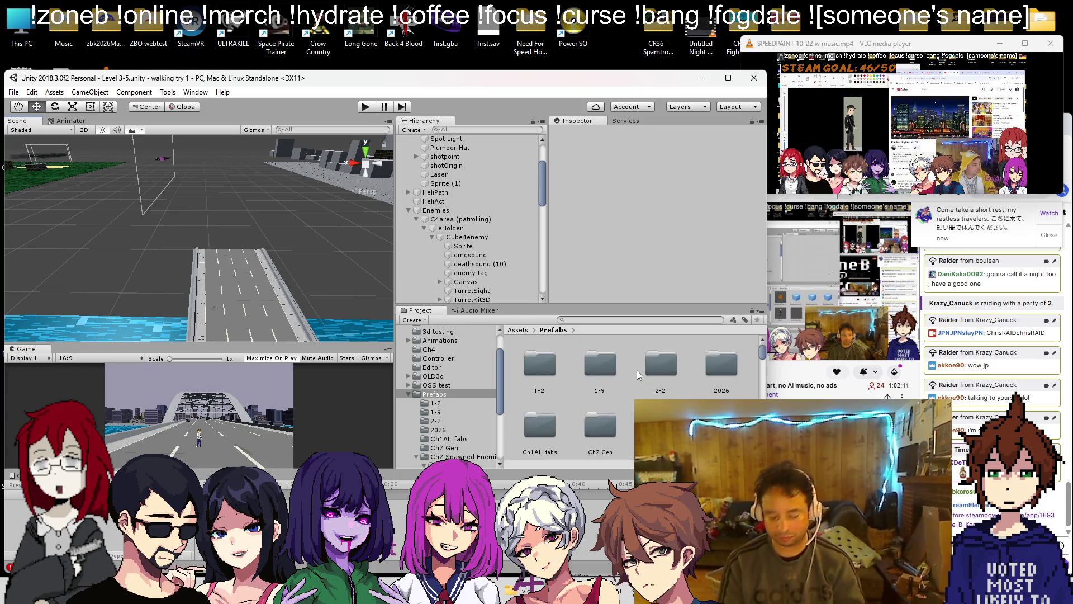
pyautogui.scroll(-3, 642, 368)
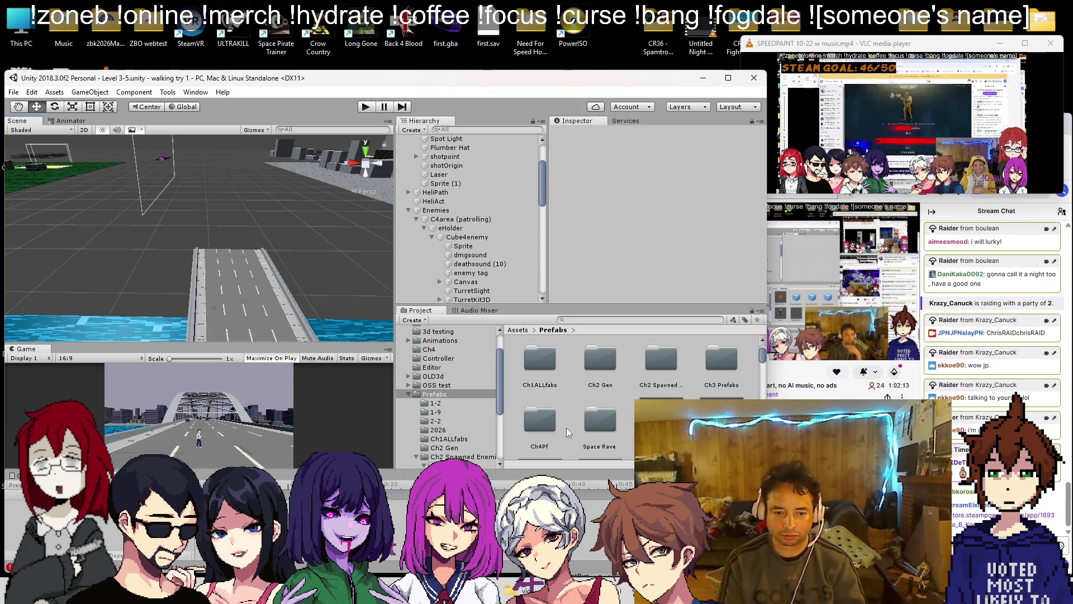
pyautogui.click(547, 428)
pyautogui.doubleClick(547, 427)
pyautogui.scroll(2, 622, 382)
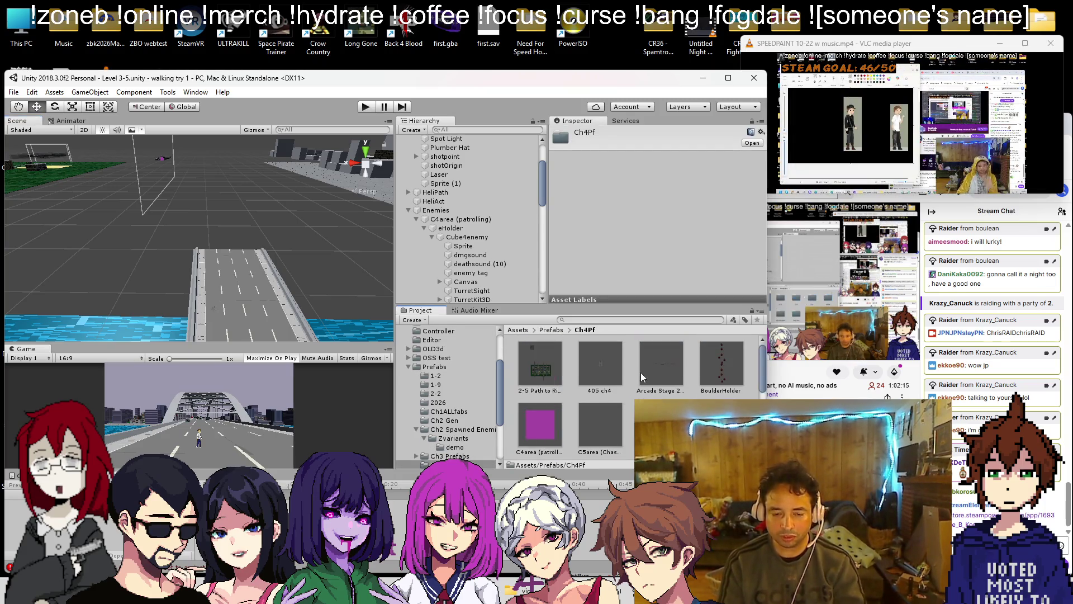
pyautogui.scroll(-5, 643, 367)
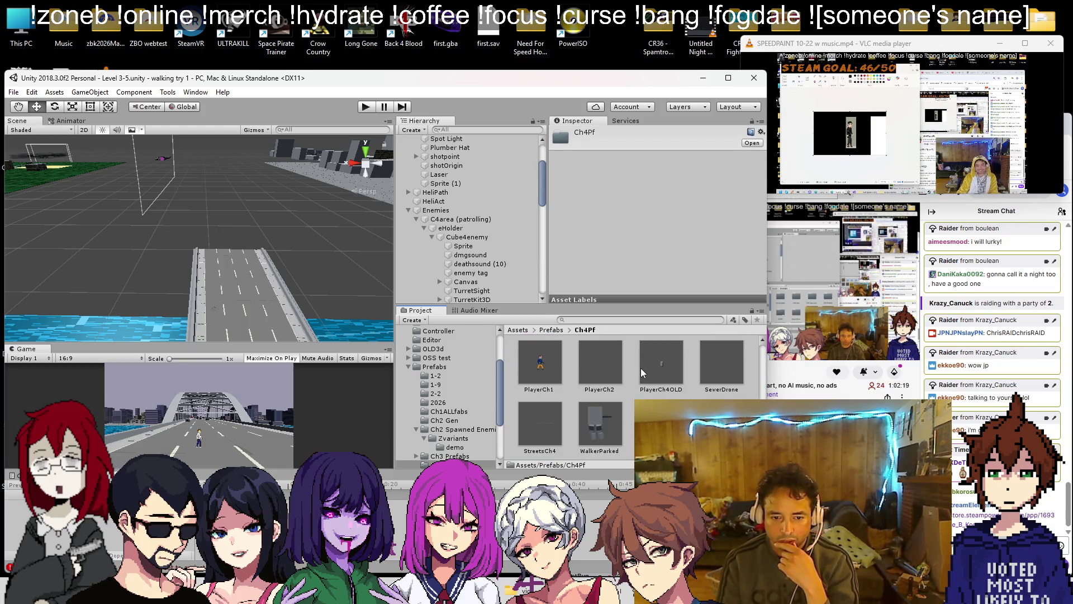
pyautogui.click(523, 439)
pyautogui.doubleClick(523, 440)
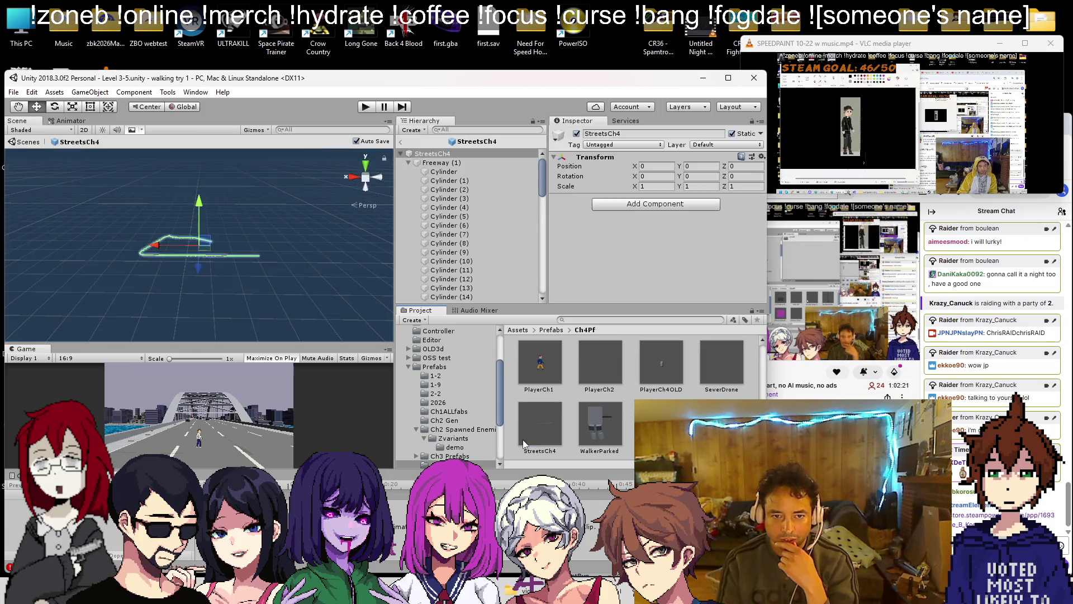
pyautogui.moveTo(333, 301); pyautogui.dragTo(268, 196)
pyautogui.click(401, 141)
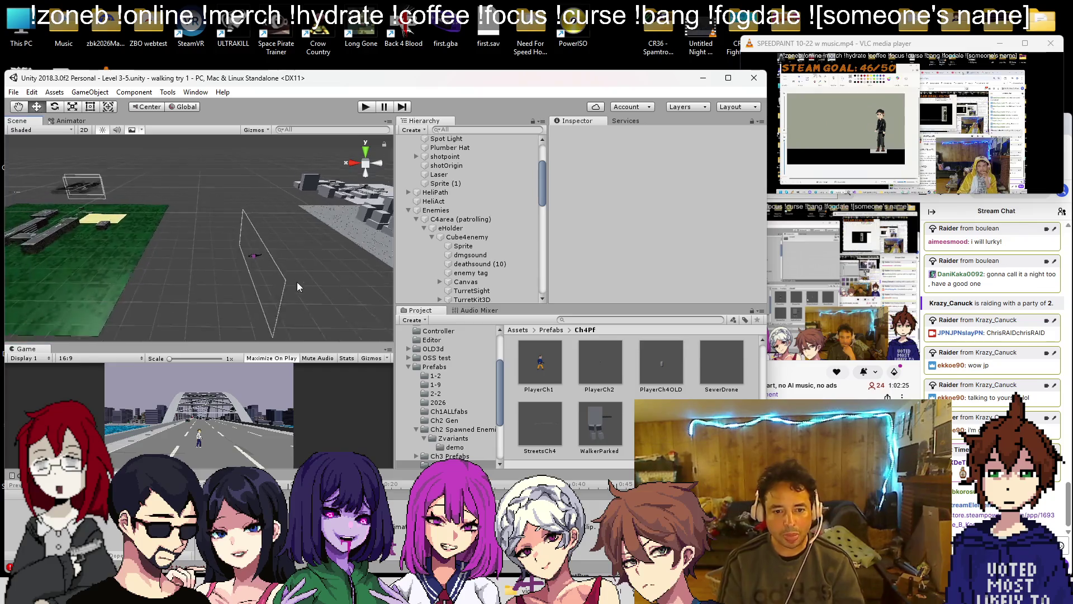
# - Drag a StreetsCh4 copy into the level and unpack the prefab
pyautogui.moveTo(540, 422); pyautogui.dragTo(252, 290)
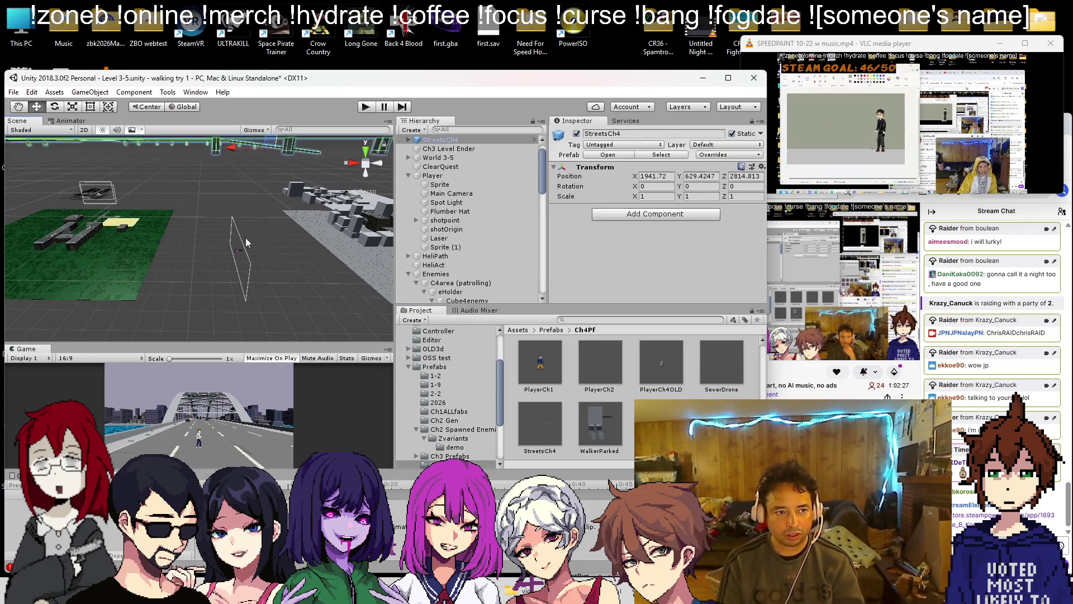
pyautogui.scroll(-5, 246, 243)
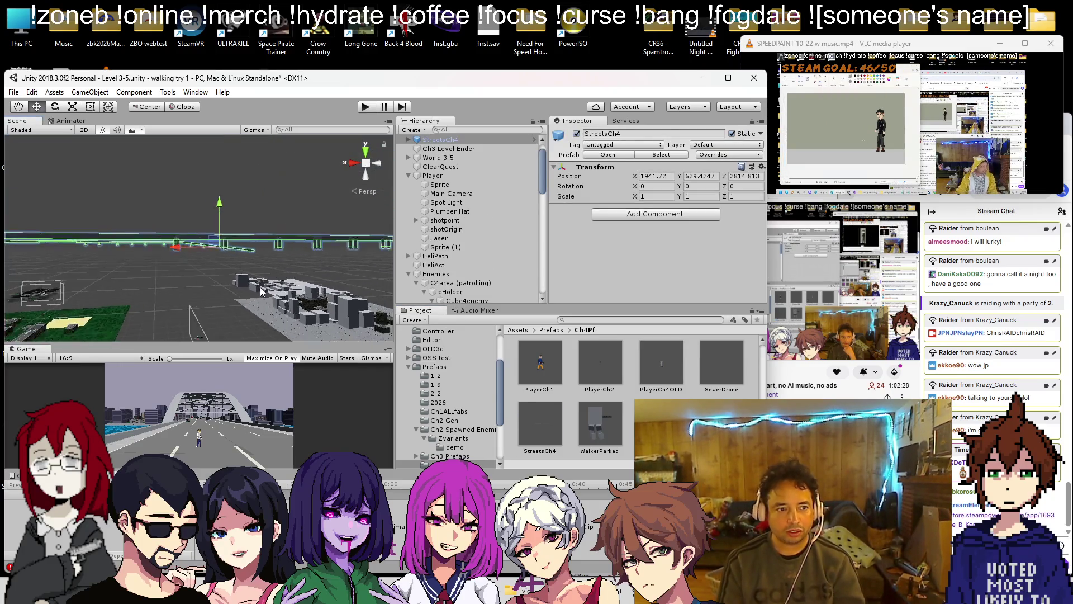
pyautogui.rightClick(441, 141)
pyautogui.click(487, 255)
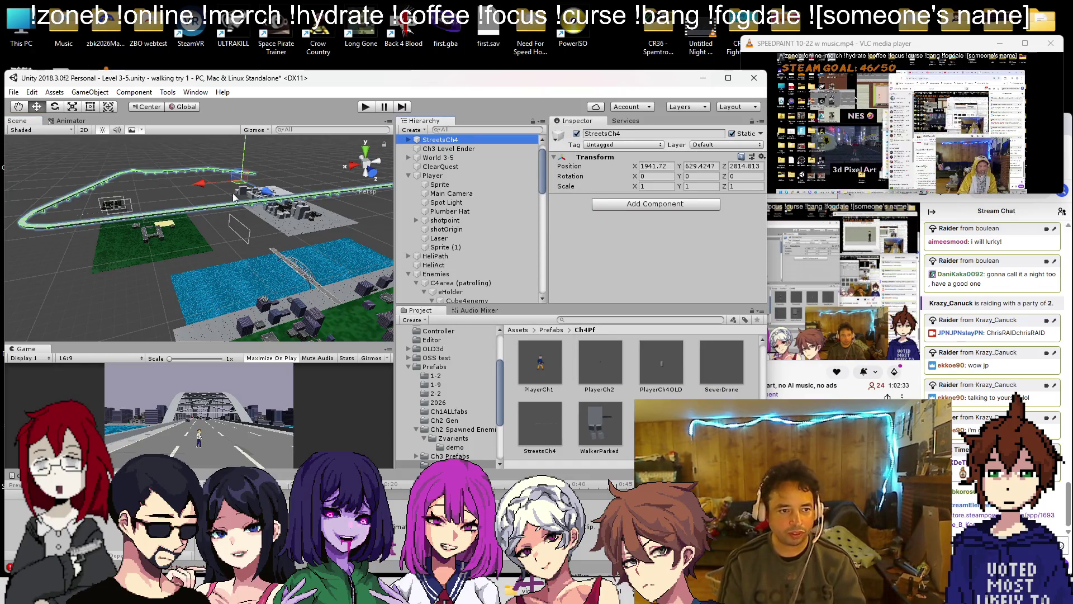
# - Lower StreetsCh4 to Y -1 and rotate it to about 180.16° to match the bridge
pyautogui.moveTo(235, 186)
pyautogui.mouseDown()
pyautogui.moveTo(223, 274)
pyautogui.moveTo(171, 146)
pyautogui.mouseUp()
pyautogui.moveTo(226, 189)
pyautogui.mouseDown()
pyautogui.moveTo(260, 344)
pyautogui.moveTo(236, 244)
pyautogui.moveTo(224, 271)
pyautogui.moveTo(256, 267)
pyautogui.moveTo(162, 197)
pyautogui.mouseUp()
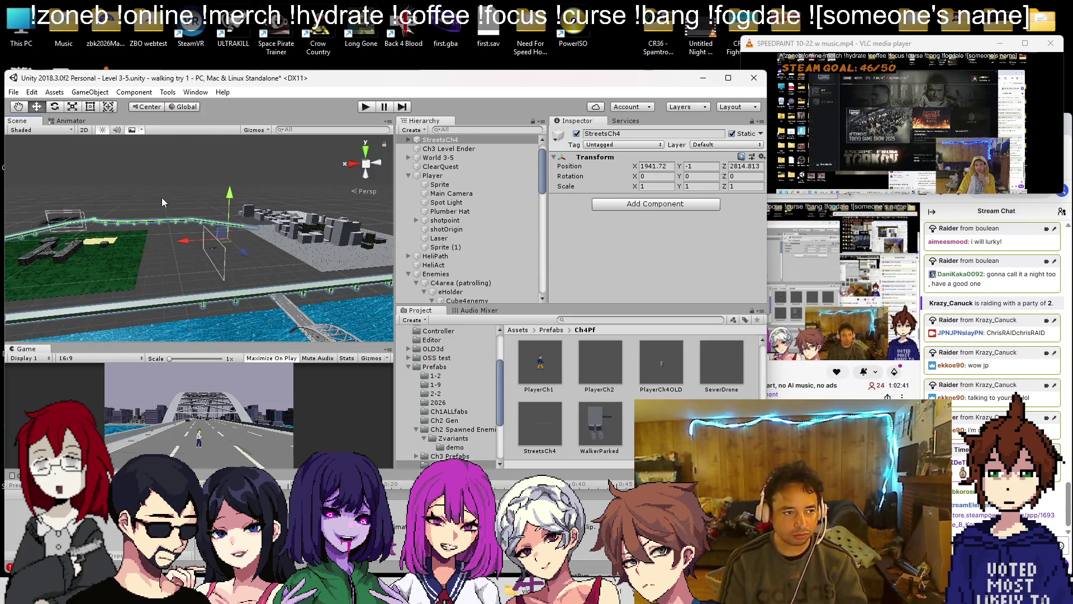
pyautogui.press('e')
pyautogui.moveTo(242, 253)
pyautogui.mouseDown()
pyautogui.moveTo(28, 264)
pyautogui.moveTo(1038, 275)
pyautogui.moveTo(838, 274)
pyautogui.mouseUp()
pyautogui.press('q')
pyautogui.moveTo(305, 283)
pyautogui.mouseDown()
pyautogui.moveTo(149, 233)
pyautogui.moveTo(150, 210)
pyautogui.moveTo(130, 233)
pyautogui.moveTo(71, 238)
pyautogui.mouseUp()
pyautogui.click(37, 106)
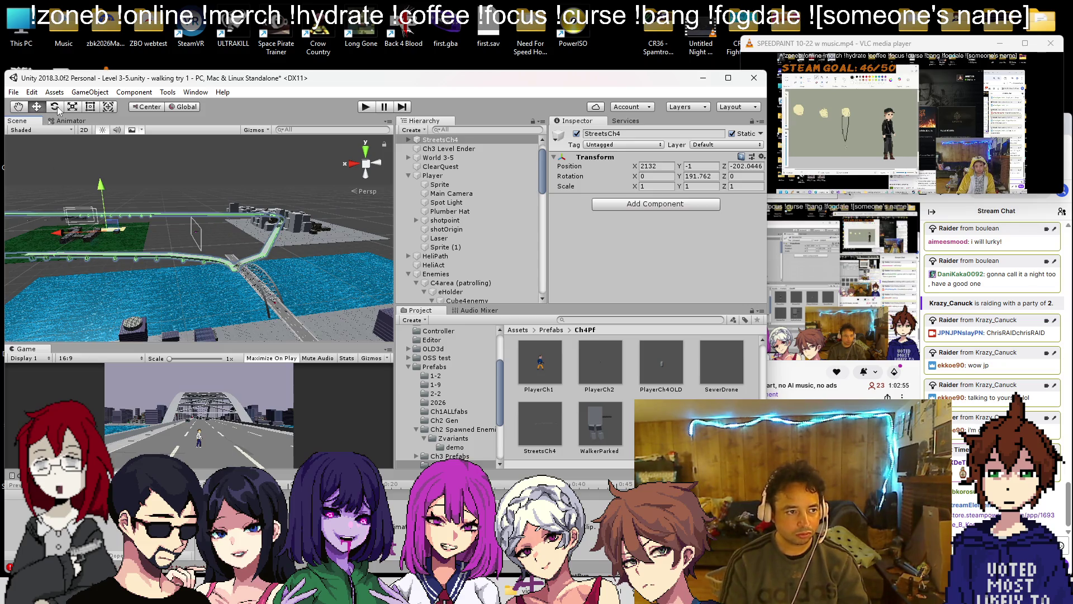
pyautogui.moveTo(124, 267)
pyautogui.mouseDown()
pyautogui.moveTo(115, 243)
pyautogui.moveTo(211, 298)
pyautogui.moveTo(161, 209)
pyautogui.moveTo(102, 243)
pyautogui.moveTo(112, 243)
pyautogui.mouseUp()
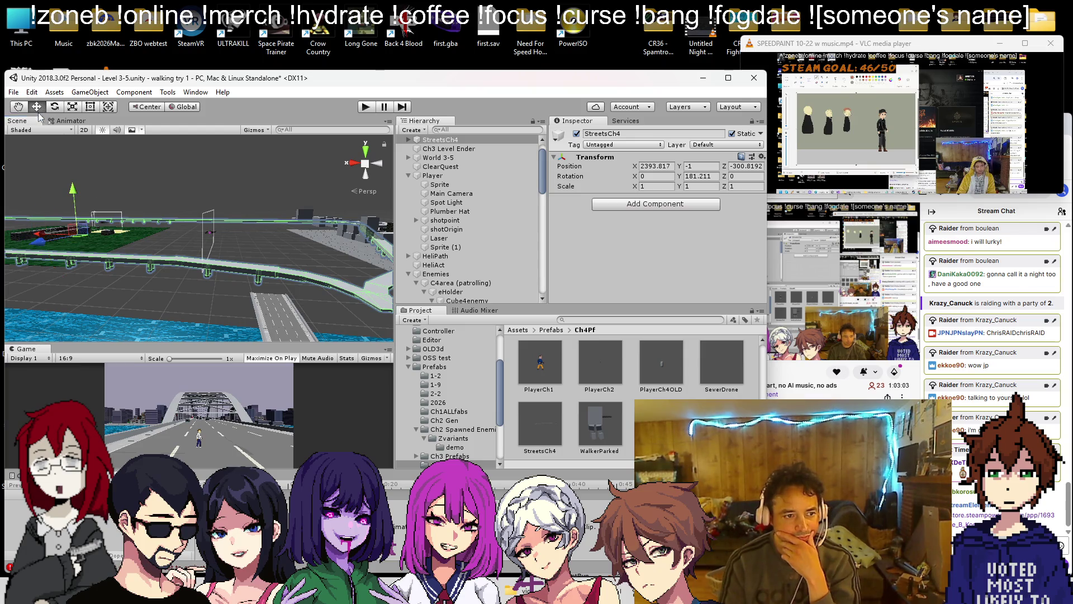
# - Nudge StreetsCh4 to about X 2618.6, Z -337.4 so it meets the bridge road
pyautogui.moveTo(46, 240)
pyautogui.mouseDown()
pyautogui.moveTo(55, 235)
pyautogui.moveTo(26, 231)
pyautogui.moveTo(220, 307)
pyautogui.mouseUp()
pyautogui.moveTo(150, 309); pyautogui.dragTo(144, 309)
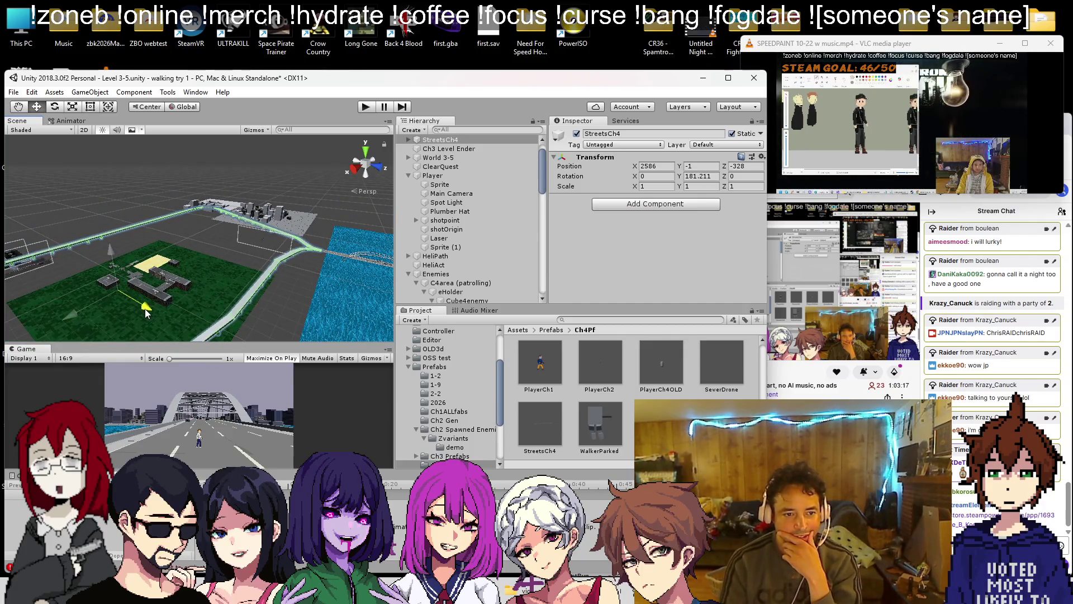
pyautogui.moveTo(76, 316); pyautogui.dragTo(74, 317)
# - Nudge StreetsCh4 along X and set its Y and Z scale to 1.5
pyautogui.moveTo(313, 286)
pyautogui.mouseDown()
pyautogui.moveTo(202, 302)
pyautogui.moveTo(163, 275)
pyautogui.moveTo(171, 318)
pyautogui.moveTo(190, 218)
pyautogui.moveTo(168, 235)
pyautogui.moveTo(87, 213)
pyautogui.moveTo(144, 244)
pyautogui.moveTo(143, 206)
pyautogui.moveTo(70, 175)
pyautogui.mouseUp()
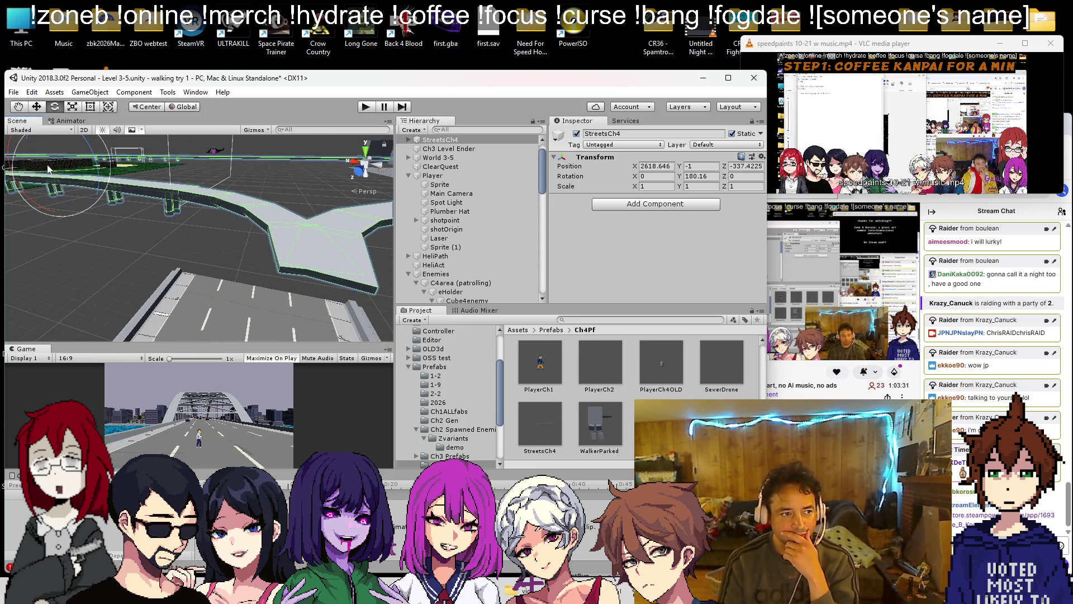
pyautogui.moveTo(31, 166)
pyautogui.mouseDown()
pyautogui.moveTo(12, 176)
pyautogui.moveTo(11, 191)
pyautogui.mouseUp()
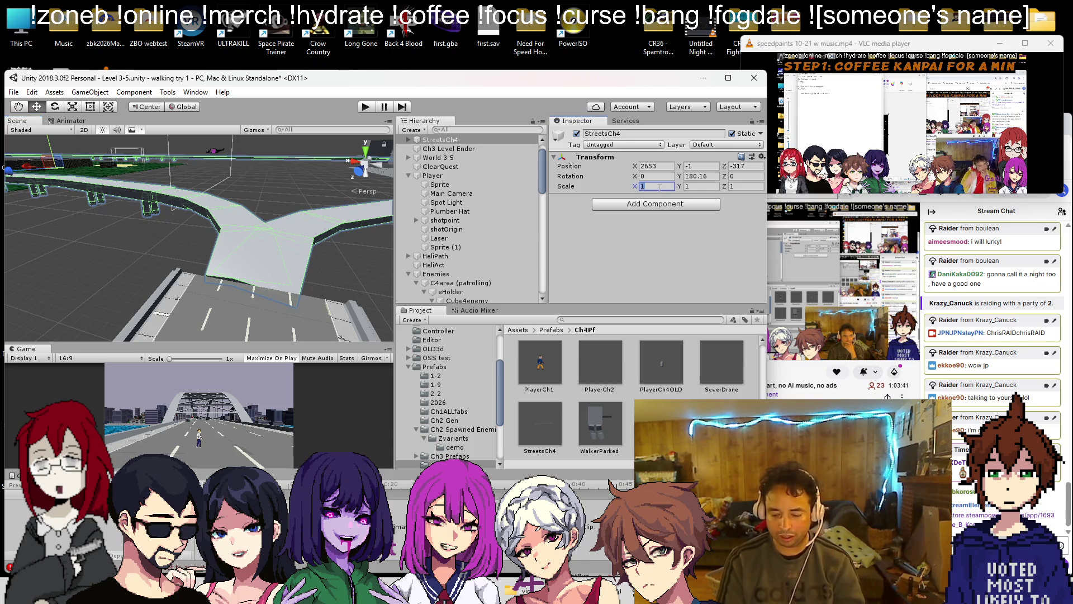
pyautogui.write('.5')
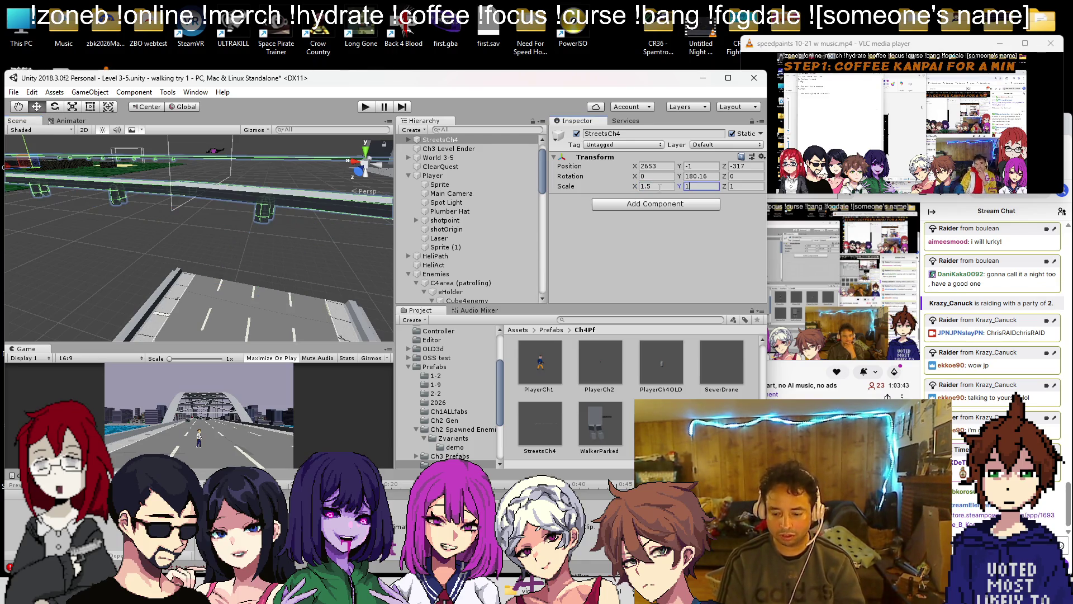
pyautogui.write('.5')
pyautogui.press('Tab')
pyautogui.write('1.5')
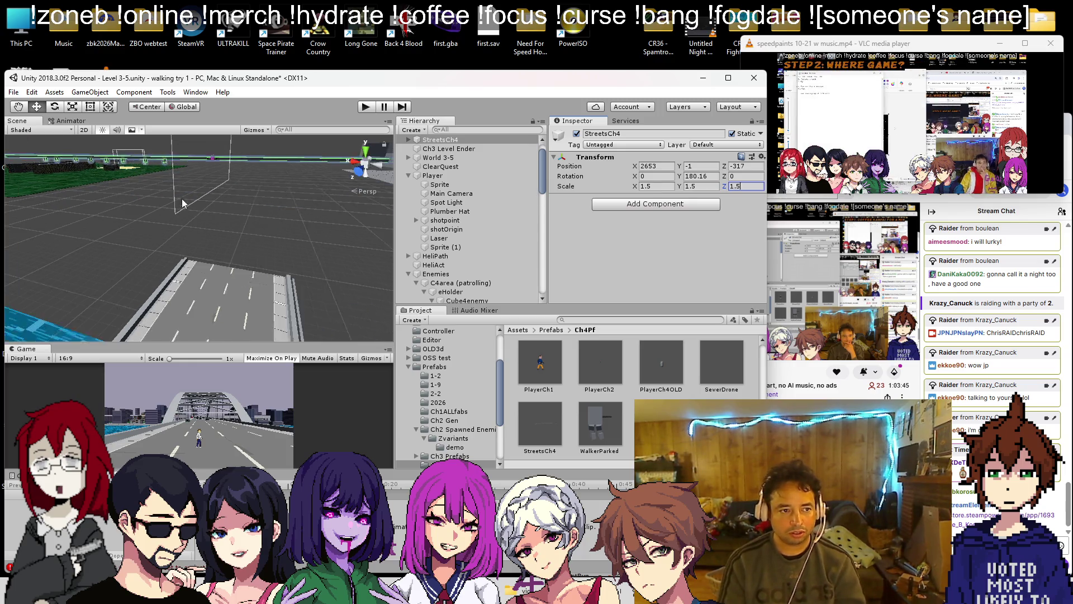
# - Move StreetsCh4 along Z, X and down to about X 3187, Y -26, Z -1678
pyautogui.scroll(-10, 176, 195)
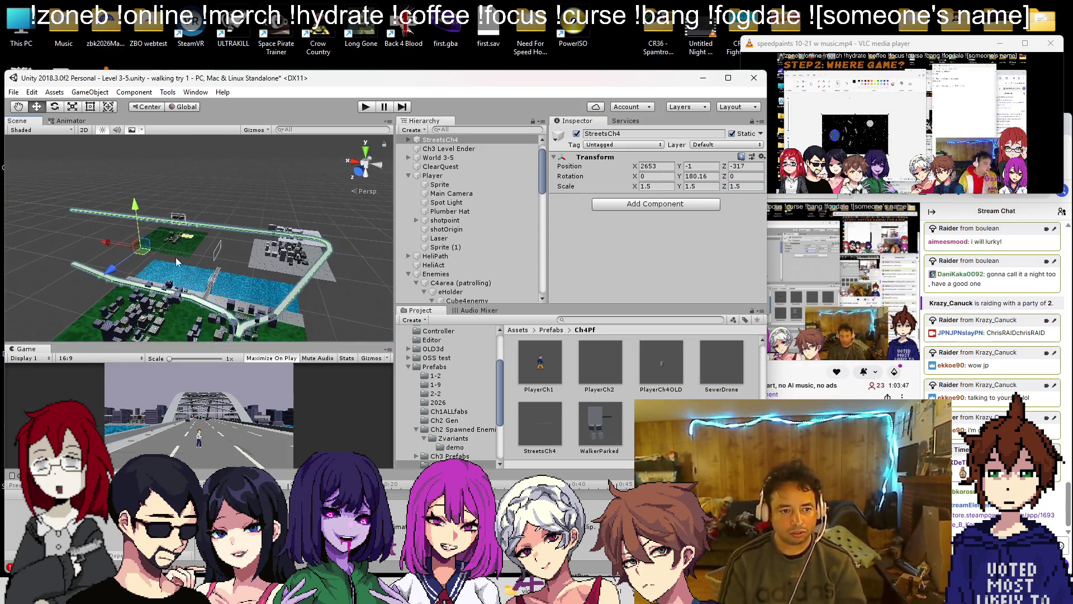
pyautogui.moveTo(132, 247)
pyautogui.mouseDown()
pyautogui.moveTo(144, 252)
pyautogui.moveTo(129, 222)
pyautogui.moveTo(120, 225)
pyautogui.moveTo(130, 246)
pyautogui.mouseUp()
pyautogui.scroll(4, 176, 277)
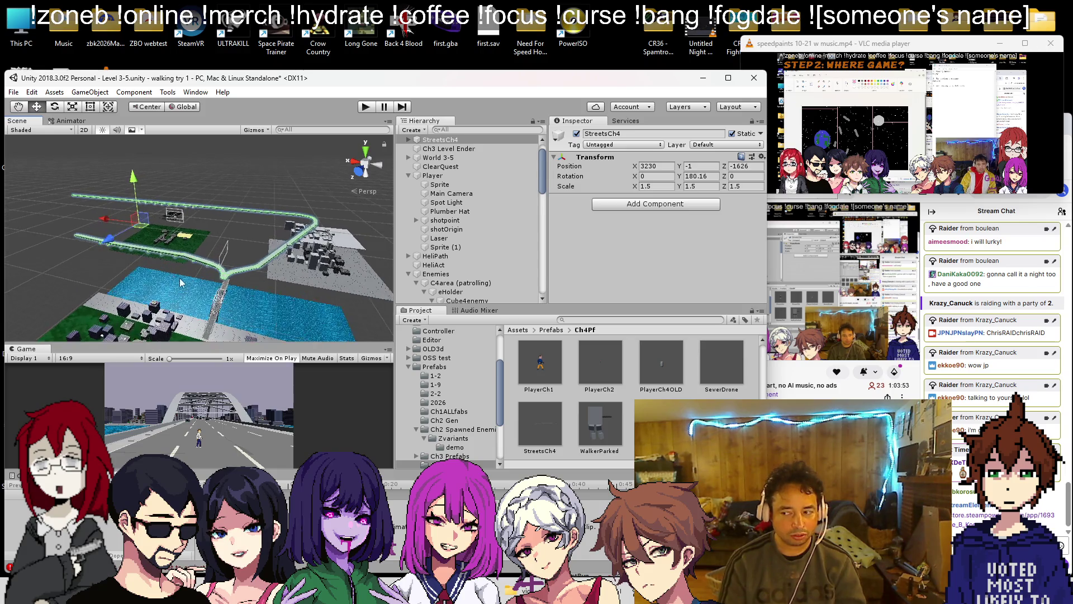
pyautogui.scroll(5, 196, 296)
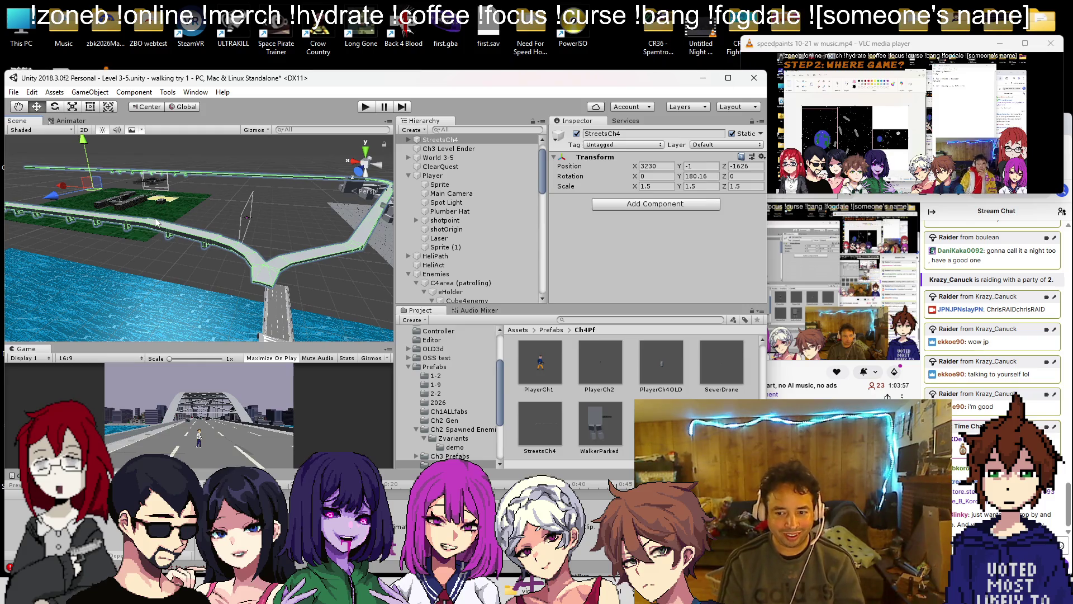
pyautogui.moveTo(59, 184); pyautogui.dragTo(195, 292)
pyautogui.scroll(10, 195, 292)
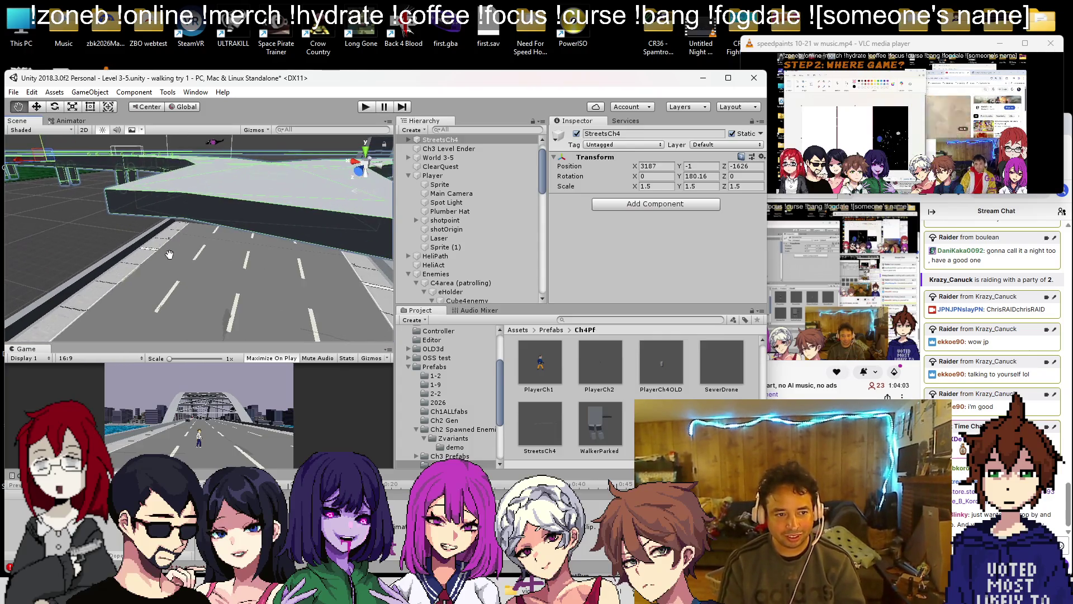
pyautogui.scroll(-5, 169, 254)
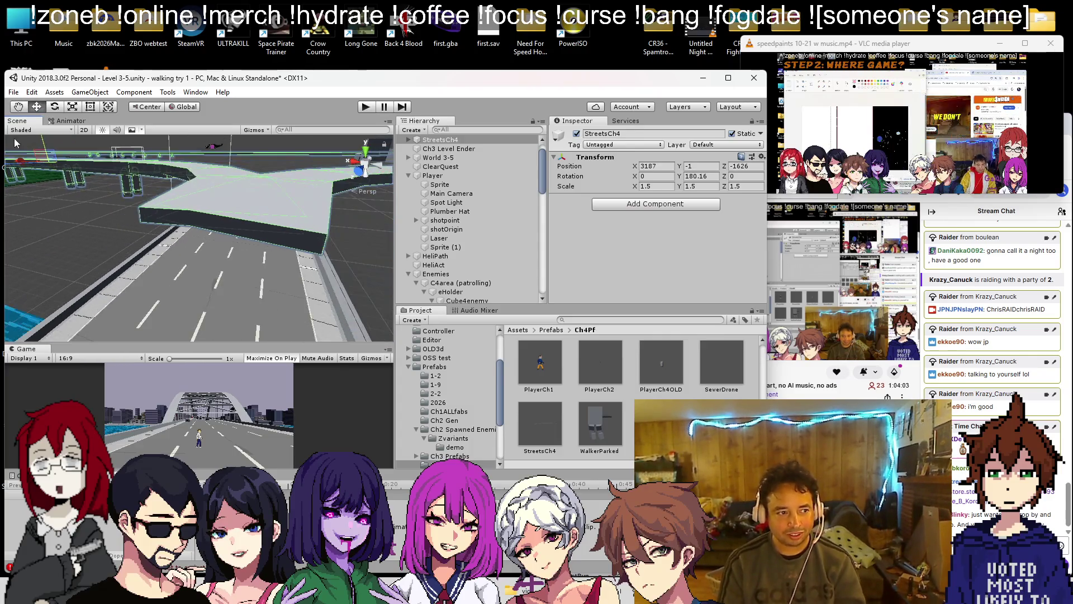
pyautogui.moveTo(62, 140); pyautogui.dragTo(59, 200)
pyautogui.moveTo(24, 167); pyautogui.dragTo(28, 165)
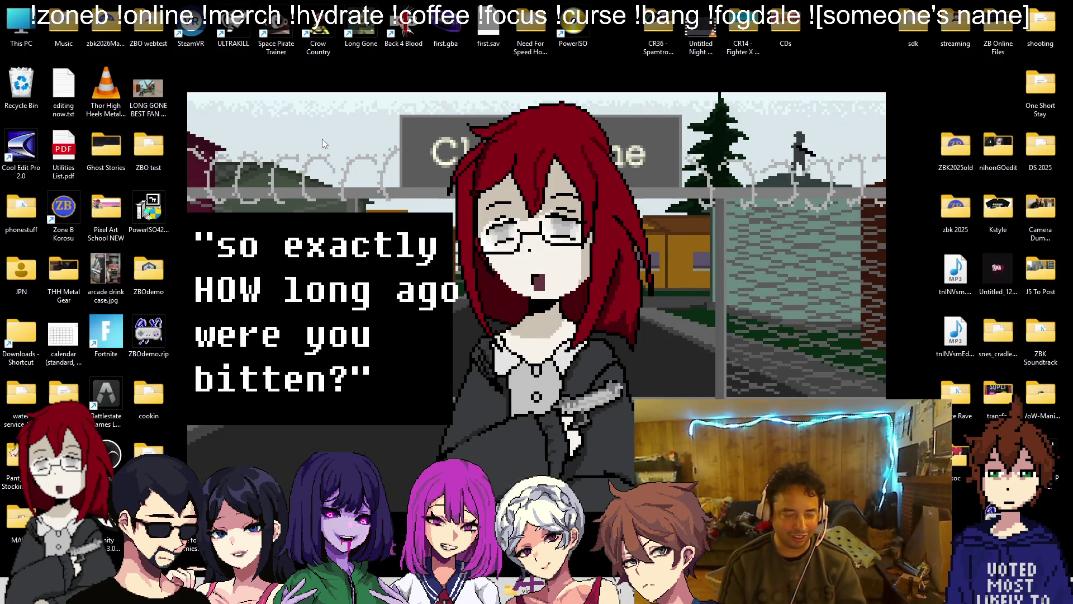
# - Browse to shooting > Spritesheets > Comic Characters > 2026 and open mav2026 w bg LG.png
pyautogui.hotkey('alt', 'Tab')
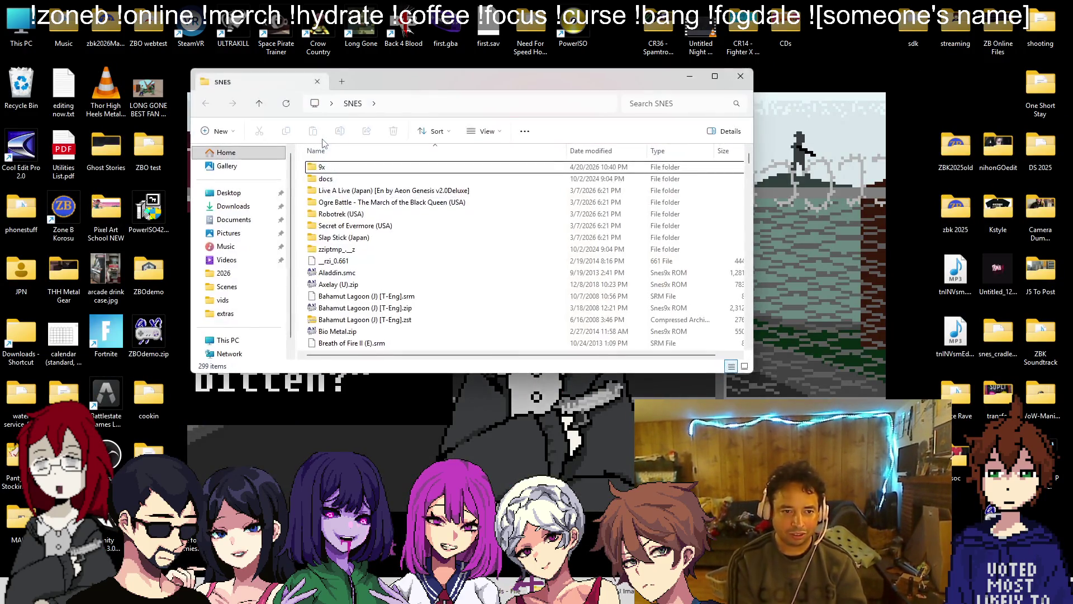
pyautogui.click(741, 76)
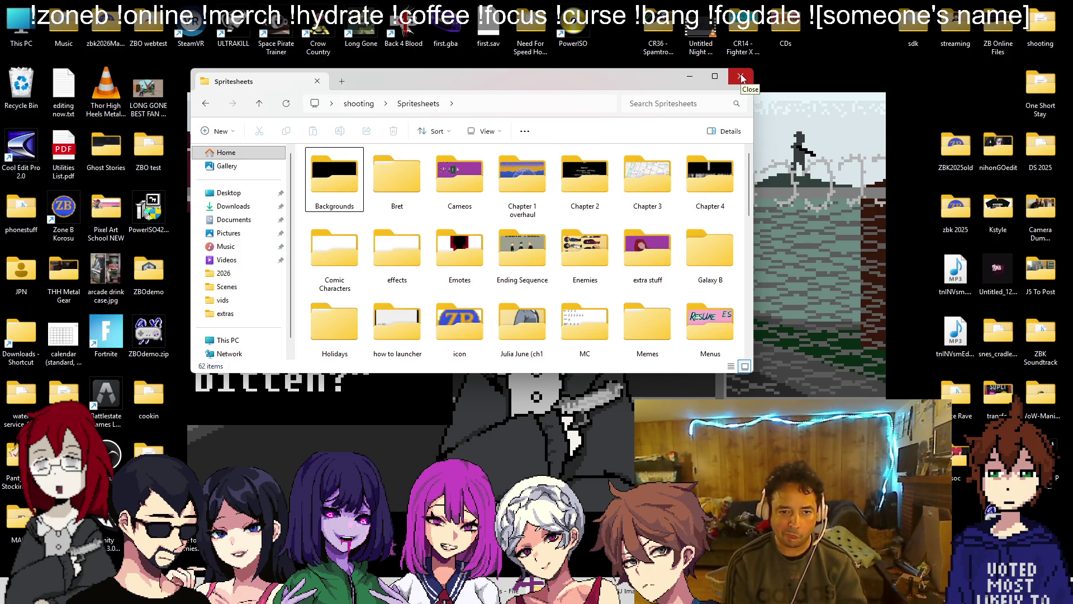
pyautogui.press('Right')
pyautogui.press('Down')
pyautogui.press('Left')
pyautogui.press('Return')
pyautogui.press('Return')
pyautogui.press('Right')
pyautogui.press('Right')
pyautogui.press('Right')
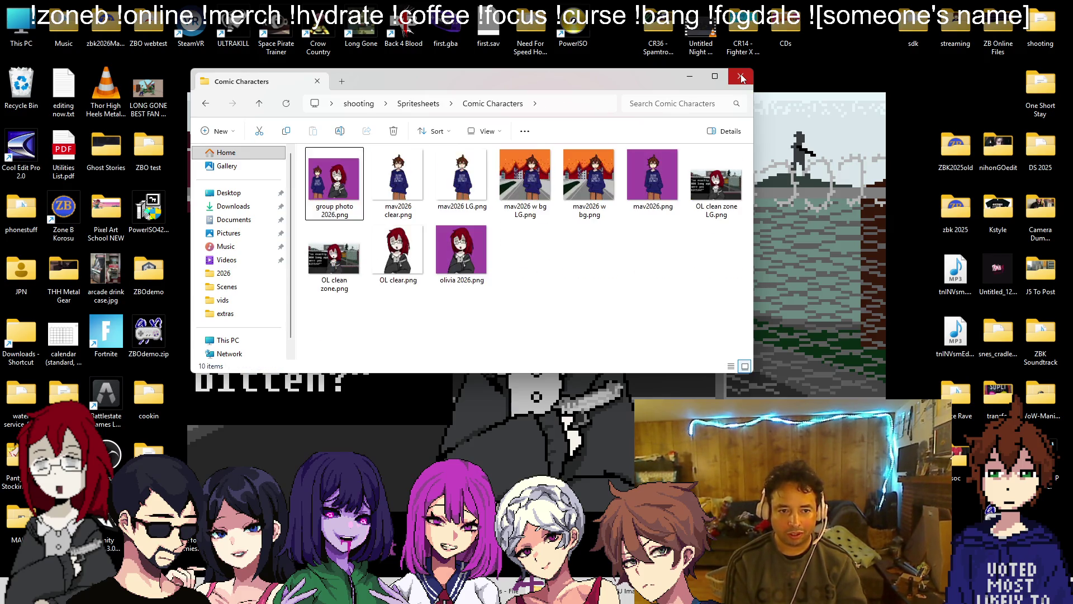
pyautogui.press('Return')
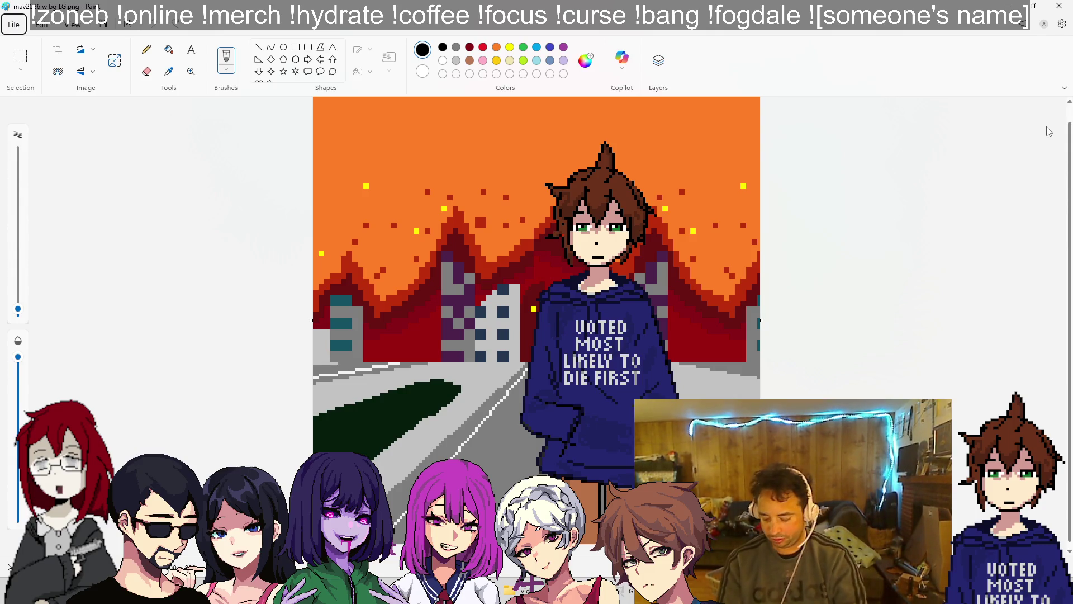
# - Close mav2026 w bg LG.png in Paint and cycle past Chrome and VLC to Unity
pyautogui.click(1059, 6)
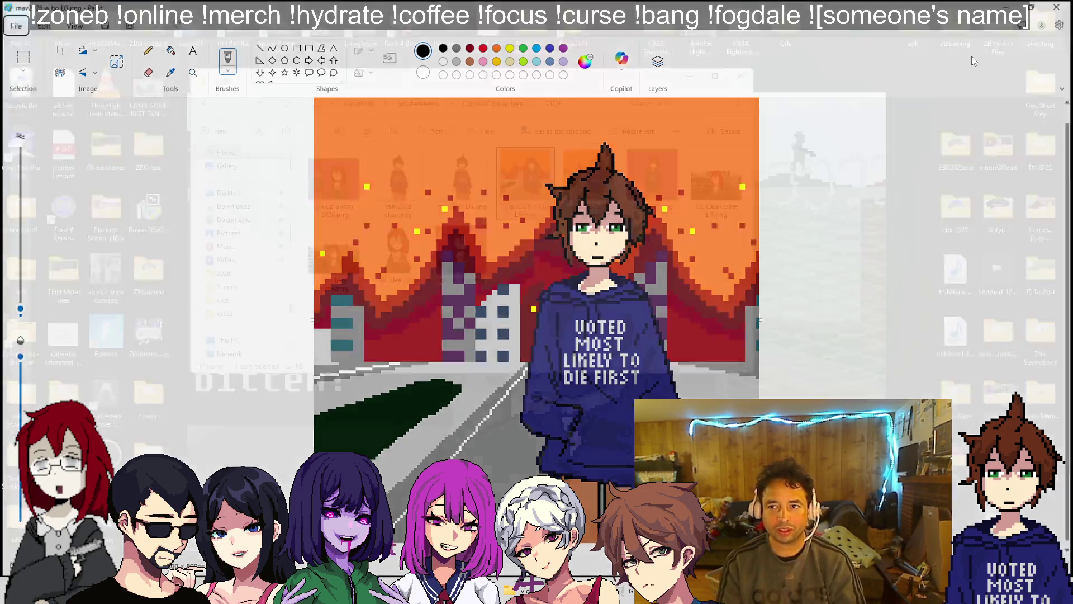
pyautogui.hotkey('alt', 'Tab')
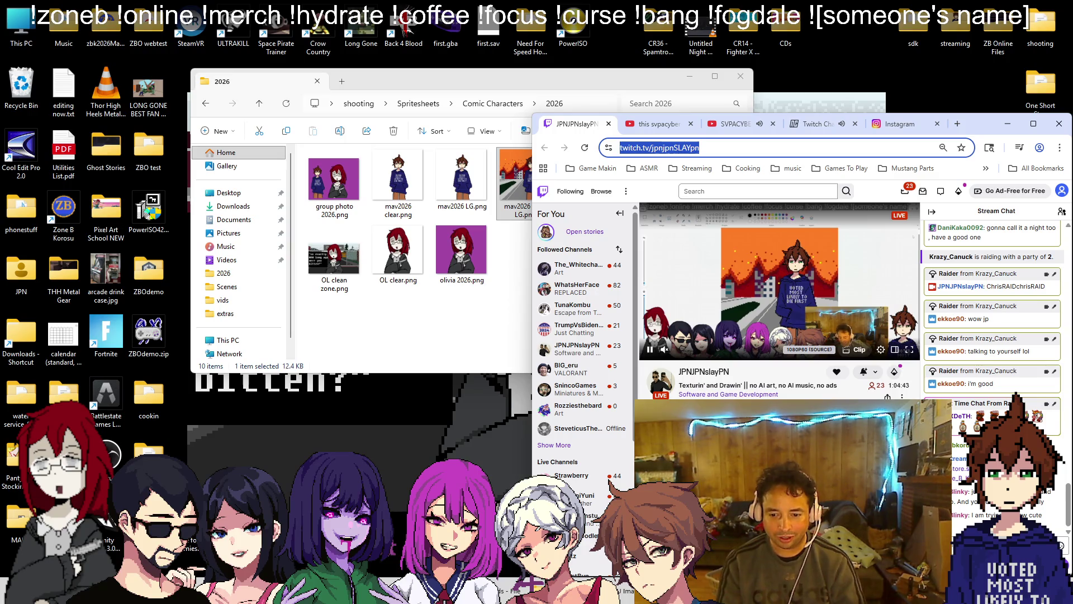
pyautogui.hotkey('alt', 'Tab')
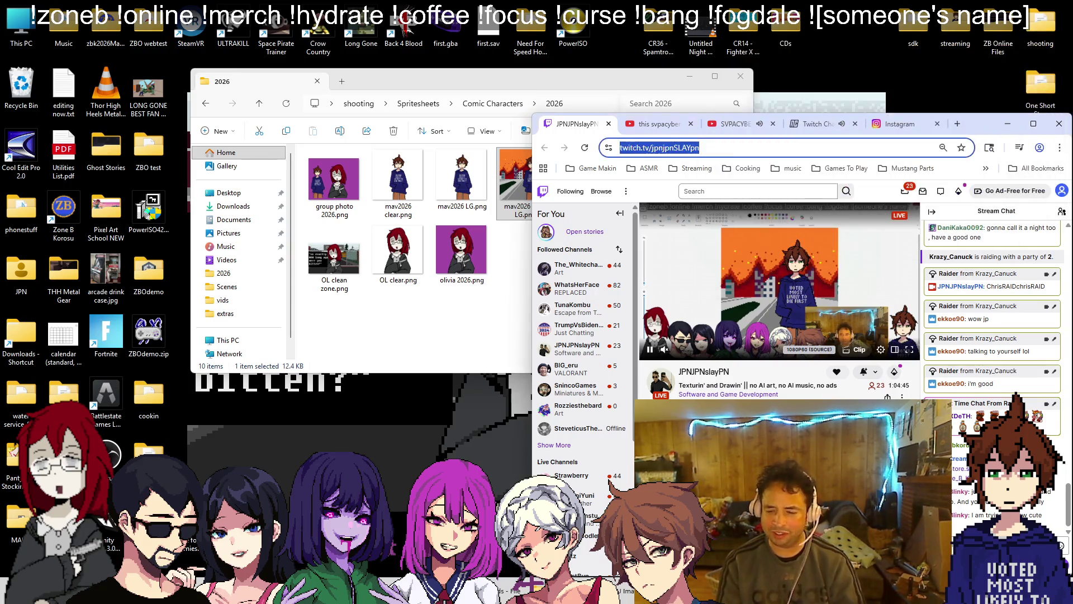
pyautogui.hotkey('alt', 'Tab')
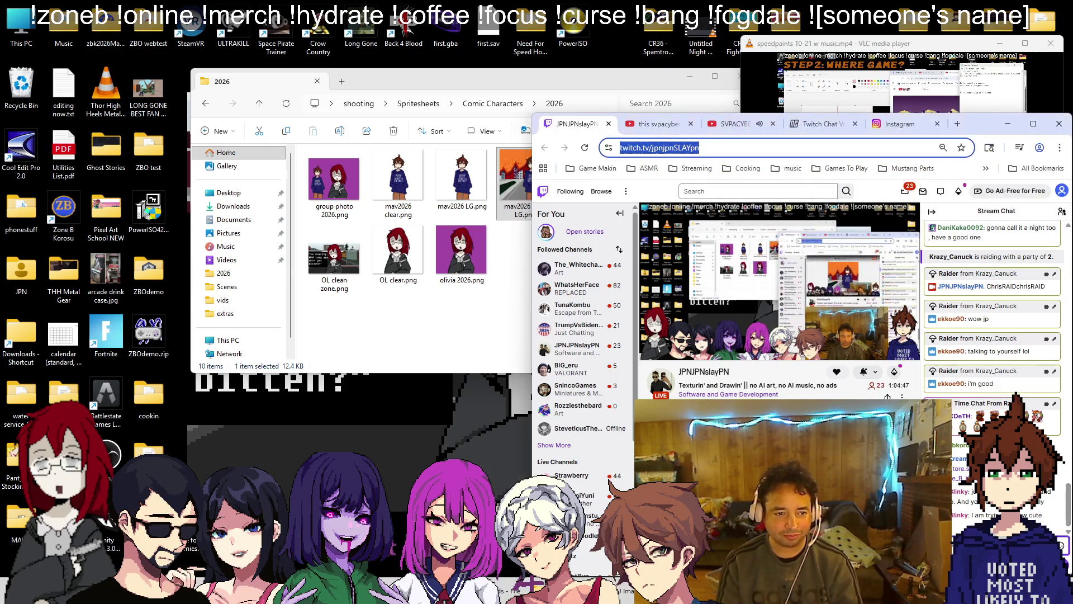
pyautogui.hotkey('alt', 'Tab')
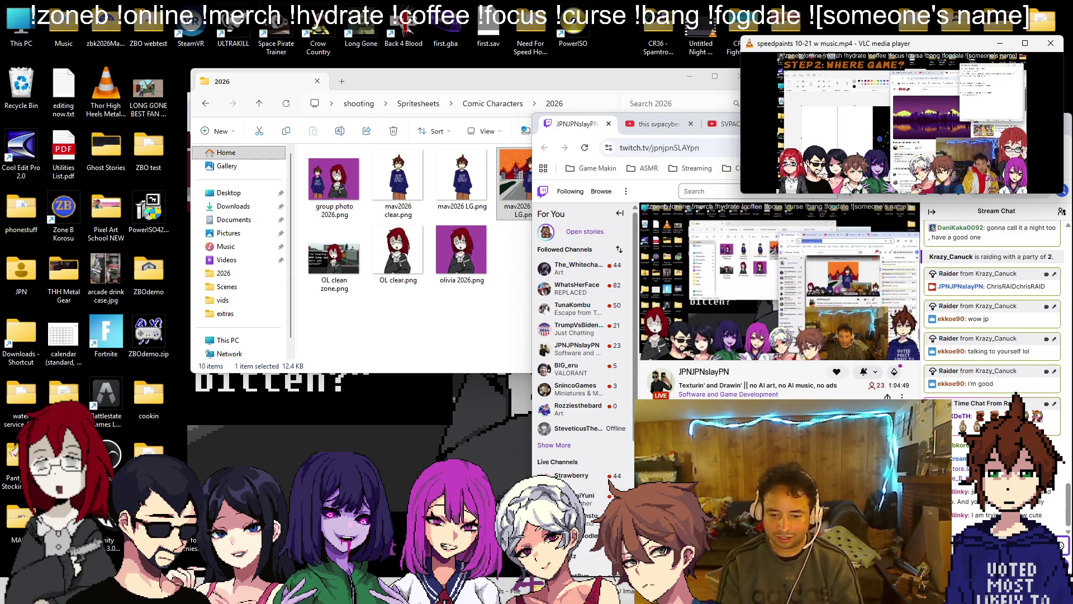
pyautogui.hotkey('alt', 'Tab')
pyautogui.press('Tab')
pyautogui.scroll(5, 223, 300)
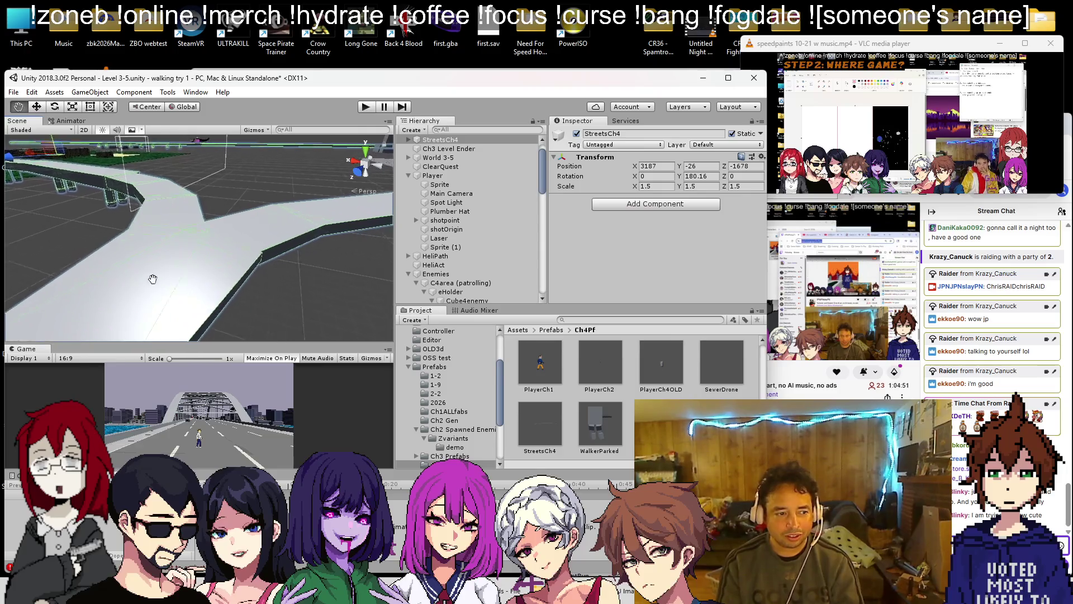
# - Raise, lower and slide StreetsCh4 with the Move tool to Y -20.29, Z -1668
pyautogui.scroll(2, 201, 246)
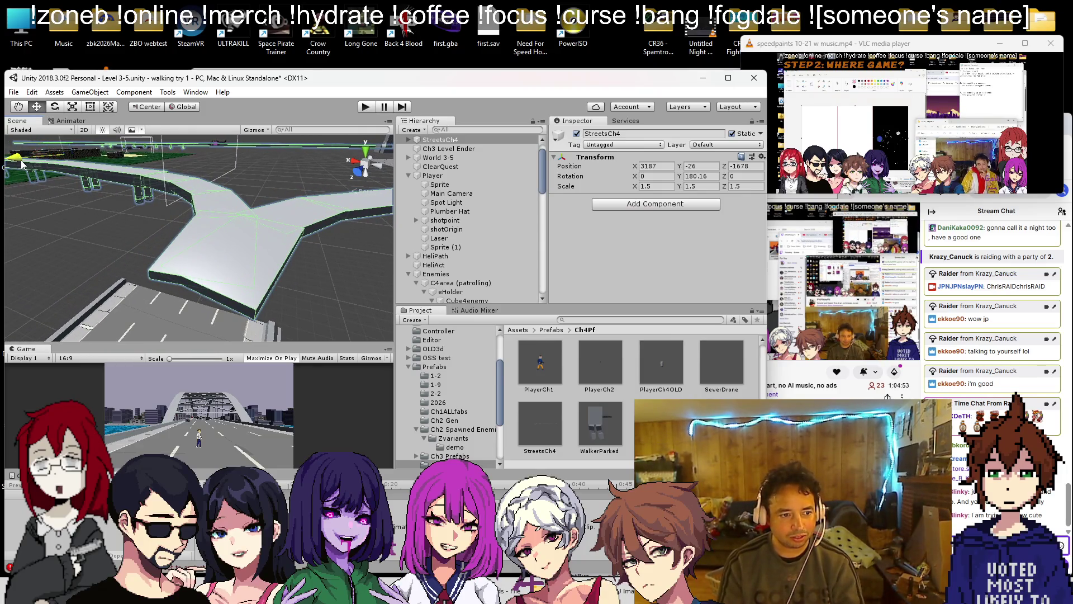
pyautogui.scroll(10, 22, 162)
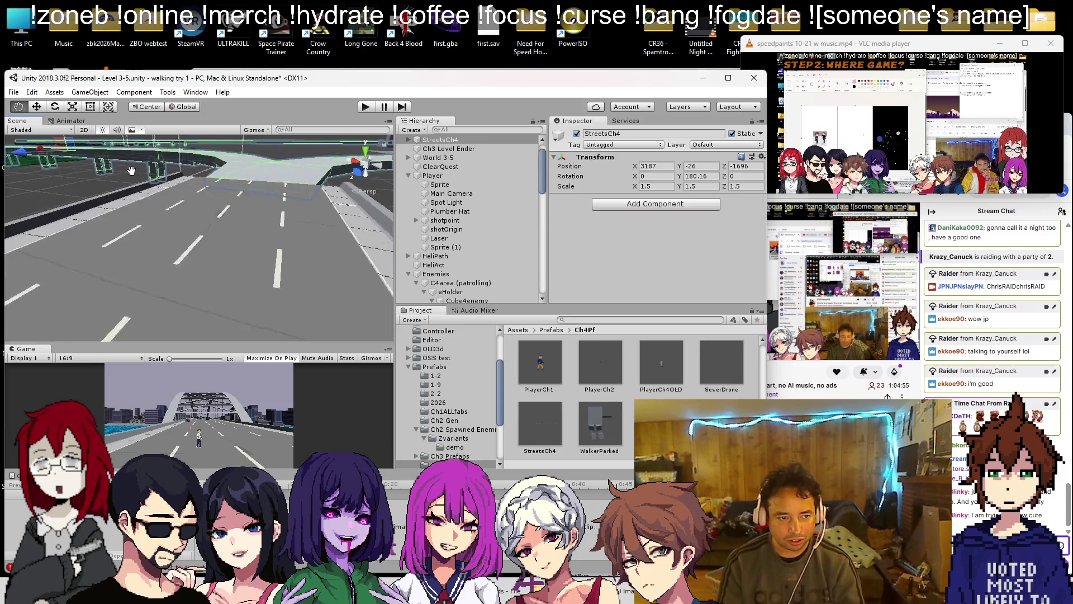
pyautogui.scroll(-3, 131, 170)
pyautogui.press('w')
pyautogui.moveTo(78, 161); pyautogui.dragTo(76, 153)
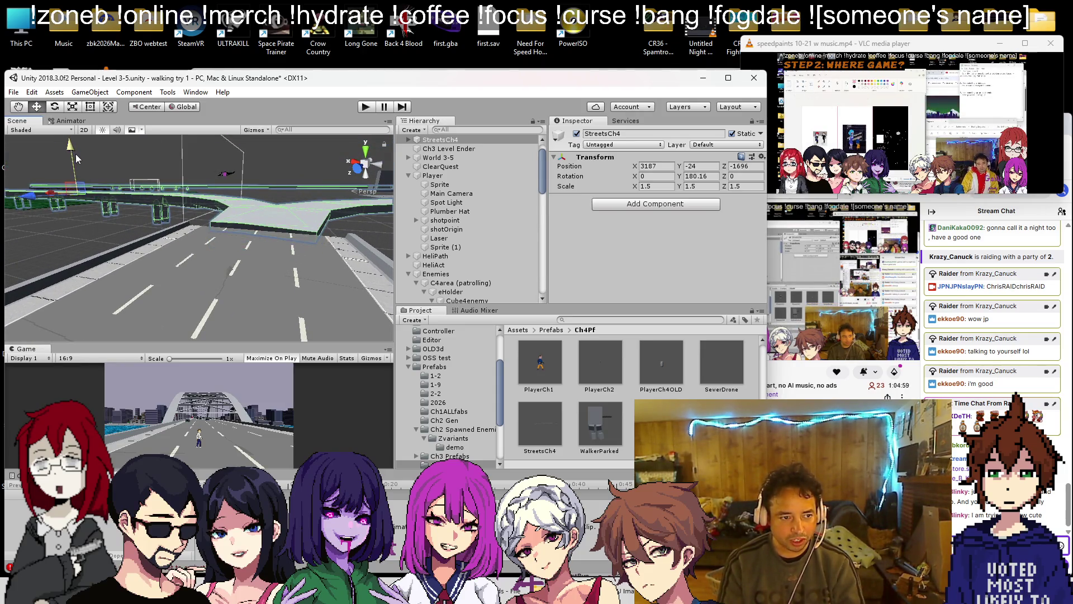
pyautogui.moveTo(29, 200)
pyautogui.mouseDown()
pyautogui.moveTo(26, 219)
pyautogui.moveTo(166, 261)
pyautogui.moveTo(101, 224)
pyautogui.moveTo(130, 219)
pyautogui.mouseUp()
pyautogui.moveTo(72, 179); pyautogui.dragTo(71, 196)
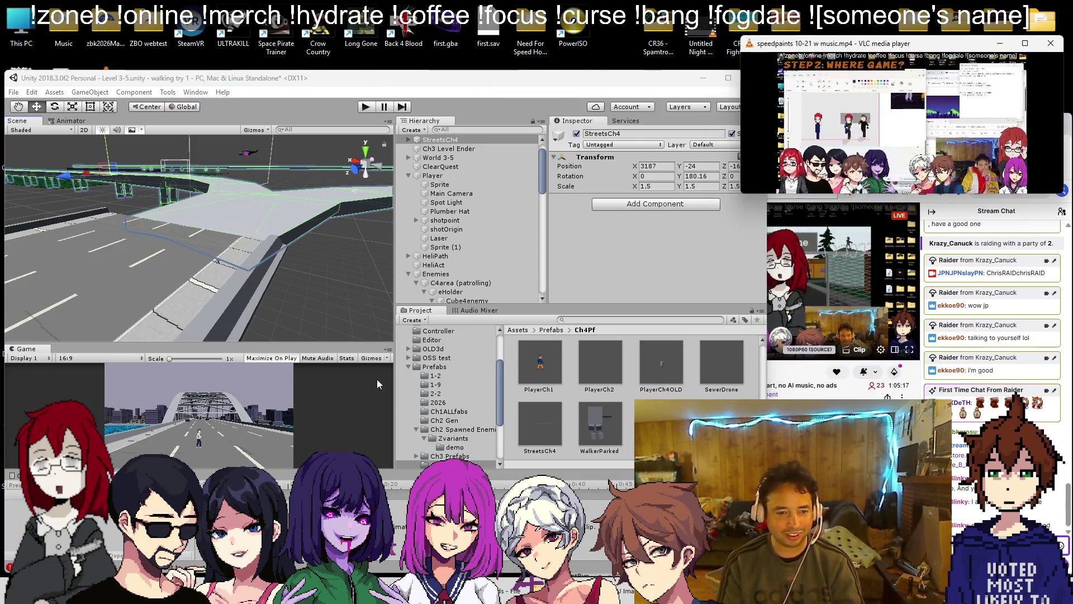
pyautogui.moveTo(188, 210)
pyautogui.mouseDown()
pyautogui.moveTo(98, 254)
pyautogui.moveTo(124, 208)
pyautogui.moveTo(110, 183)
pyautogui.mouseUp()
pyautogui.moveTo(224, 150)
pyautogui.mouseDown()
pyautogui.moveTo(221, 162)
pyautogui.moveTo(112, 194)
pyautogui.moveTo(209, 236)
pyautogui.mouseUp()
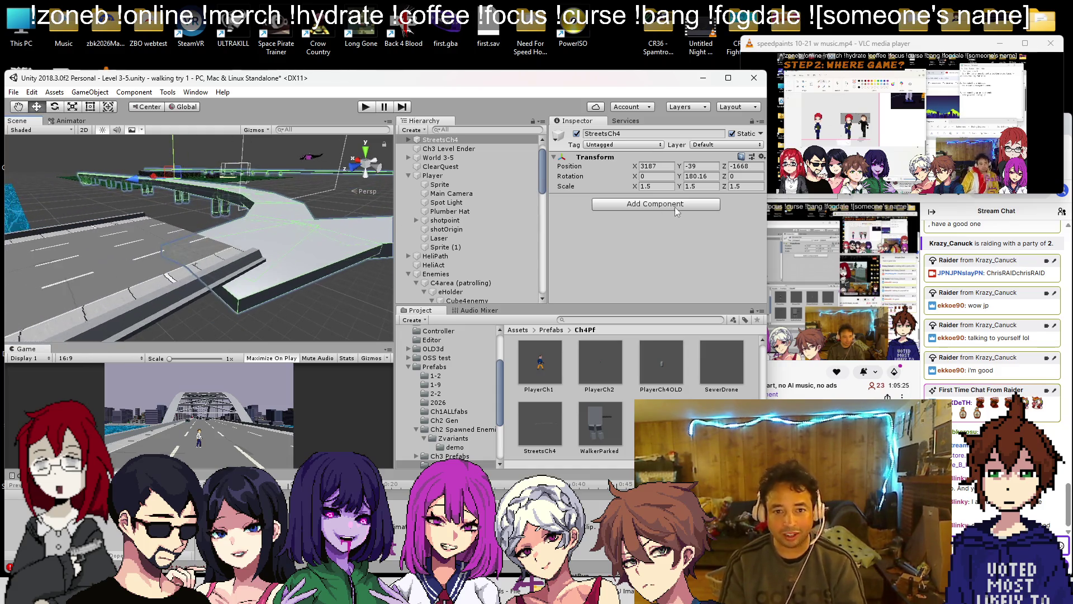
pyautogui.moveTo(692, 170); pyautogui.dragTo(719, 170)
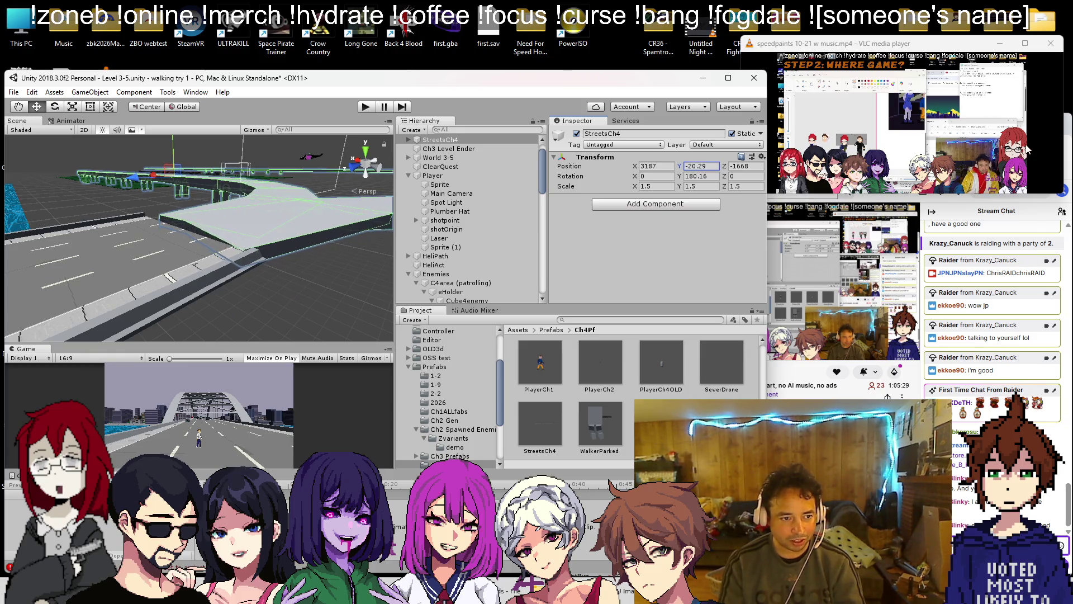
# - Nudge StreetsCh4 up, then along Z and X to X 3184, Z -1656
pyautogui.moveTo(201, 224); pyautogui.dragTo(163, 211)
pyautogui.moveTo(682, 168); pyautogui.dragTo(687, 169)
pyautogui.moveTo(277, 245)
pyautogui.mouseDown()
pyautogui.moveTo(243, 237)
pyautogui.moveTo(260, 222)
pyautogui.moveTo(252, 211)
pyautogui.moveTo(581, 214)
pyautogui.mouseUp()
pyautogui.moveTo(721, 175); pyautogui.dragTo(733, 175)
pyautogui.moveTo(240, 235)
pyautogui.mouseDown()
pyautogui.moveTo(212, 254)
pyautogui.moveTo(379, 294)
pyautogui.mouseUp()
pyautogui.click(636, 167)
pyautogui.moveTo(640, 172); pyautogui.dragTo(641, 178)
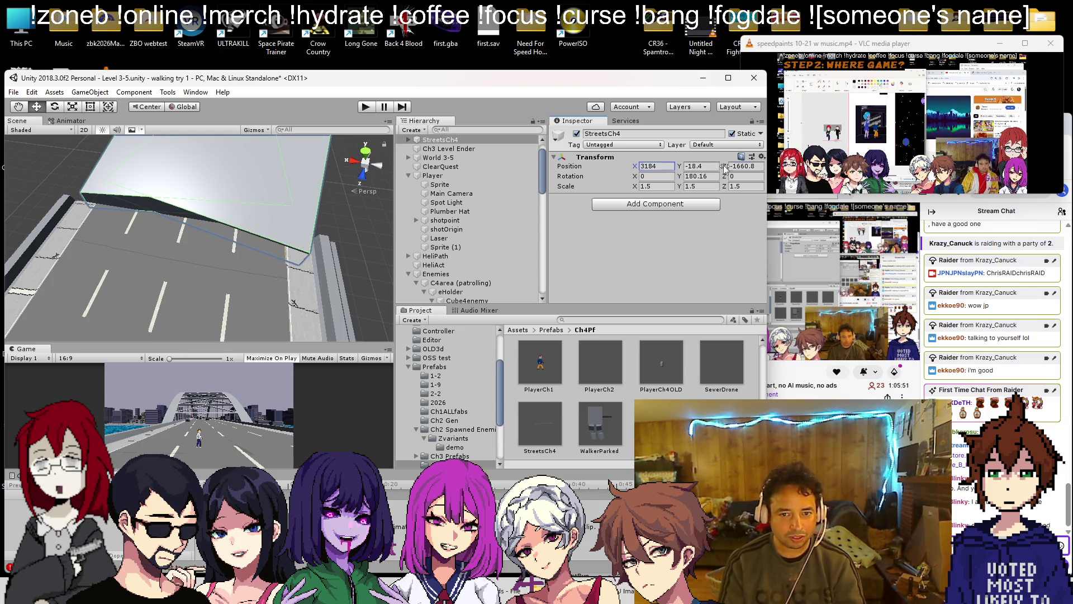
pyautogui.moveTo(725, 169); pyautogui.dragTo(728, 168)
# - Set StreetsCh4 Position Y to -18.8 and select the bridge road piece pCube1
pyautogui.click(678, 166)
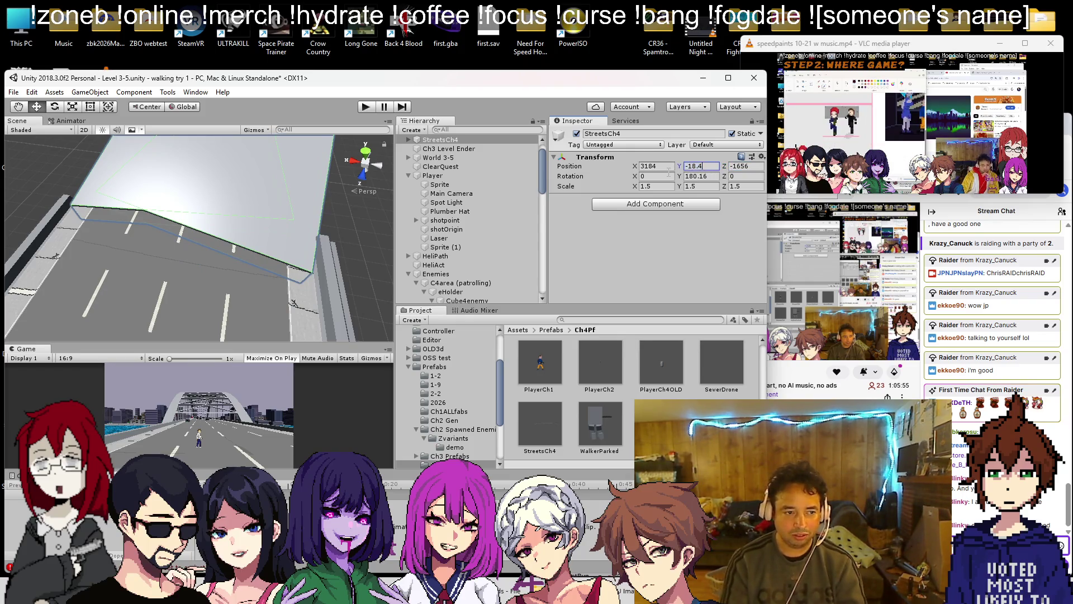
pyautogui.write('-18.5')
pyautogui.press('BackSpace')
pyautogui.write('7')
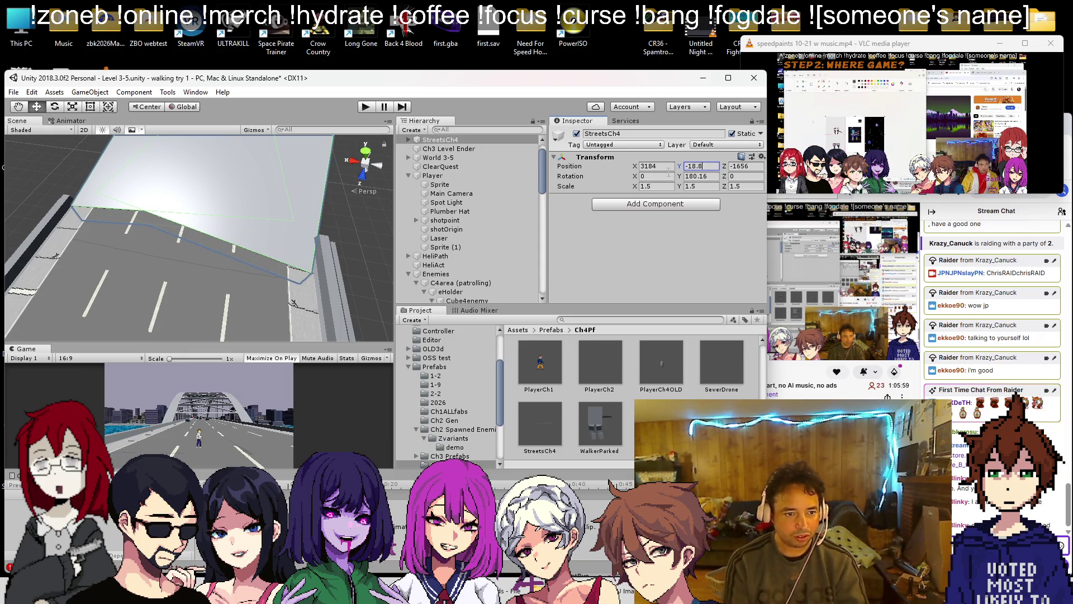
pyautogui.scroll(-5, 241, 151)
pyautogui.scroll(5, 241, 151)
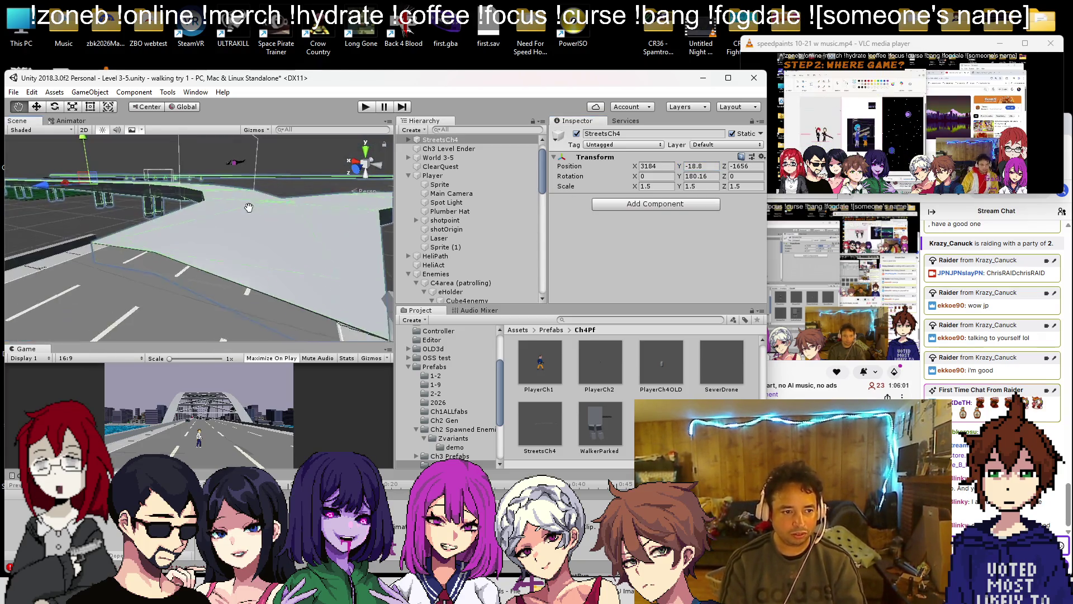
pyautogui.click(268, 265)
pyautogui.moveTo(269, 264)
pyautogui.mouseDown()
pyautogui.moveTo(42, 263)
pyautogui.moveTo(328, 273)
pyautogui.moveTo(263, 267)
pyautogui.moveTo(273, 323)
pyautogui.moveTo(282, 300)
pyautogui.mouseUp()
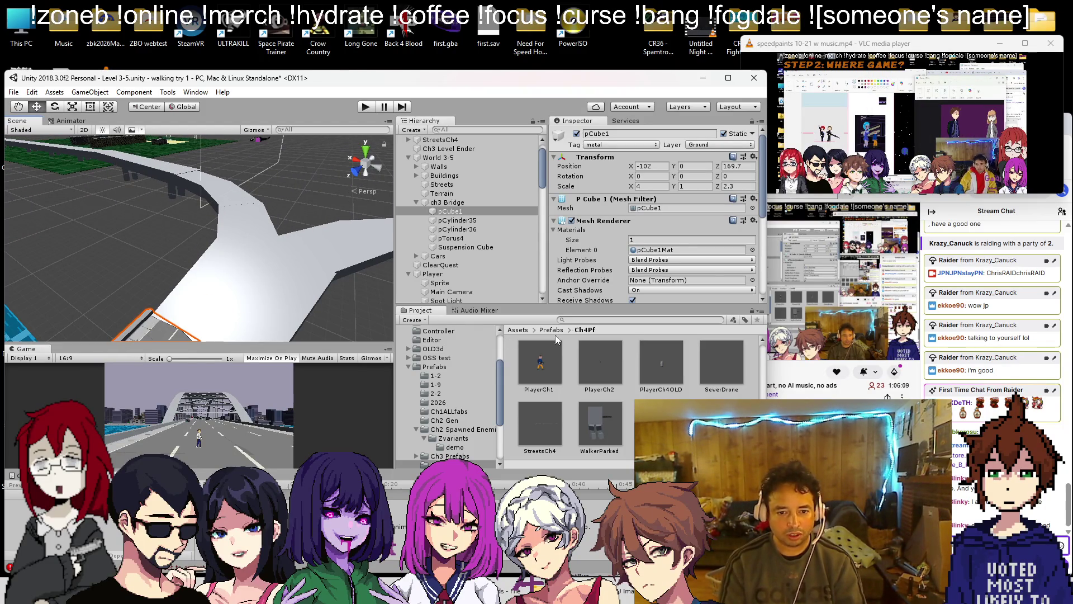
# - Change the Project asset search from 'road' to 'street' and drag a Street Texture into the scene
pyautogui.click(595, 319)
pyautogui.write('rad')
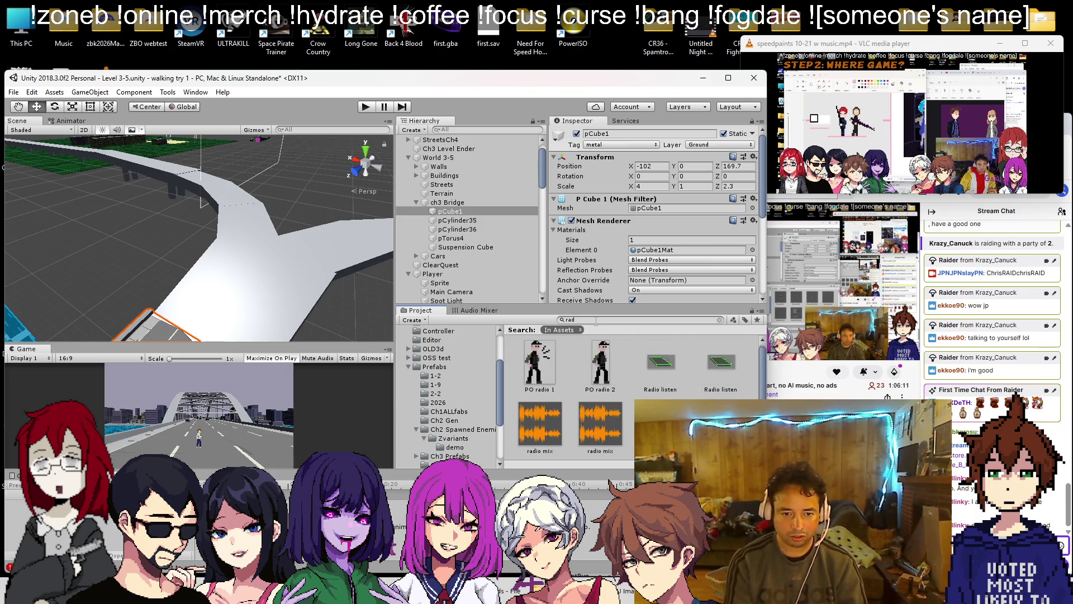
pyautogui.press('BackSpace')
pyautogui.press('BackSpace')
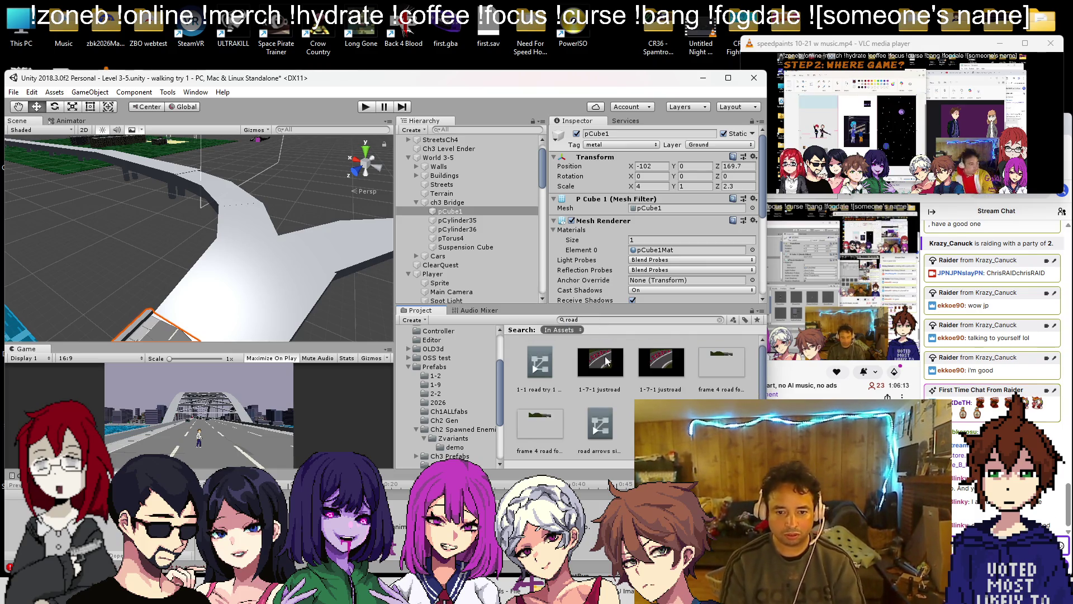
pyautogui.scroll(-3, 668, 398)
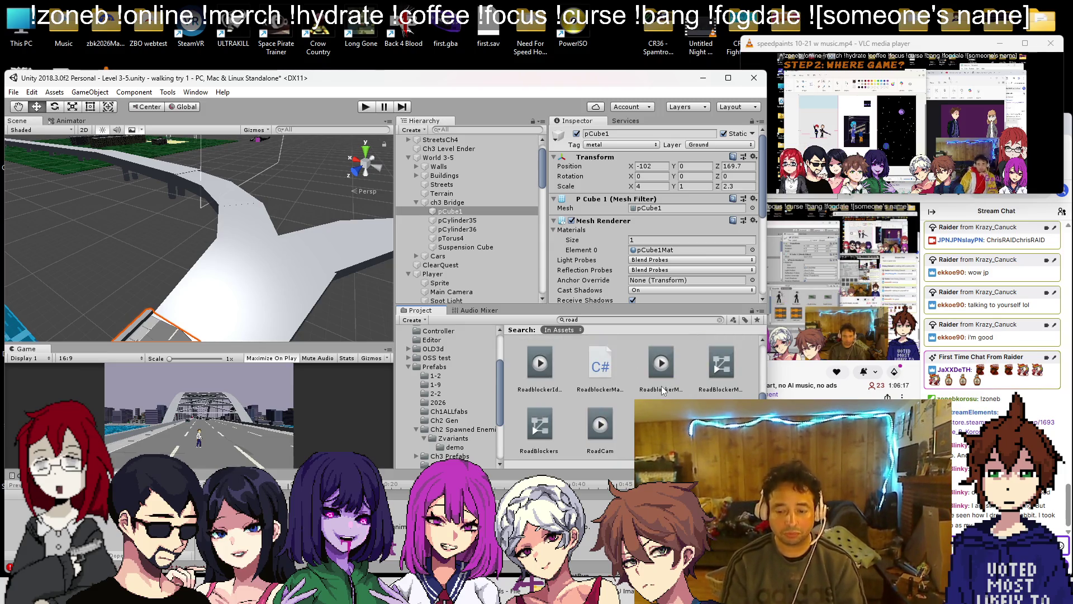
pyautogui.press('BackSpace')
pyautogui.press('BackSpace')
pyautogui.press('BackSpace')
pyautogui.write('street')
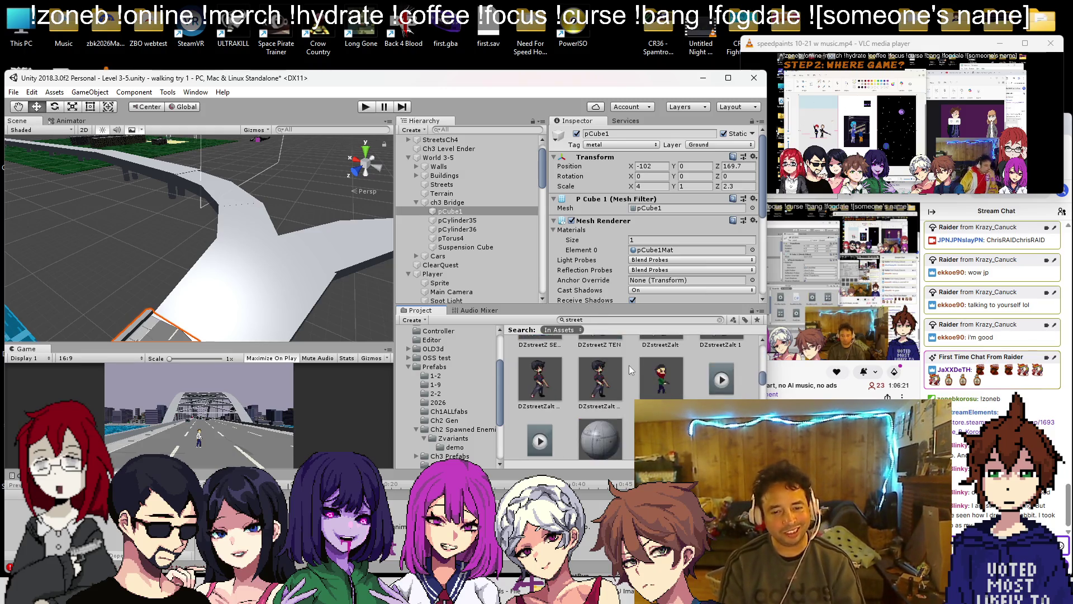
pyautogui.moveTo(661, 366); pyautogui.dragTo(226, 312)
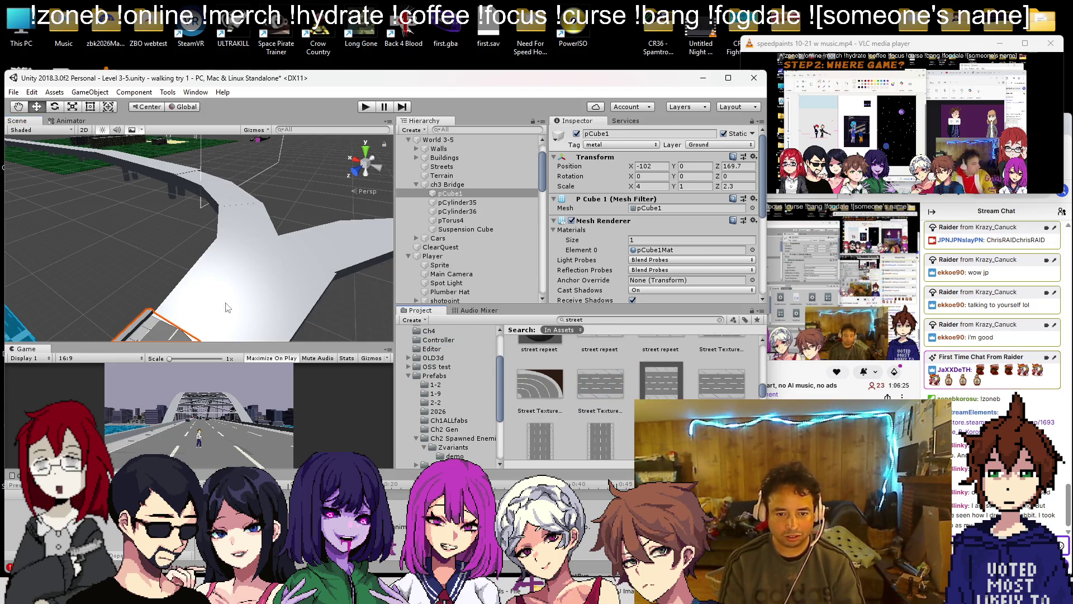
# - Frame pCube1 and apply the intersection street texture to the bridge slab
pyautogui.press('f')
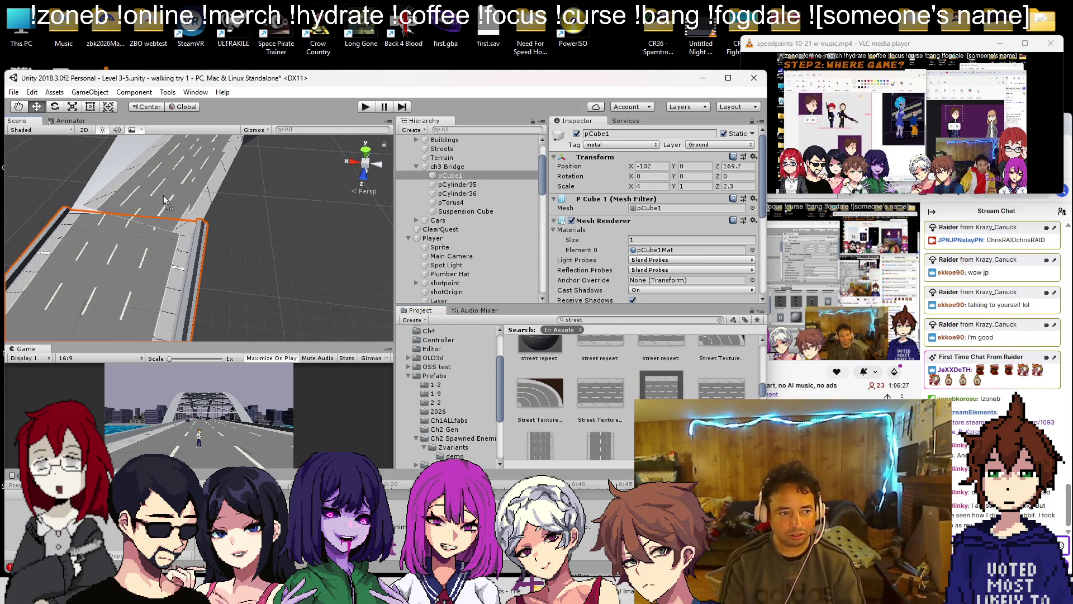
pyautogui.scroll(-5, 201, 229)
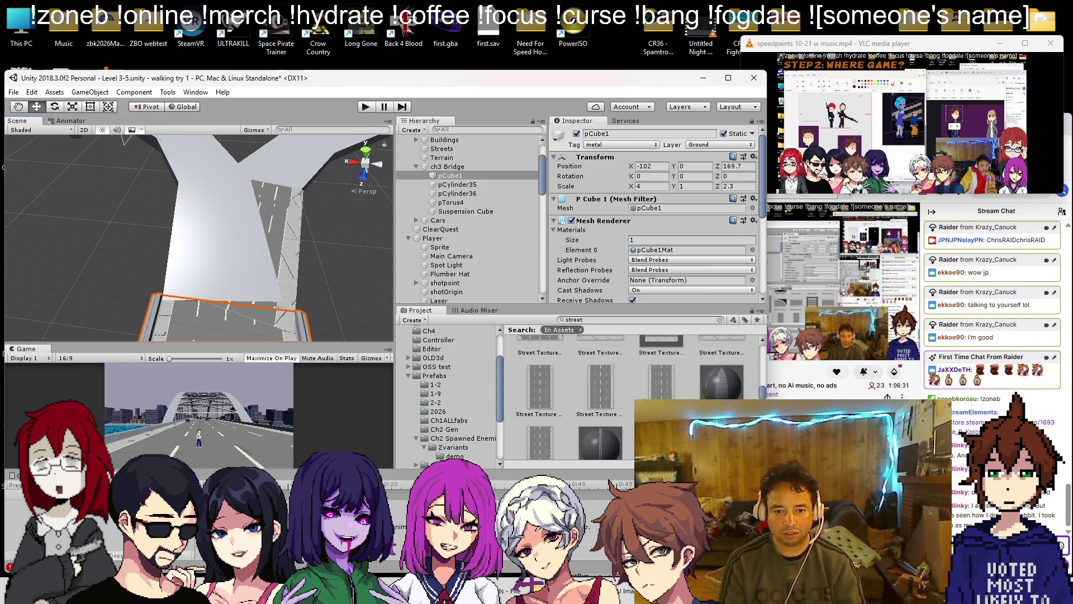
pyautogui.moveTo(333, 305); pyautogui.dragTo(273, 249)
pyautogui.moveTo(588, 387)
pyautogui.mouseDown()
pyautogui.moveTo(177, 260)
pyautogui.moveTo(257, 294)
pyautogui.mouseUp()
pyautogui.scroll(-5, 257, 294)
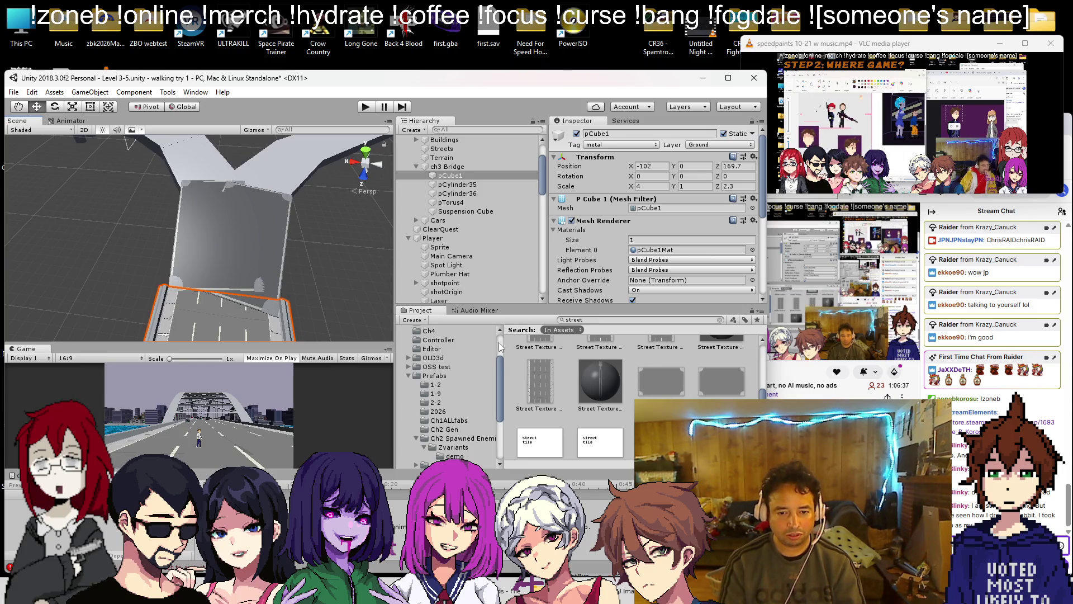
pyautogui.moveTo(343, 273)
pyautogui.mouseDown()
pyautogui.moveTo(300, 234)
pyautogui.moveTo(286, 273)
pyautogui.moveTo(261, 243)
pyautogui.moveTo(270, 190)
pyautogui.moveTo(263, 204)
pyautogui.moveTo(190, 154)
pyautogui.moveTo(212, 178)
pyautogui.mouseUp()
pyautogui.scroll(-3, 615, 368)
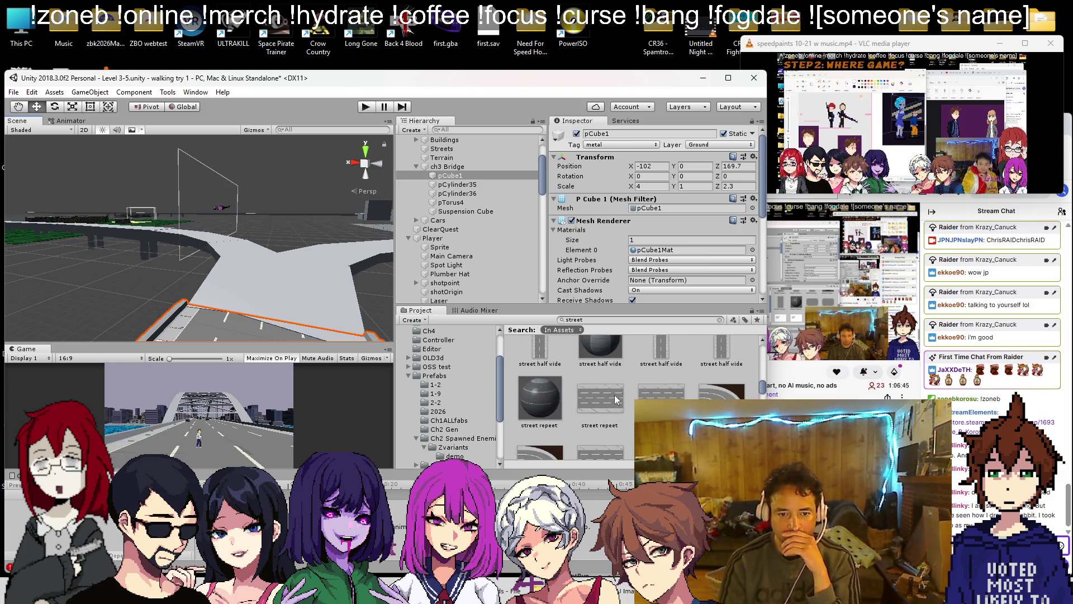
# - Try the street repeet material on the slab and view the city and bridge
pyautogui.moveTo(448, 372)
pyautogui.mouseDown()
pyautogui.moveTo(220, 284)
pyautogui.moveTo(565, 391)
pyautogui.moveTo(240, 281)
pyautogui.moveTo(642, 394)
pyautogui.mouseUp()
pyautogui.scroll(-6, 642, 394)
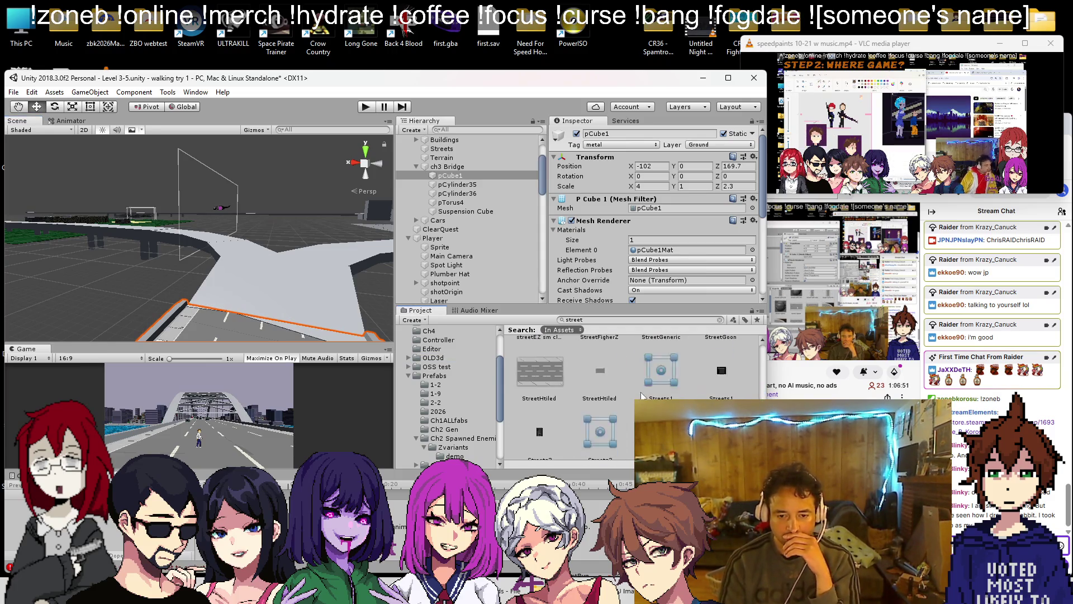
pyautogui.moveTo(664, 379)
pyautogui.mouseDown()
pyautogui.moveTo(327, 290)
pyautogui.moveTo(564, 392)
pyautogui.mouseUp()
pyautogui.scroll(4, 565, 391)
pyautogui.scroll(-5, 610, 399)
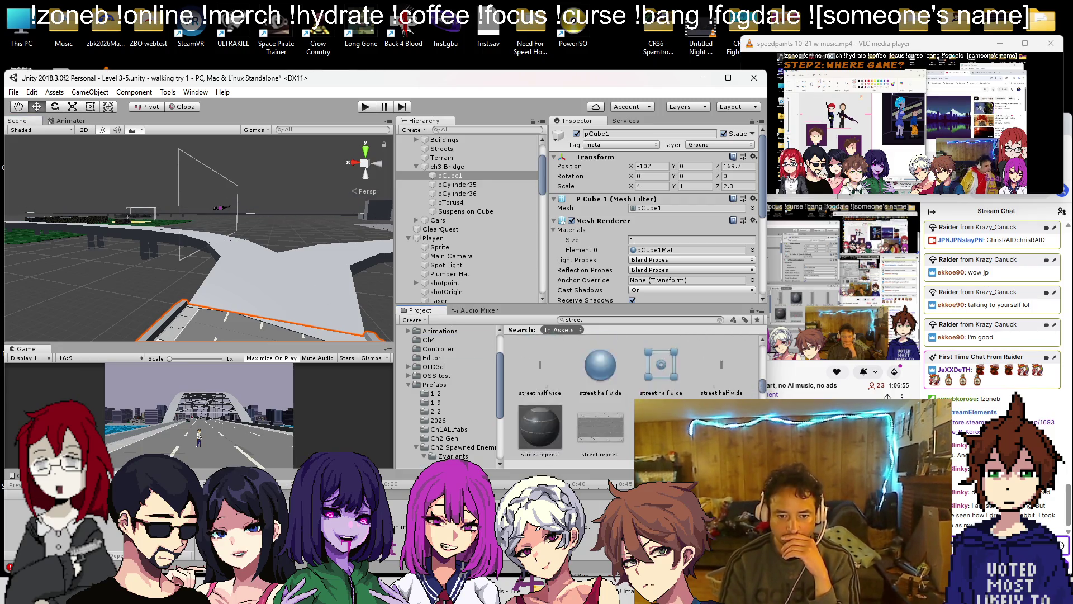
pyautogui.scroll(-2, 608, 400)
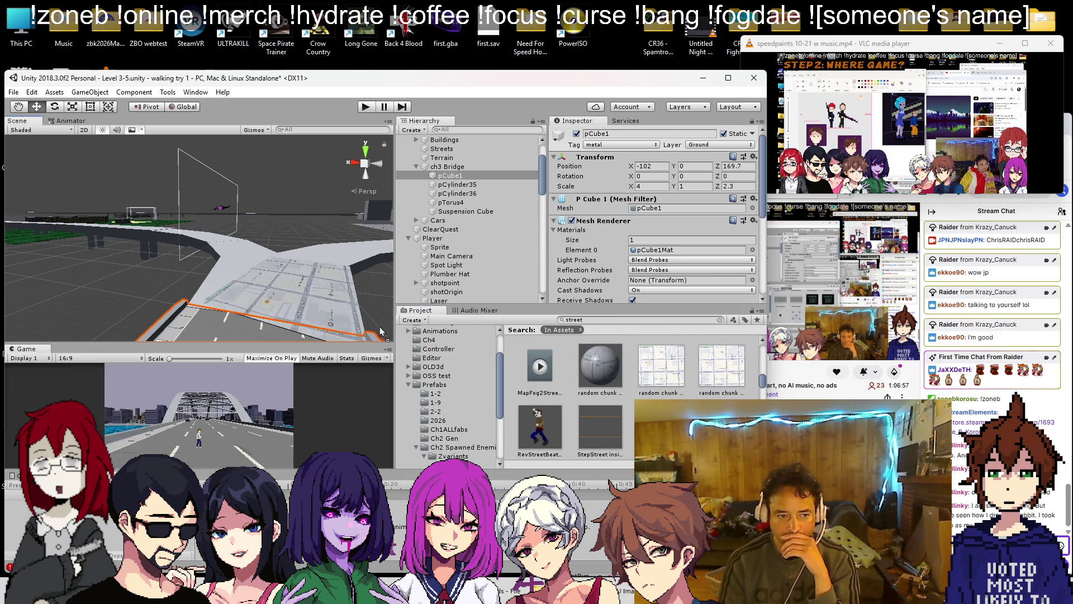
pyautogui.moveTo(597, 413)
pyautogui.mouseDown()
pyautogui.moveTo(309, 302)
pyautogui.moveTo(561, 335)
pyautogui.mouseUp()
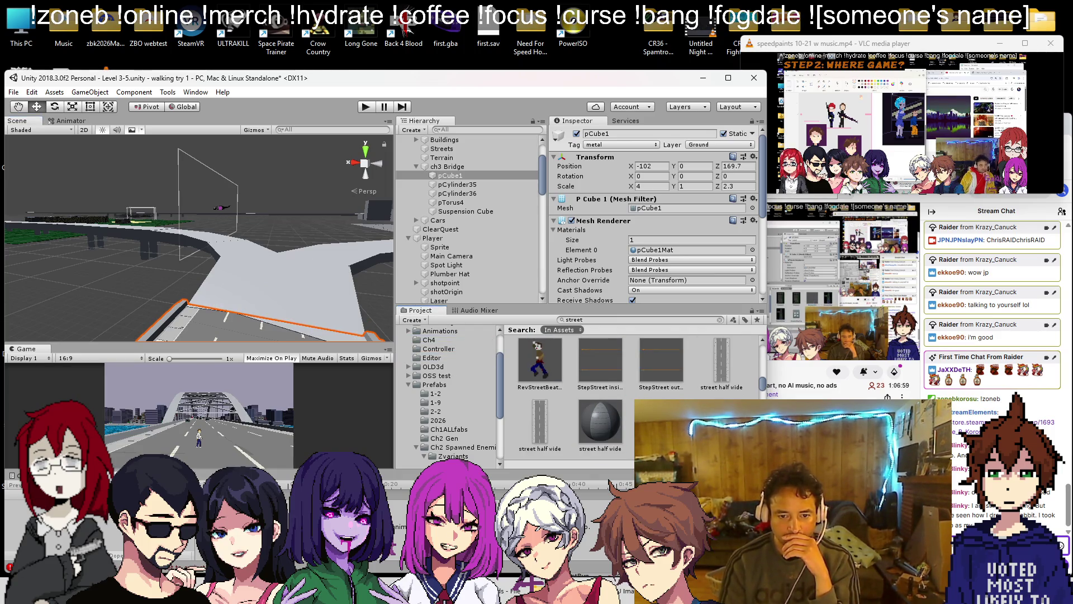
pyautogui.scroll(-1, 561, 335)
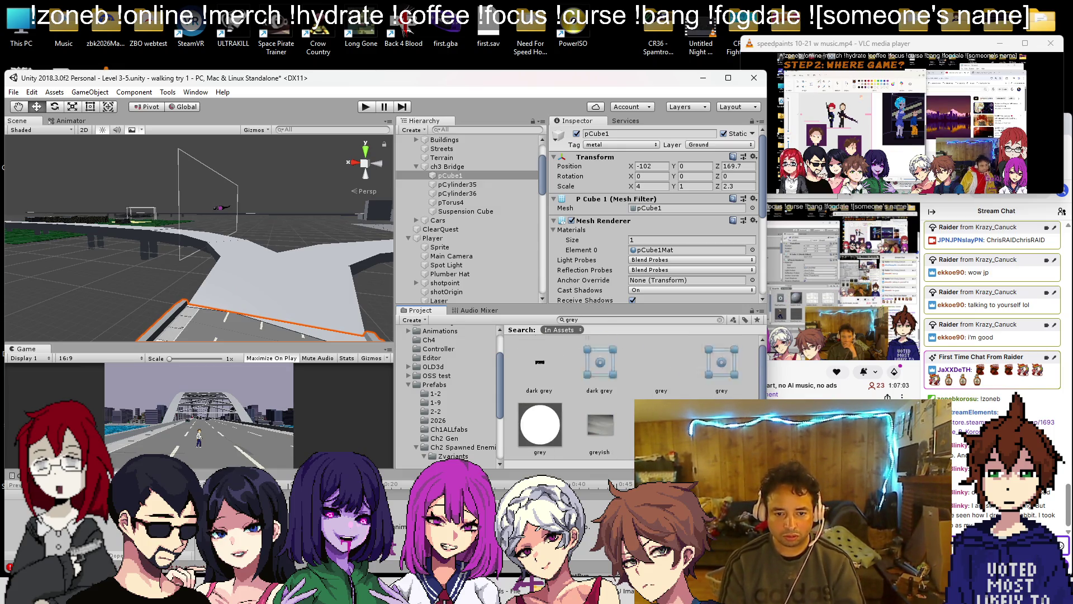
pyautogui.moveTo(390, 323)
pyautogui.mouseDown()
pyautogui.moveTo(262, 269)
pyautogui.moveTo(182, 257)
pyautogui.moveTo(239, 310)
pyautogui.moveTo(180, 287)
pyautogui.moveTo(192, 304)
pyautogui.moveTo(263, 252)
pyautogui.moveTo(133, 222)
pyautogui.moveTo(112, 246)
pyautogui.mouseUp()
pyautogui.scroll(-2, 48, 329)
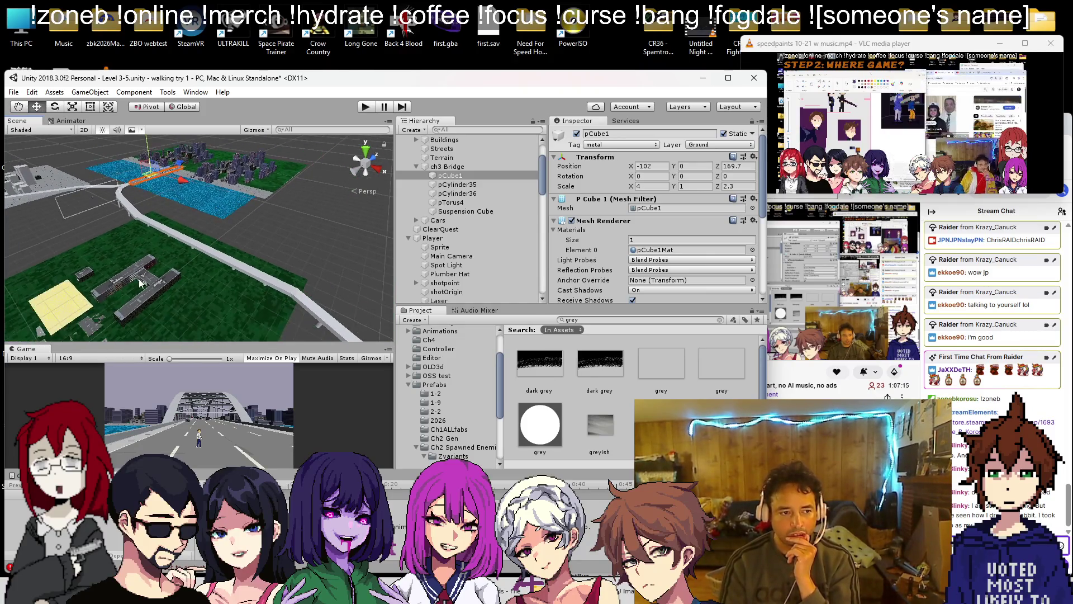
pyautogui.moveTo(48, 330); pyautogui.dragTo(192, 282)
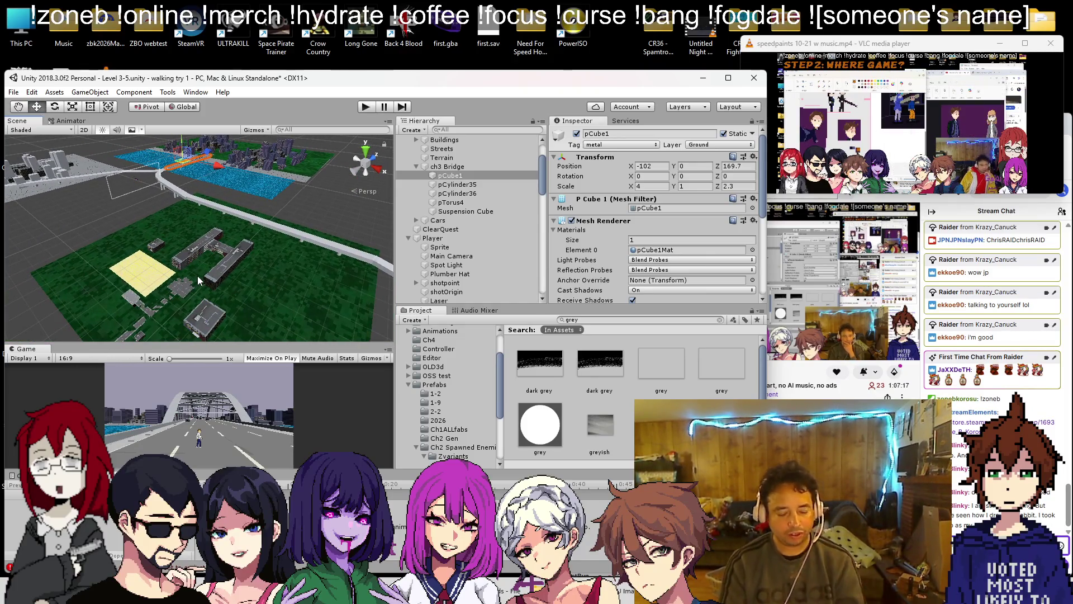
# - Open the Load Scene dialog on the Assets/Scenes folder
pyautogui.click(14, 92)
pyautogui.click(39, 117)
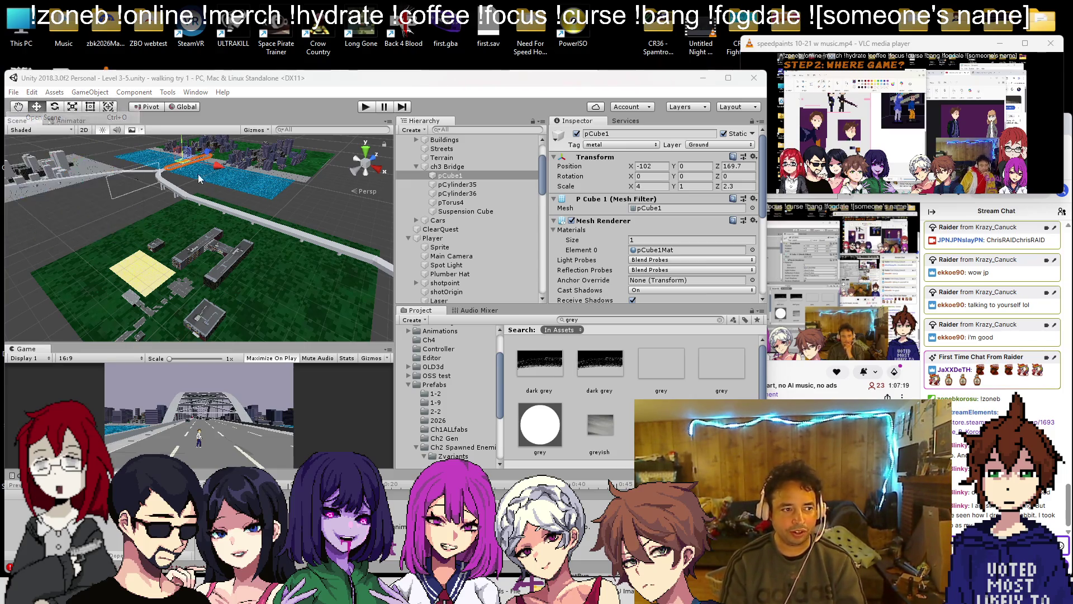
pyautogui.doubleClick(155, 305)
pyautogui.scroll(-10, 149, 252)
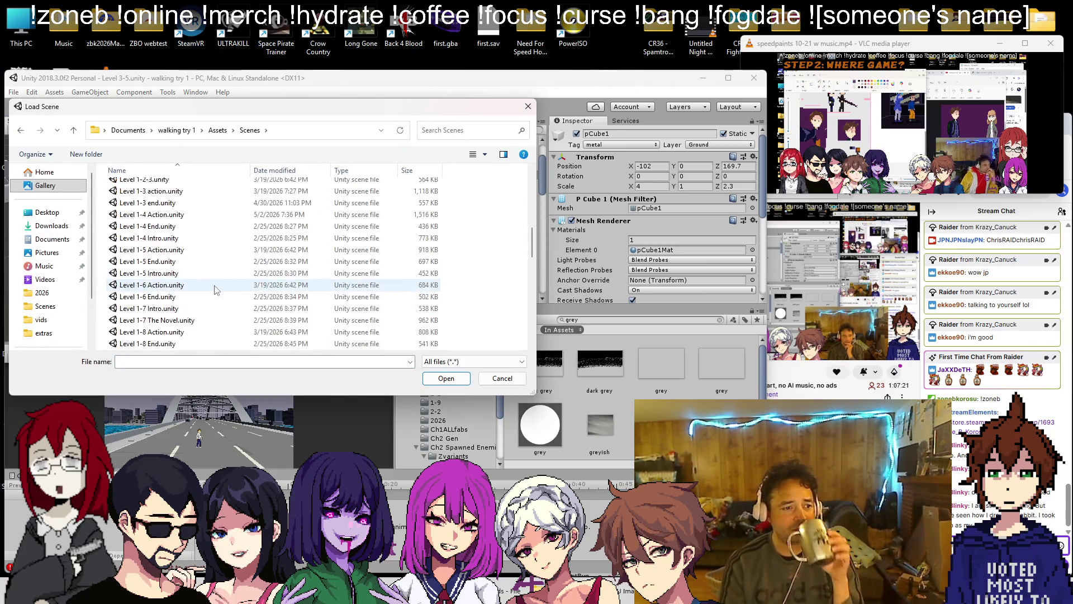
# - Load Level 4-7.unity and pan around its city streets, green field and water
pyautogui.scroll(3, 148, 252)
pyautogui.doubleClick(148, 209)
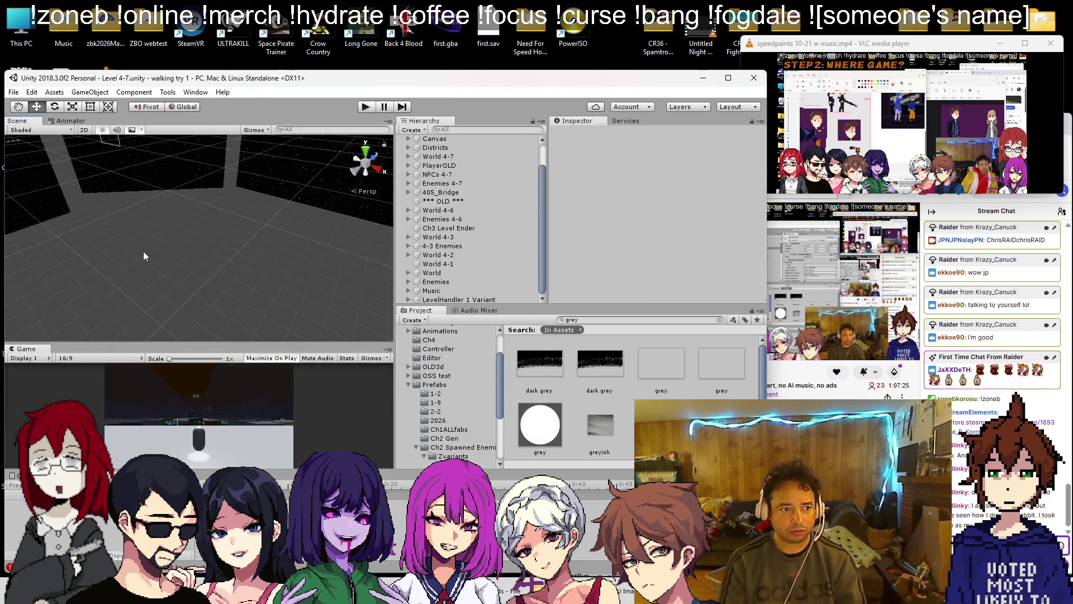
pyautogui.moveTo(144, 255)
pyautogui.mouseDown()
pyautogui.moveTo(205, 274)
pyautogui.moveTo(313, 241)
pyautogui.mouseUp()
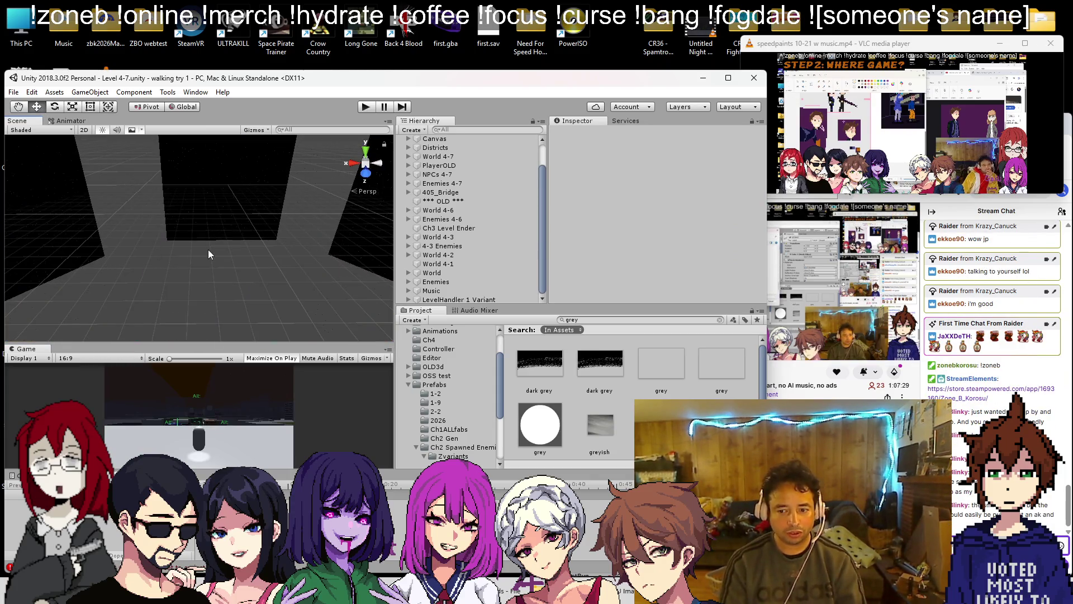
pyautogui.moveTo(142, 185); pyautogui.dragTo(214, 186)
pyautogui.moveTo(155, 258)
pyautogui.mouseDown()
pyautogui.moveTo(130, 236)
pyautogui.moveTo(132, 206)
pyautogui.mouseUp()
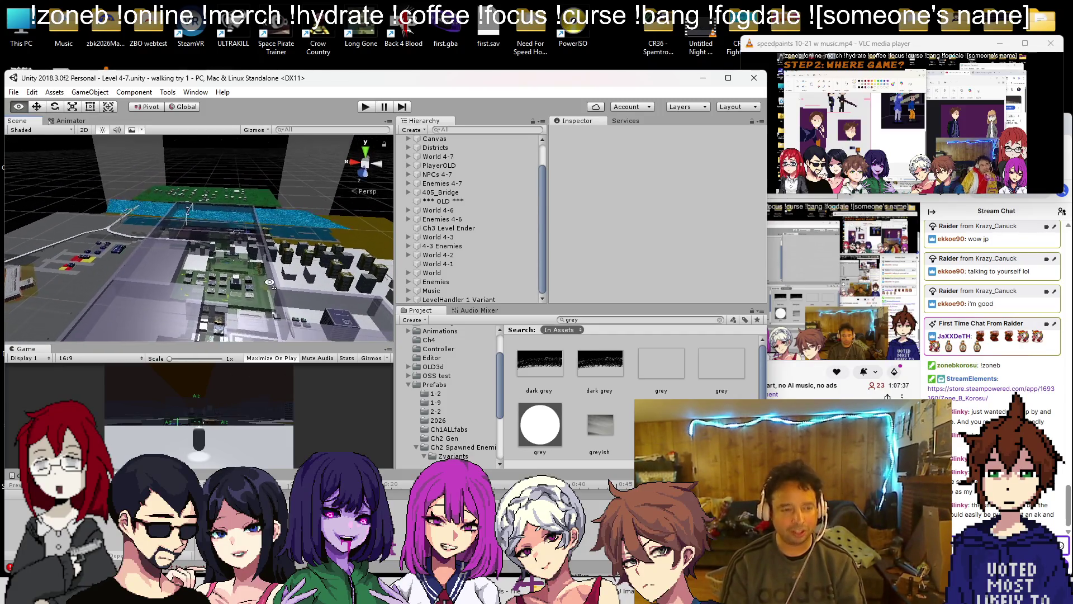
pyautogui.moveTo(275, 267); pyautogui.dragTo(285, 274)
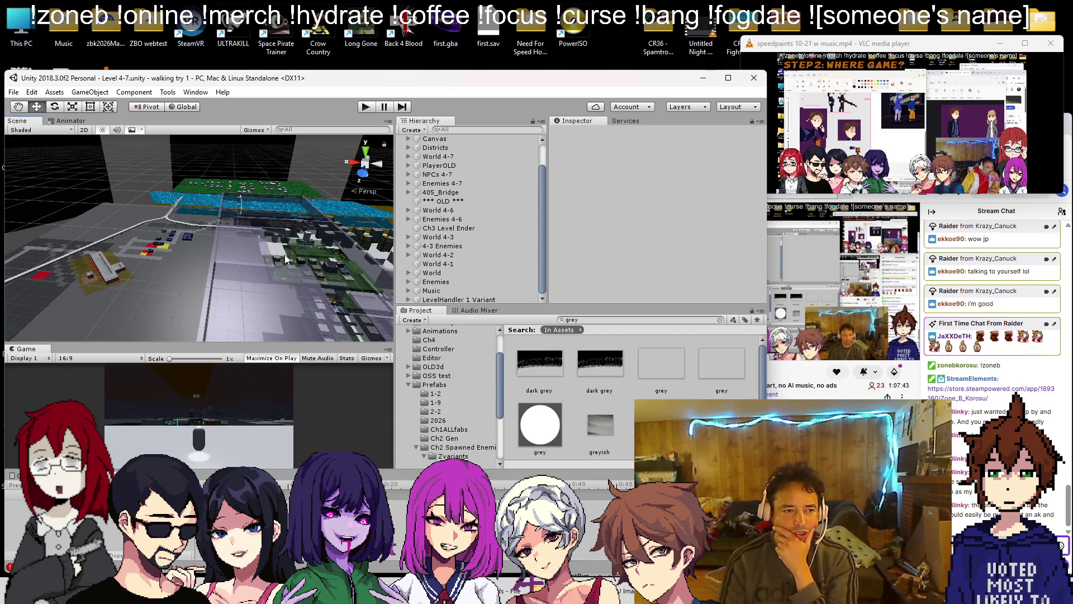
pyautogui.moveTo(286, 259); pyautogui.dragTo(289, 284)
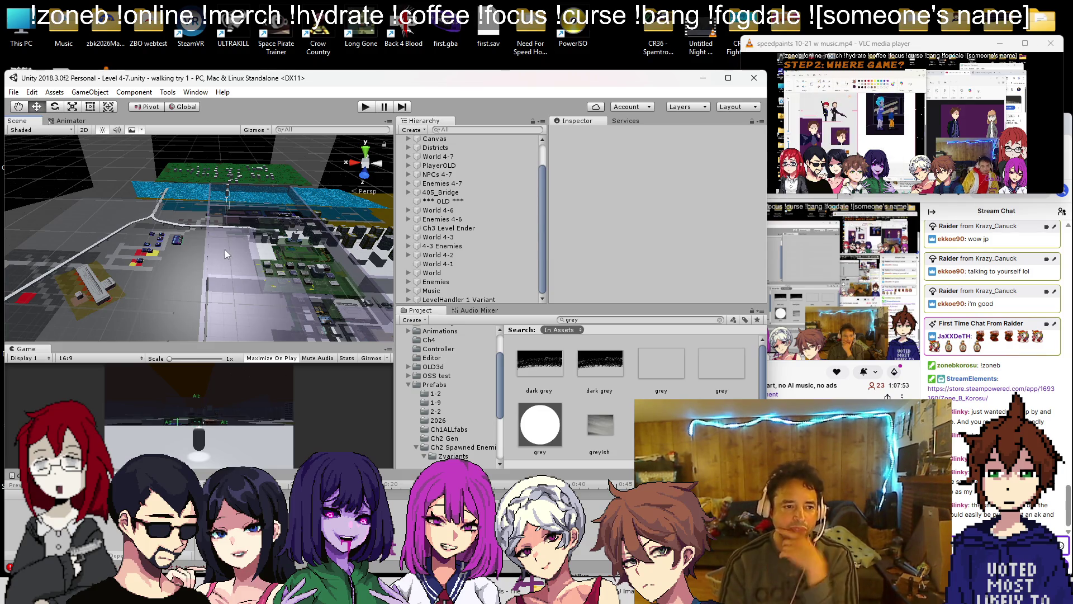
pyautogui.moveTo(212, 244); pyautogui.dragTo(213, 249)
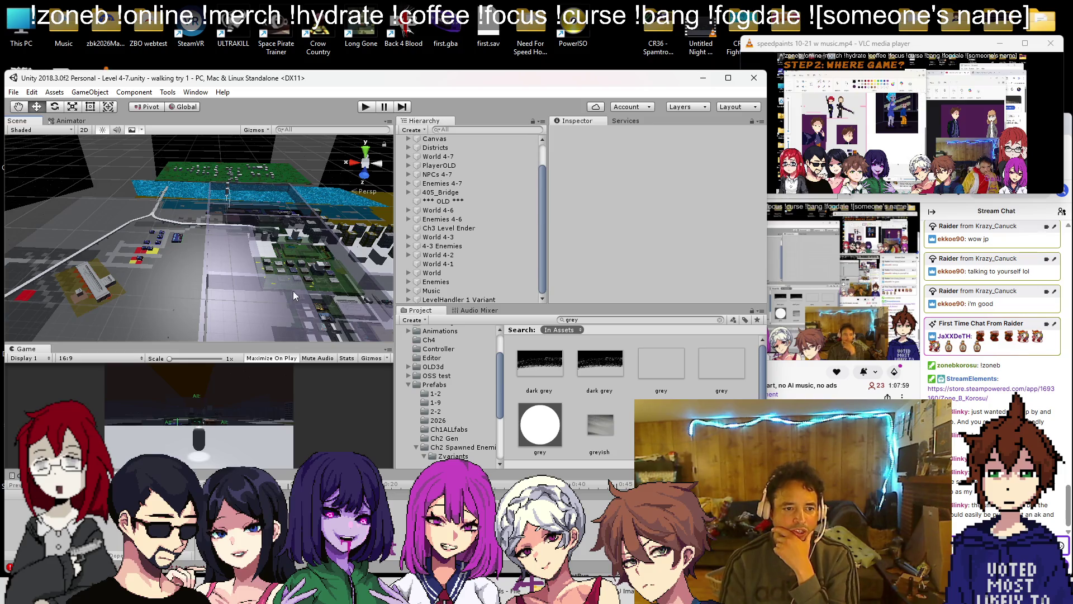
pyautogui.scroll(-5, 258, 278)
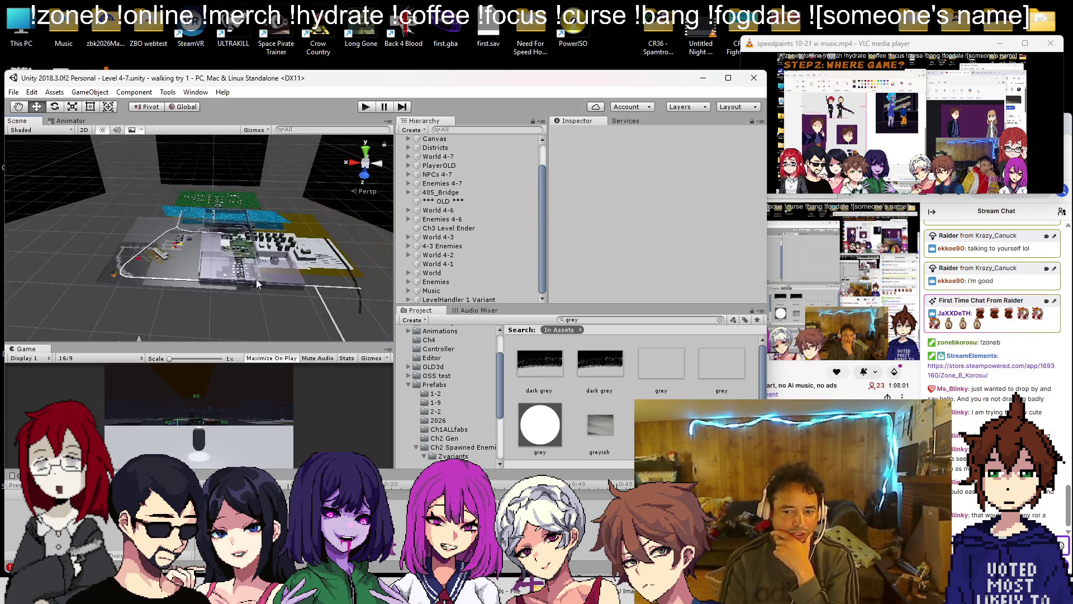
pyautogui.scroll(5, 254, 279)
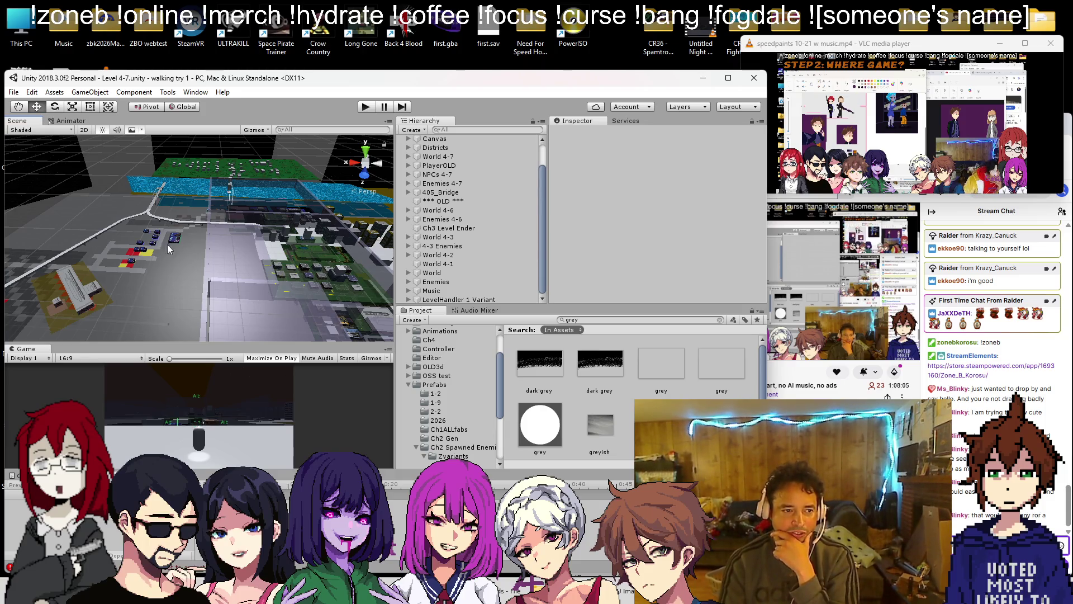
pyautogui.click(13, 93)
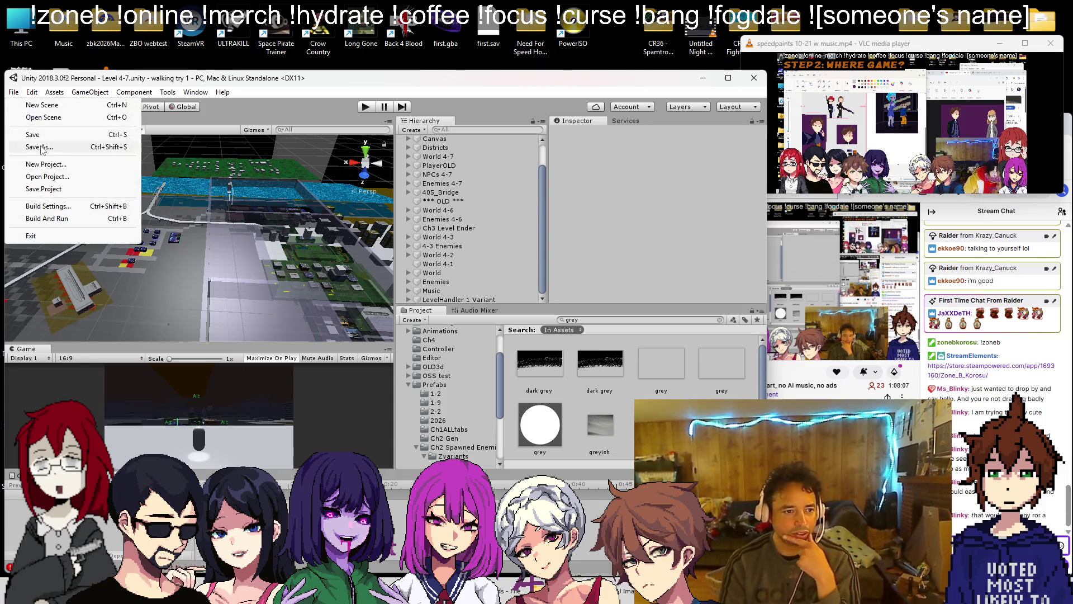
# - Reopen the Level 3-5 scene from the Scenes folder
pyautogui.click(41, 120)
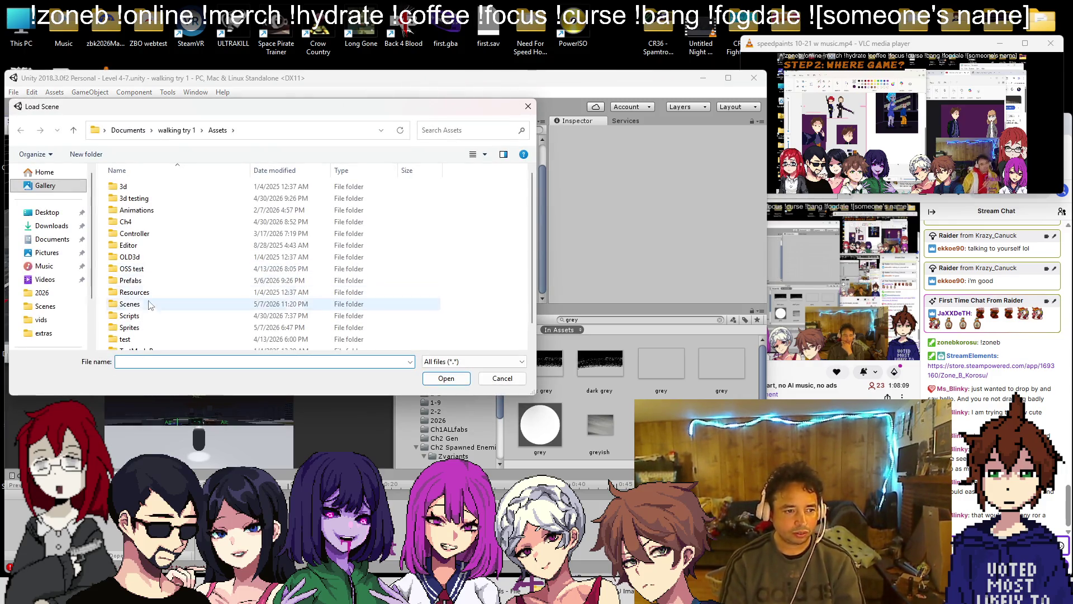
pyautogui.scroll(-10, 168, 289)
pyautogui.click(161, 262)
pyautogui.doubleClick(161, 261)
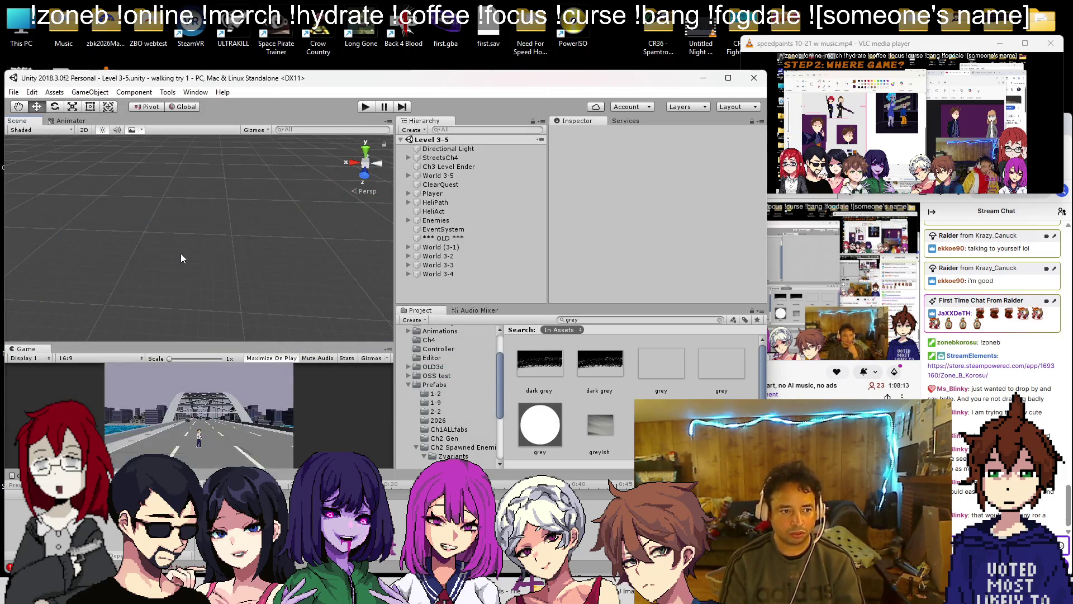
pyautogui.scroll(5, 219, 270)
pyautogui.moveTo(219, 271)
pyautogui.mouseDown()
pyautogui.moveTo(263, 283)
pyautogui.moveTo(157, 277)
pyautogui.mouseUp()
# - Move the World 3-3 section far to the right along X
pyautogui.click(164, 282)
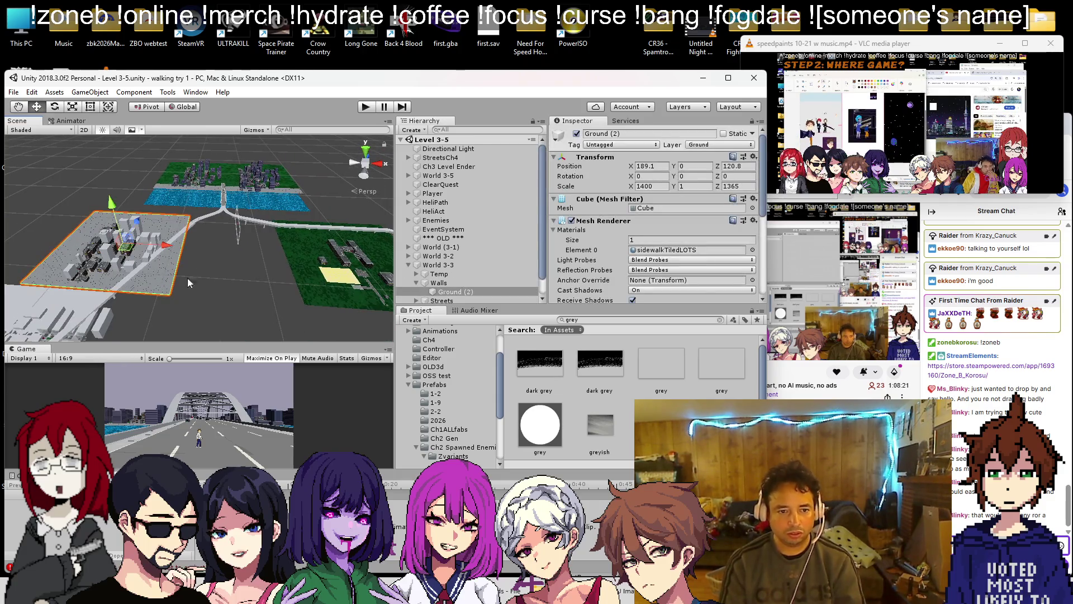
pyautogui.scroll(-1, 445, 272)
pyautogui.click(448, 247)
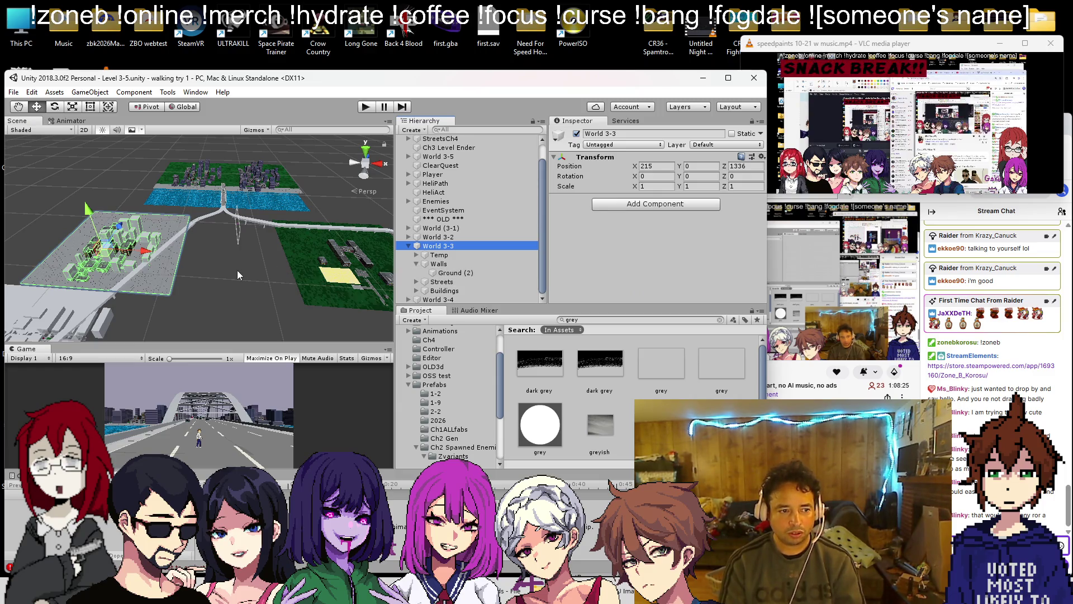
pyautogui.moveTo(138, 253)
pyautogui.mouseDown()
pyautogui.moveTo(334, 252)
pyautogui.moveTo(320, 246)
pyautogui.mouseUp()
pyautogui.press('f')
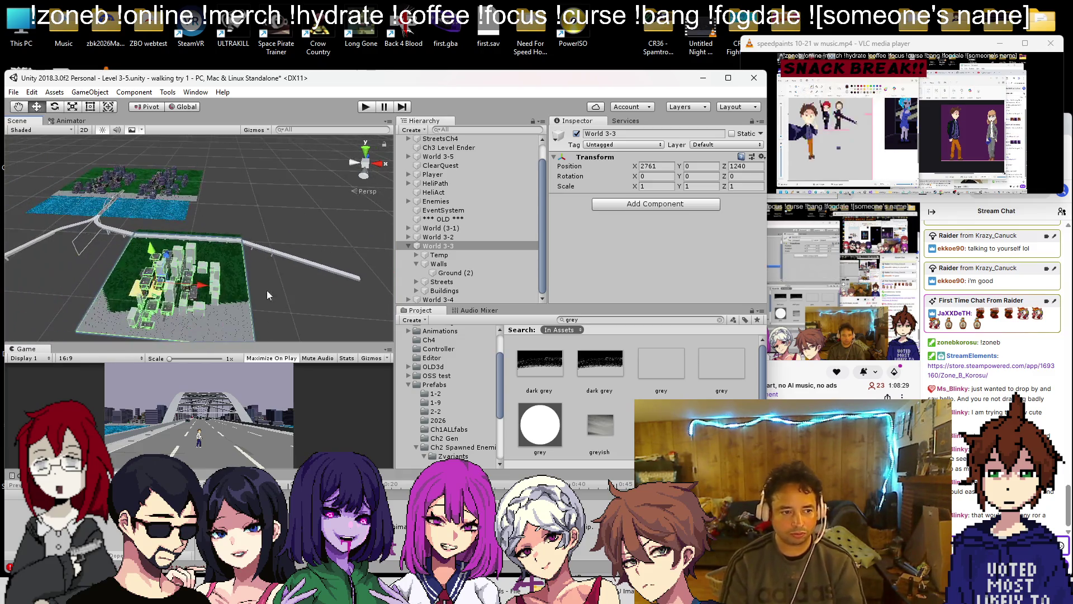
pyautogui.moveTo(208, 289)
pyautogui.mouseDown()
pyautogui.moveTo(327, 242)
pyautogui.moveTo(284, 261)
pyautogui.mouseUp()
pyautogui.scroll(-5, 328, 242)
pyautogui.press('q')
# - Slide the World (3-1) section out along X to 3040 and start play-testing
pyautogui.click(437, 299)
pyautogui.press('w')
pyautogui.press('f')
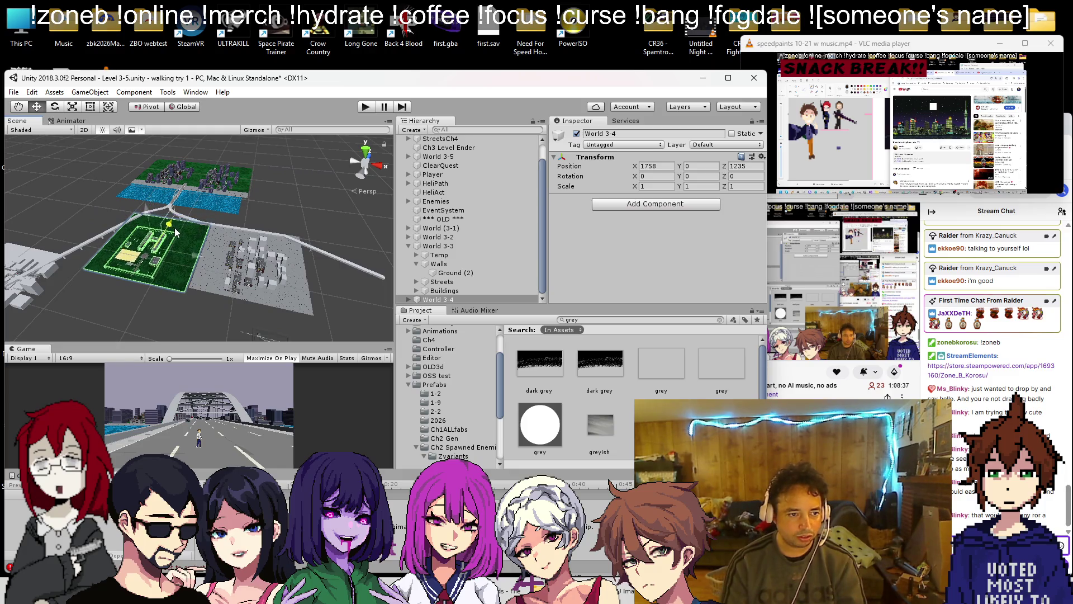
pyautogui.moveTo(291, 262)
pyautogui.mouseDown()
pyautogui.moveTo(243, 270)
pyautogui.moveTo(133, 243)
pyautogui.moveTo(202, 277)
pyautogui.moveTo(343, 296)
pyautogui.mouseUp()
pyautogui.click(85, 246)
pyautogui.click(435, 229)
pyautogui.moveTo(247, 246)
pyautogui.mouseDown()
pyautogui.moveTo(183, 236)
pyautogui.moveTo(200, 226)
pyautogui.mouseUp()
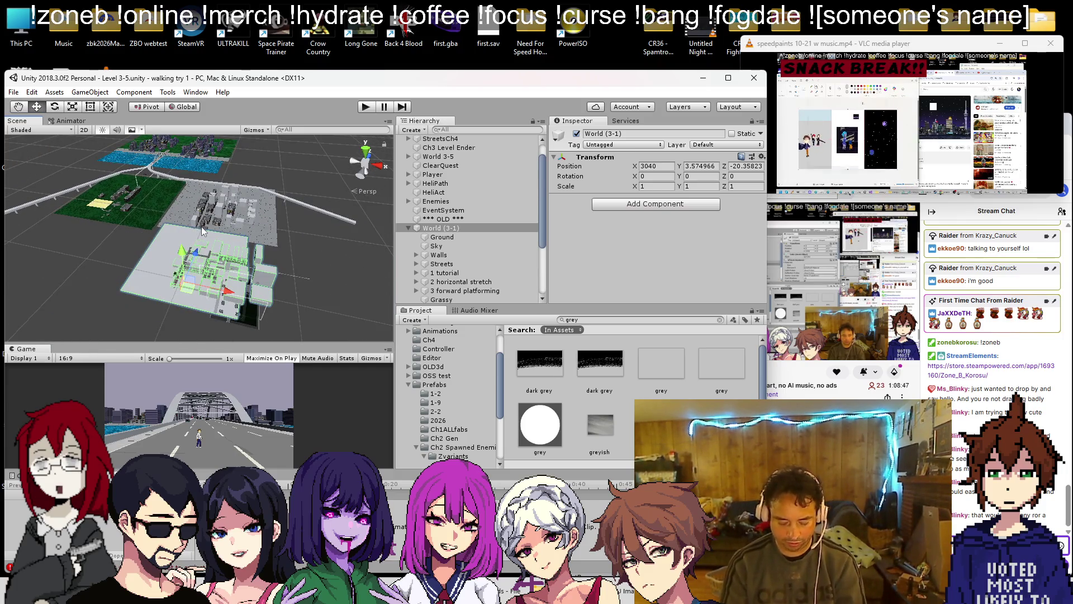
pyautogui.click(370, 107)
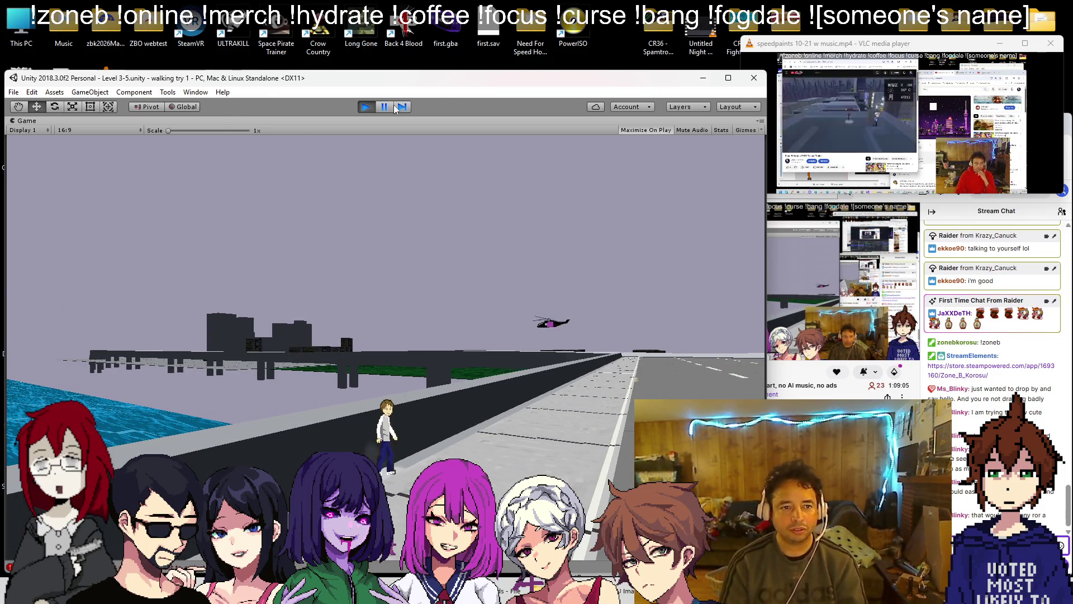
# - Exit play mode, pull the view back over the level, and select Ground (2)
pyautogui.click(367, 106)
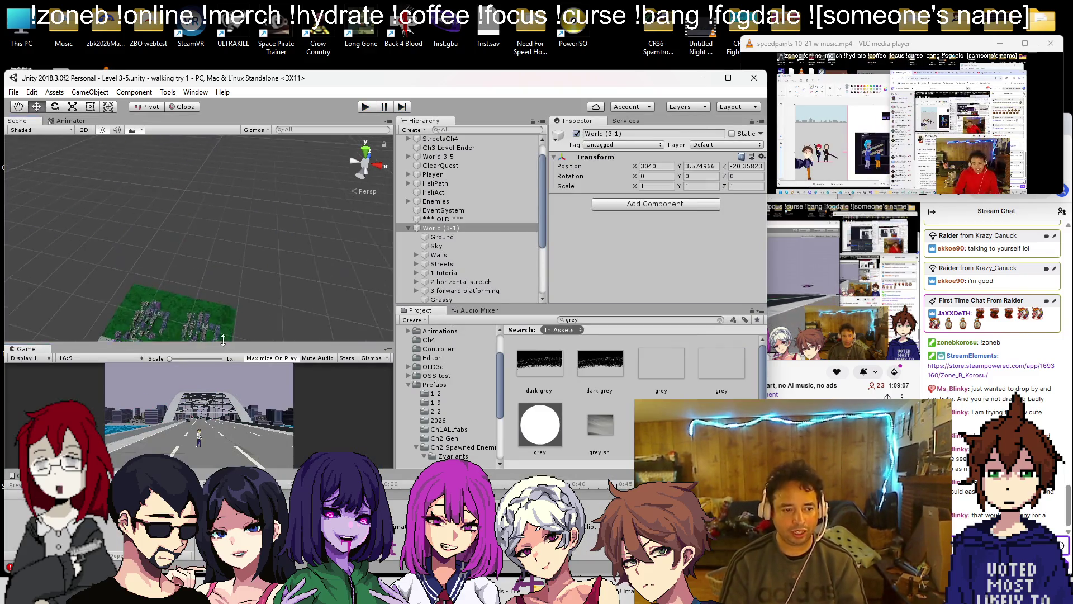
pyautogui.moveTo(223, 313)
pyautogui.mouseDown()
pyautogui.moveTo(223, 277)
pyautogui.moveTo(279, 252)
pyautogui.mouseUp()
pyautogui.moveTo(199, 222)
pyautogui.mouseDown()
pyautogui.moveTo(177, 193)
pyautogui.moveTo(256, 252)
pyautogui.moveTo(171, 234)
pyautogui.mouseUp()
pyautogui.click(122, 236)
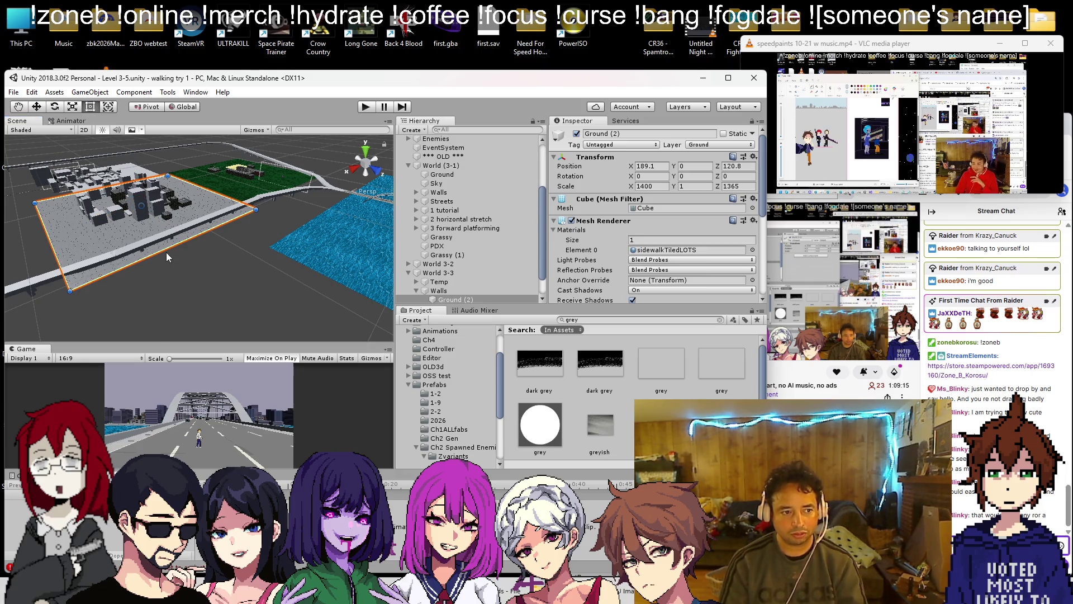
# - Stretch the grey city ground, Ground (2), lengthwise along Z
pyautogui.moveTo(171, 255)
pyautogui.mouseDown()
pyautogui.moveTo(193, 291)
pyautogui.moveTo(244, 290)
pyautogui.moveTo(208, 283)
pyautogui.mouseUp()
pyautogui.press('q')
pyautogui.press('f')
pyautogui.scroll(6, 218, 283)
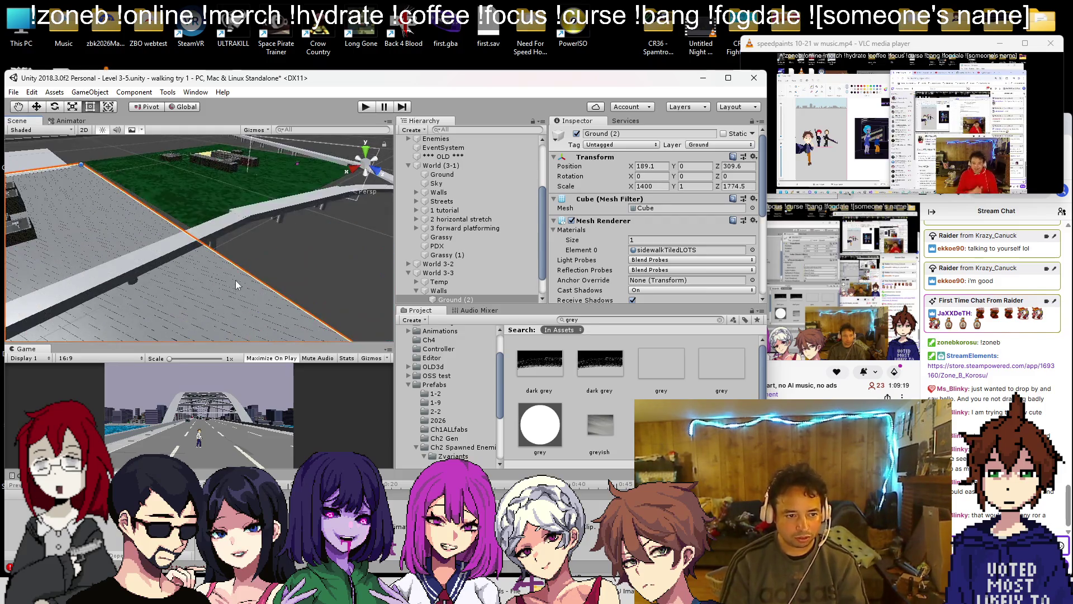
pyautogui.scroll(8, 234, 274)
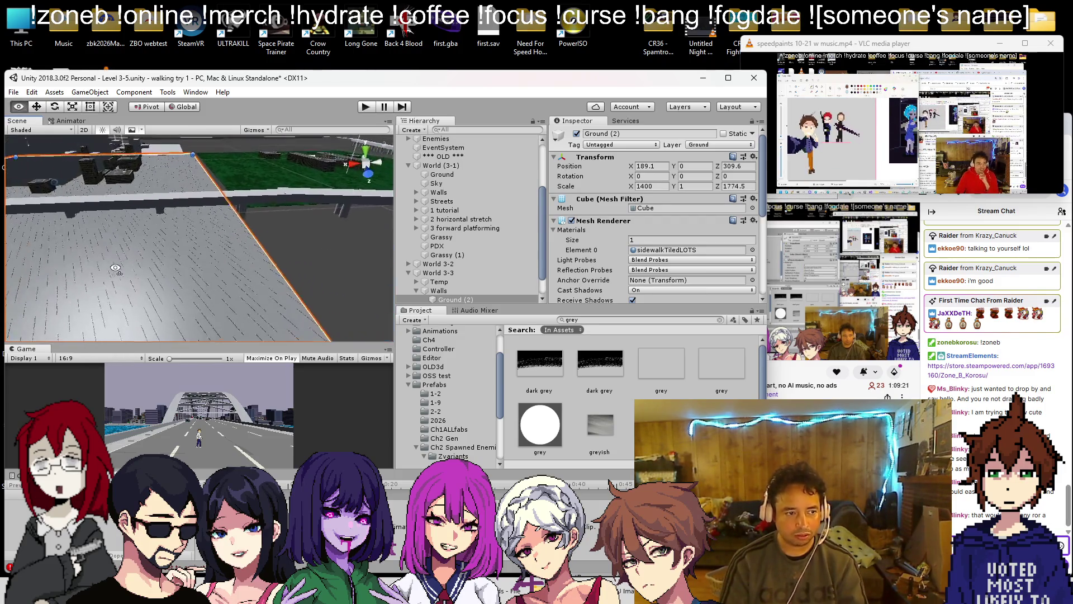
# - Select the green World 3-4 ground, Ground (3), and nudge it into place
pyautogui.click(256, 252)
pyautogui.press('f')
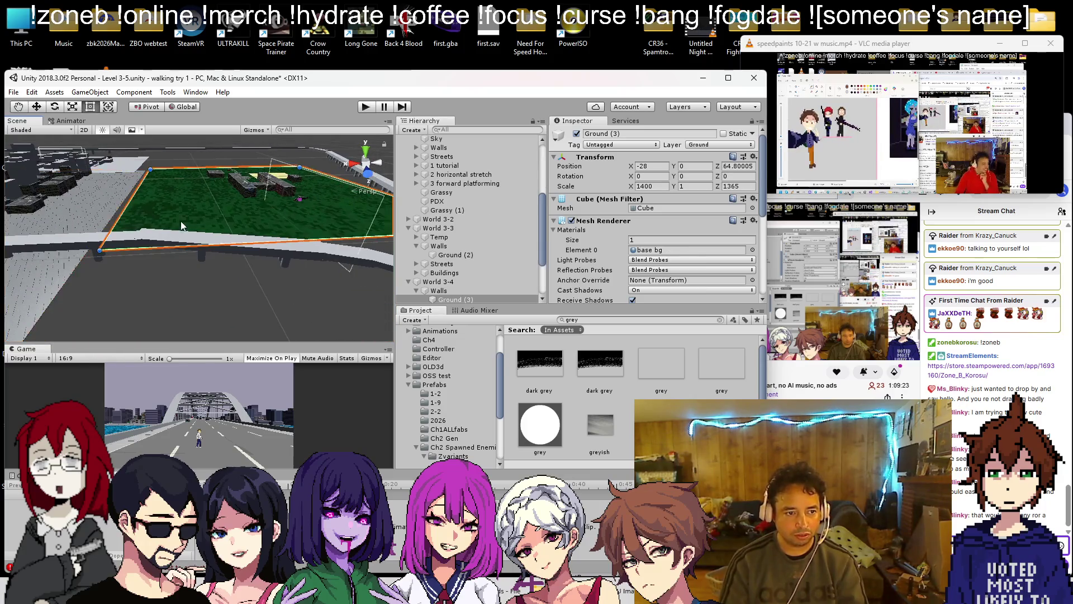
pyautogui.scroll(-5, 256, 247)
pyautogui.moveTo(204, 266)
pyautogui.mouseDown()
pyautogui.moveTo(130, 261)
pyautogui.moveTo(127, 305)
pyautogui.mouseUp()
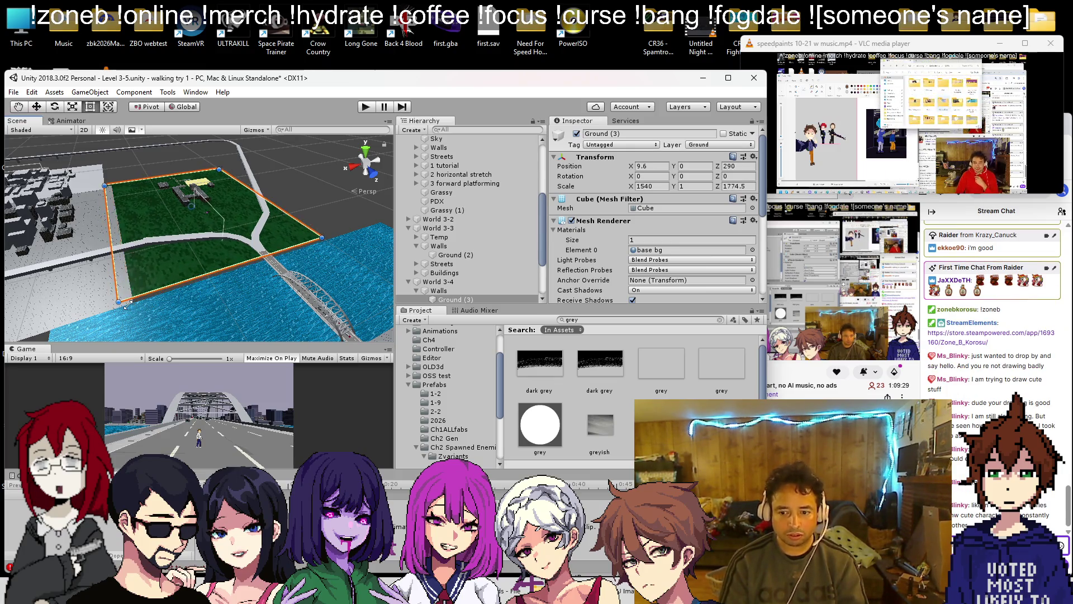
pyautogui.scroll(5, 135, 309)
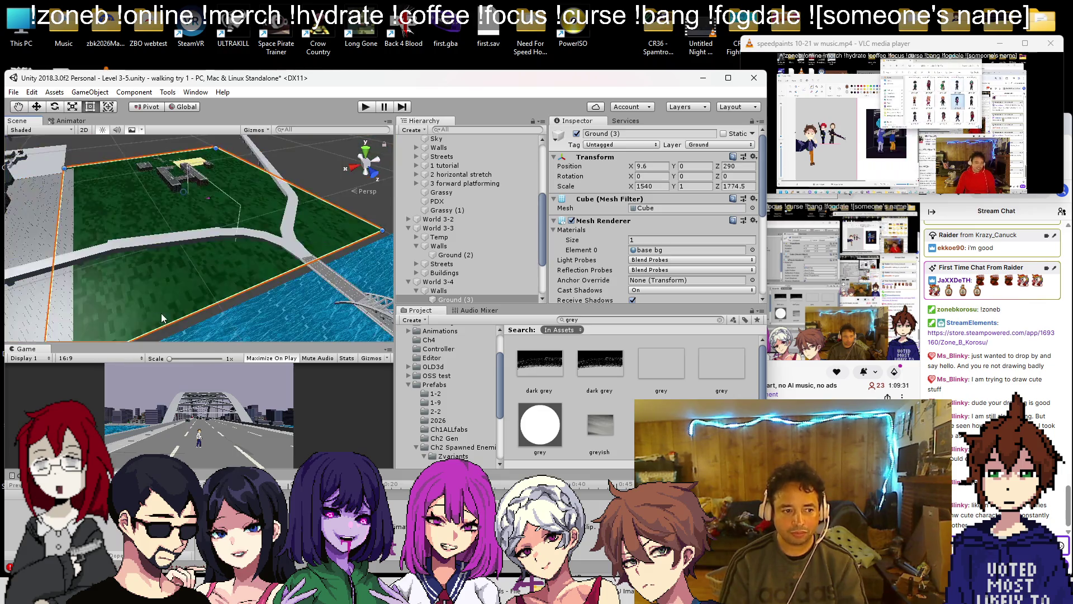
pyautogui.scroll(5, 221, 308)
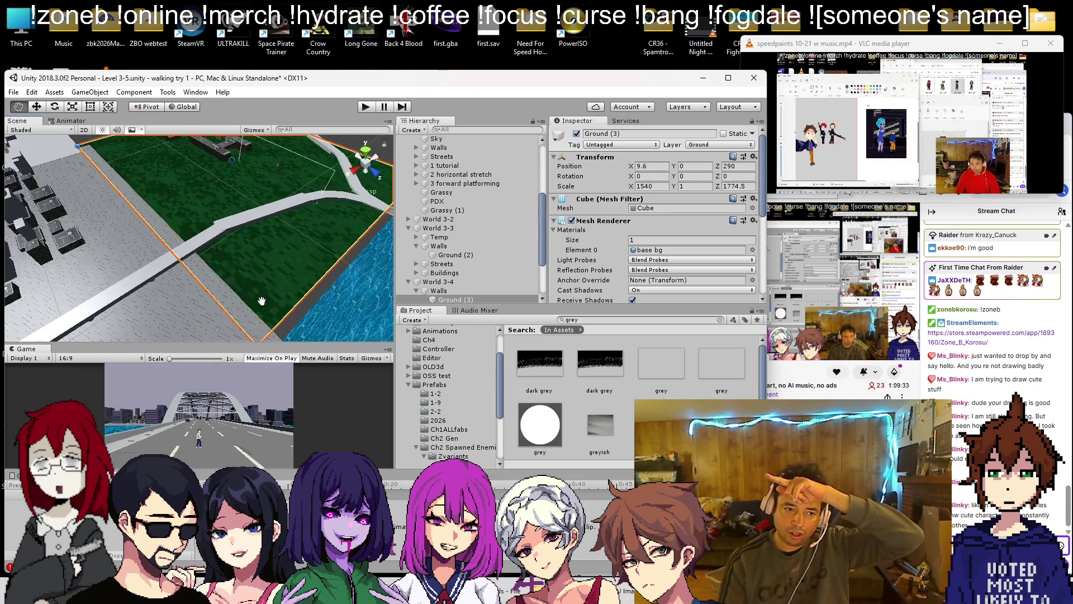
# - Narrow Ground (3), lower it beneath the streets, and shift it along Z toward the river
pyautogui.moveTo(198, 308); pyautogui.dragTo(206, 299)
pyautogui.scroll(5, 210, 305)
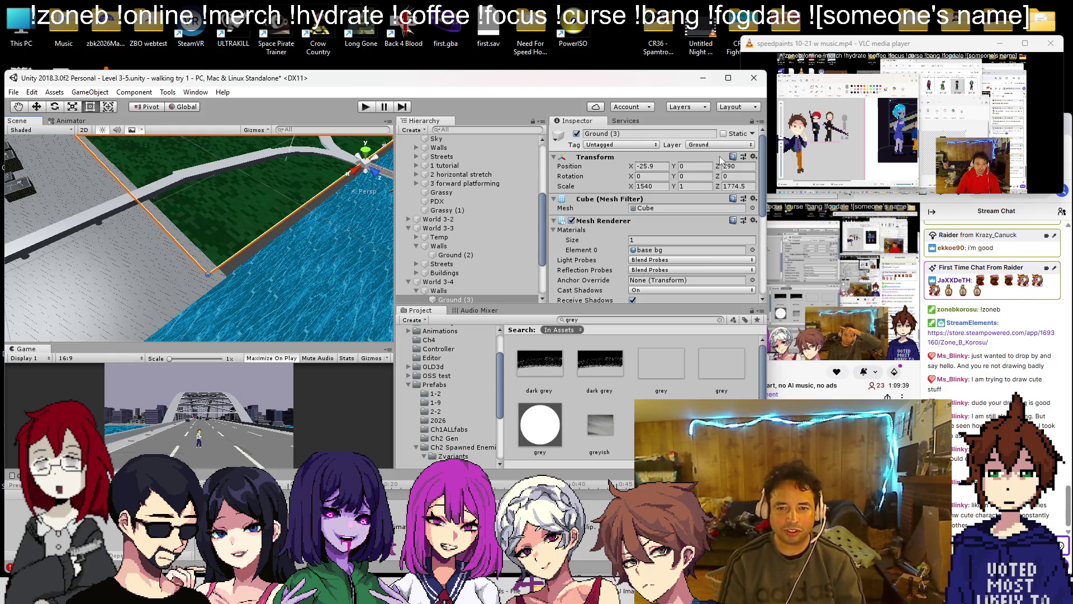
pyautogui.press('f')
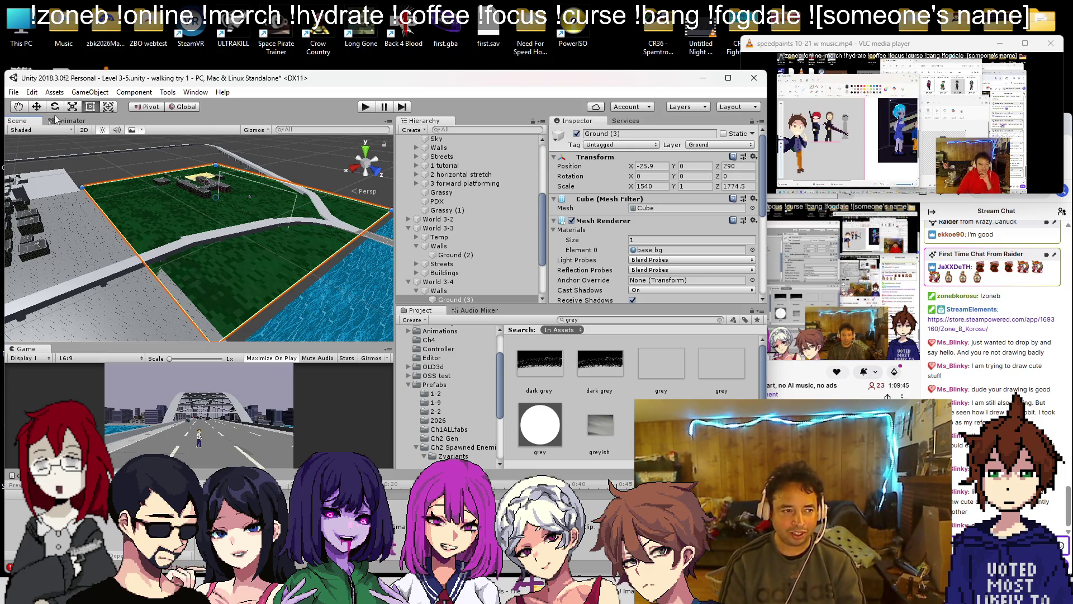
pyautogui.moveTo(220, 156); pyautogui.dragTo(222, 157)
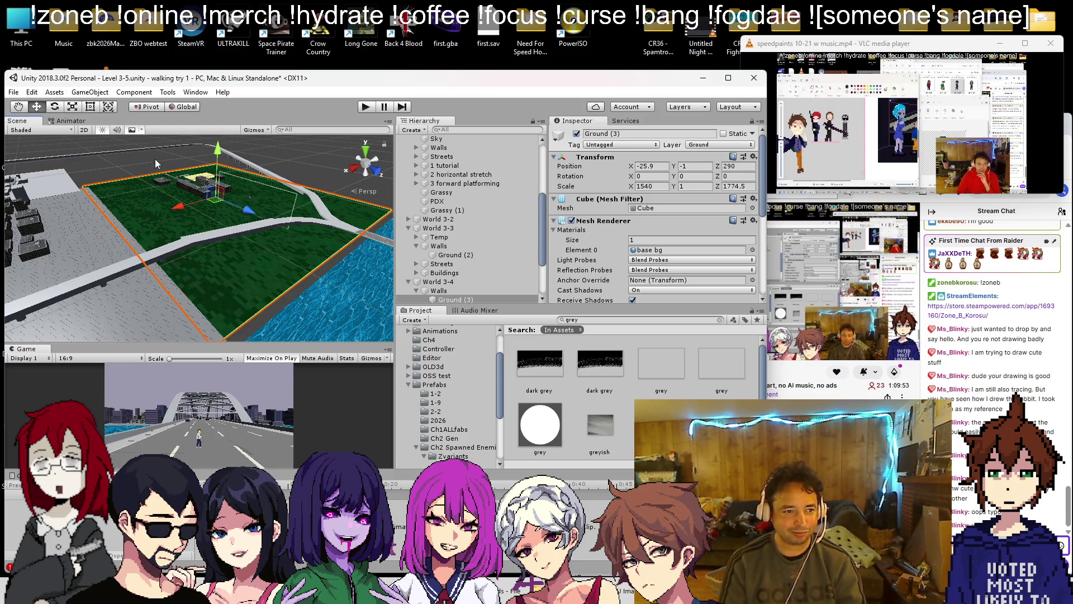
pyautogui.moveTo(246, 212)
pyautogui.mouseDown()
pyautogui.moveTo(151, 225)
pyautogui.moveTo(183, 230)
pyautogui.moveTo(169, 248)
pyautogui.moveTo(195, 239)
pyautogui.moveTo(183, 239)
pyautogui.mouseUp()
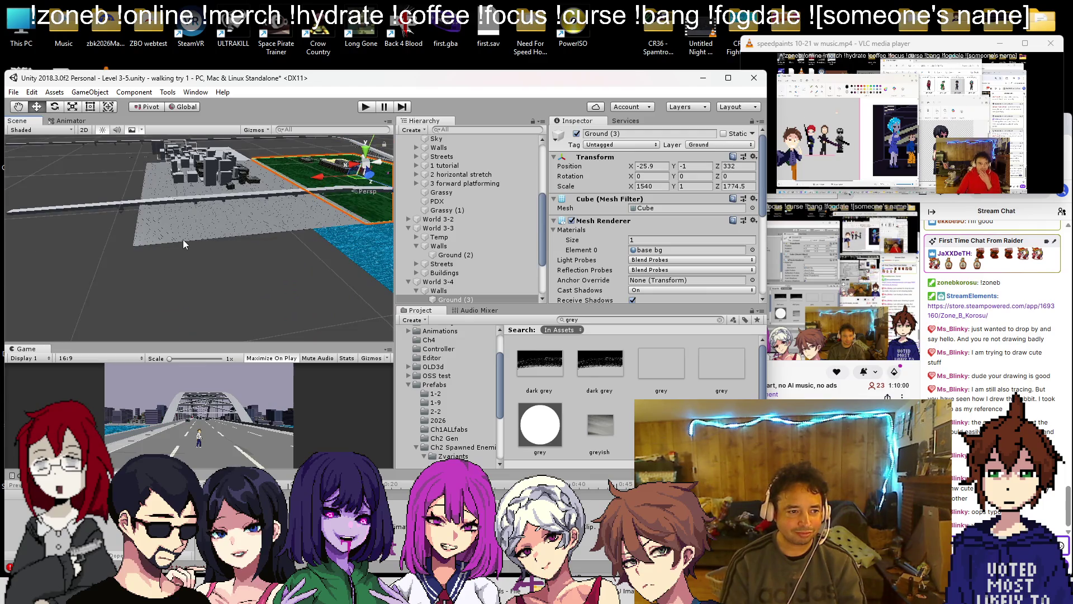
# - Widen Ground (2) along X and extend it further to the left
pyautogui.click(183, 239)
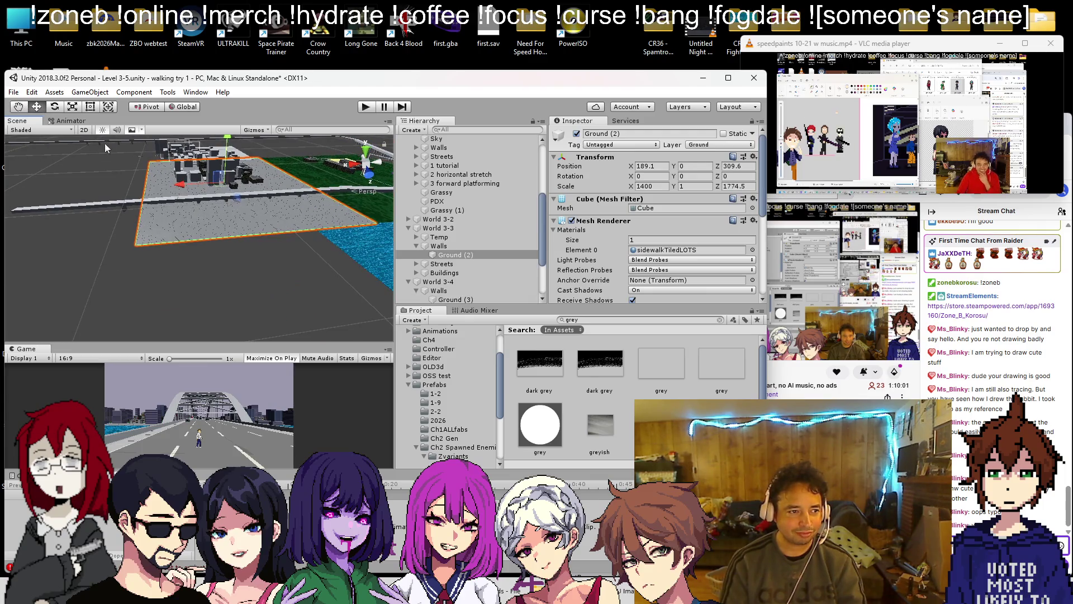
pyautogui.moveTo(125, 209)
pyautogui.mouseDown()
pyautogui.moveTo(166, 212)
pyautogui.moveTo(151, 228)
pyautogui.moveTo(182, 236)
pyautogui.mouseUp()
pyautogui.scroll(2, 180, 234)
pyautogui.scroll(-5, 179, 232)
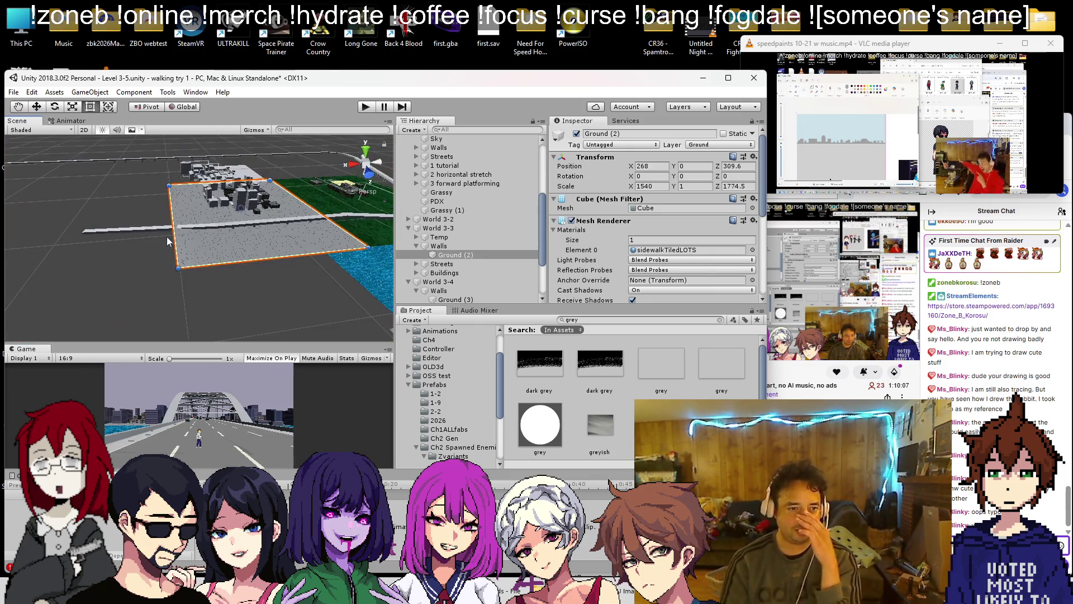
pyautogui.moveTo(175, 253); pyautogui.dragTo(73, 245)
pyautogui.moveTo(245, 230)
pyautogui.mouseDown()
pyautogui.moveTo(170, 230)
pyautogui.moveTo(208, 230)
pyautogui.moveTo(157, 218)
pyautogui.moveTo(151, 227)
pyautogui.moveTo(176, 223)
pyautogui.moveTo(138, 238)
pyautogui.moveTo(239, 268)
pyautogui.mouseUp()
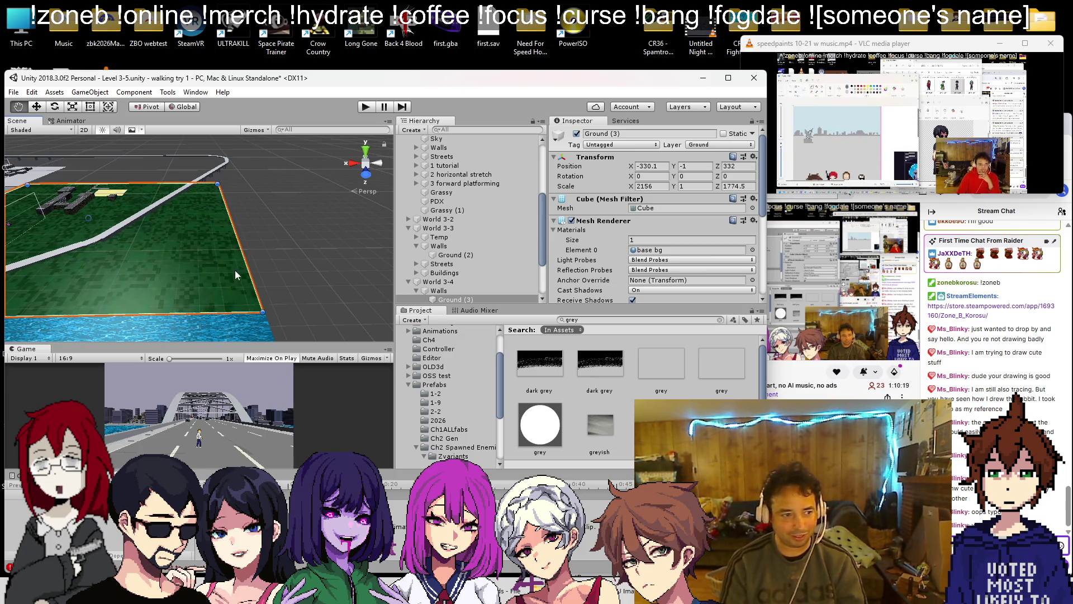
# - Save the scene and start a play test of the level
pyautogui.hotkey('ctrl', 's')
pyautogui.scroll(-5, 193, 202)
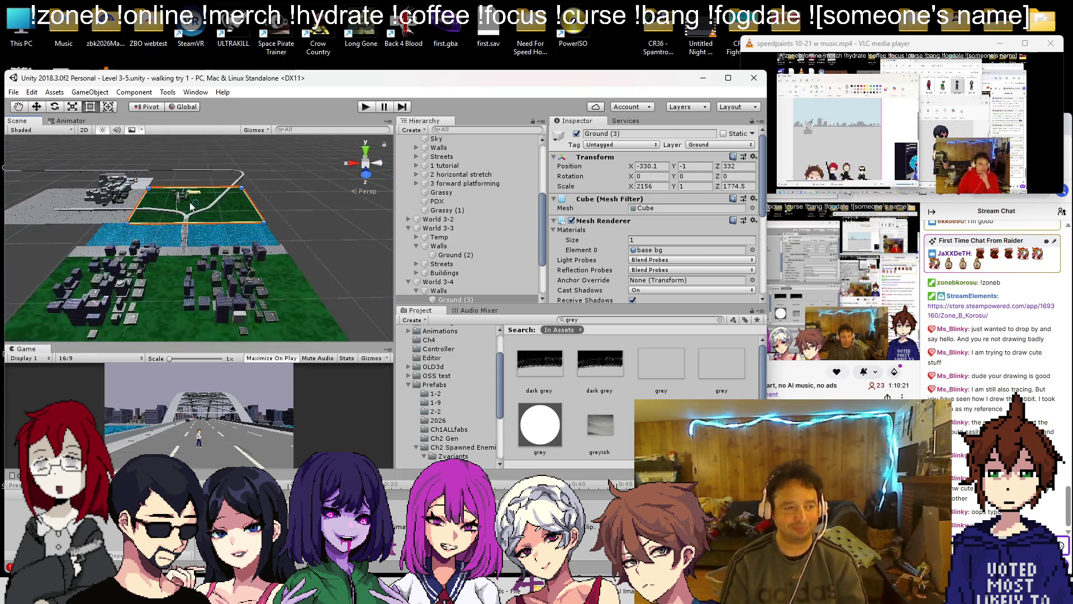
pyautogui.click(369, 110)
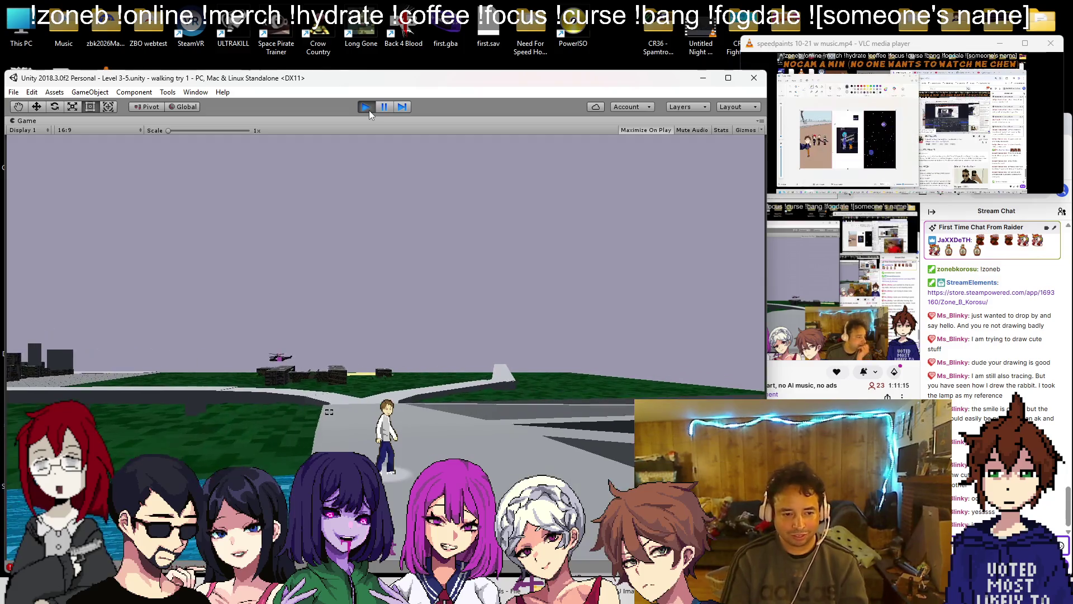
# - In Chrome, go to the music channel's YouTube Videos page and open a NYUPARADE mix video in a new tab
pyautogui.hotkey('alt', 'Tab')
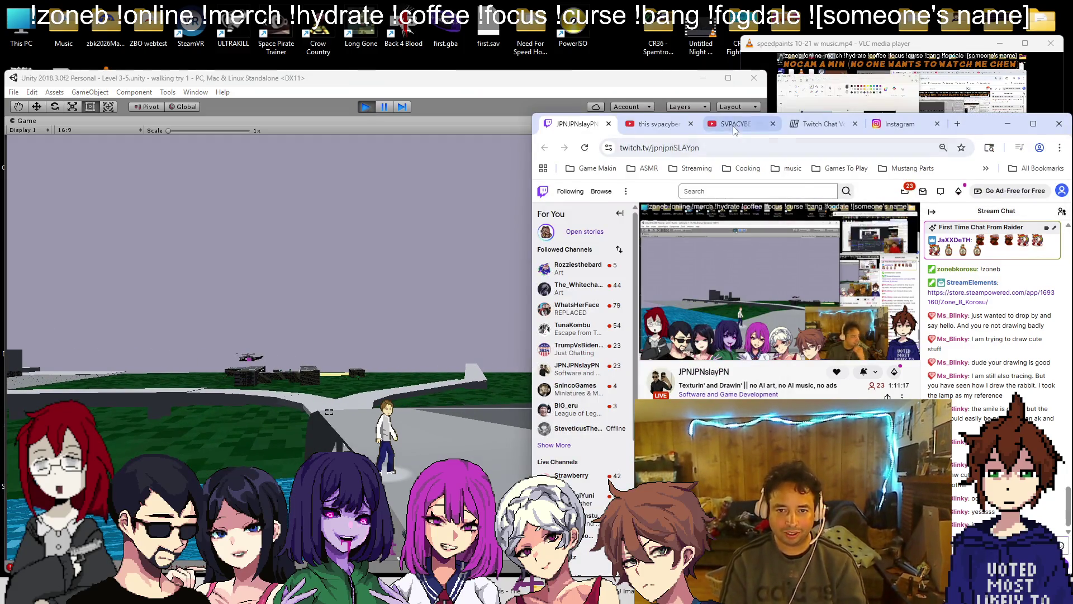
pyautogui.click(735, 124)
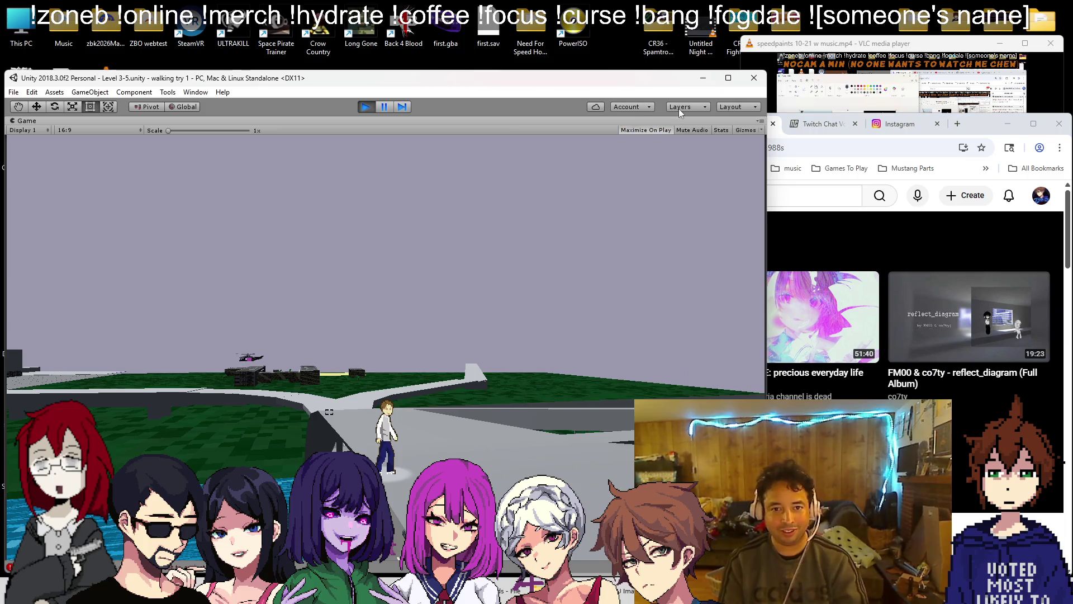
pyautogui.click(659, 126)
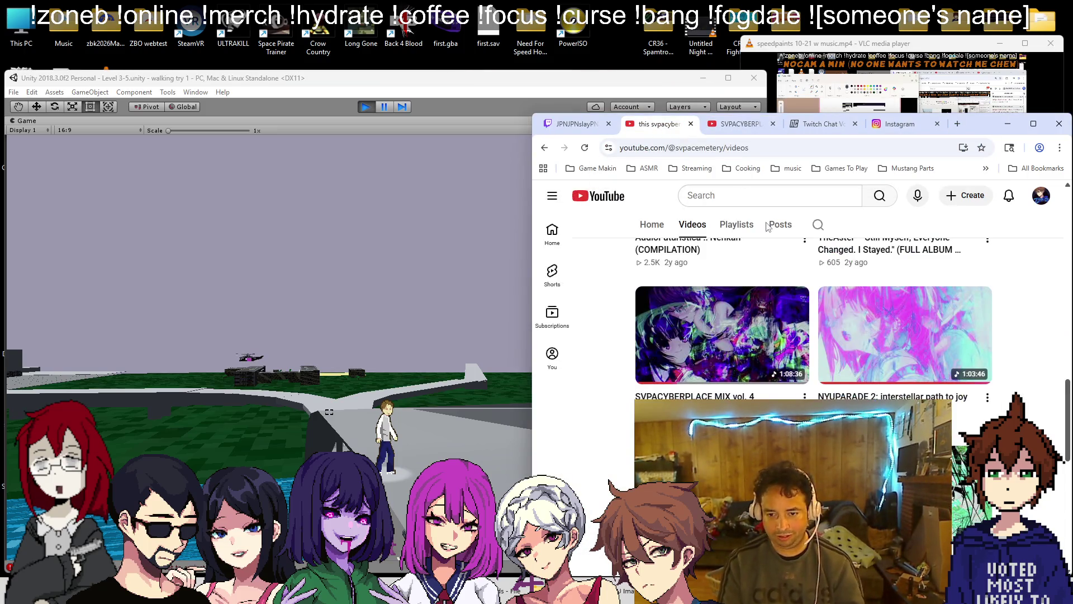
pyautogui.click(734, 124)
pyautogui.click(659, 124)
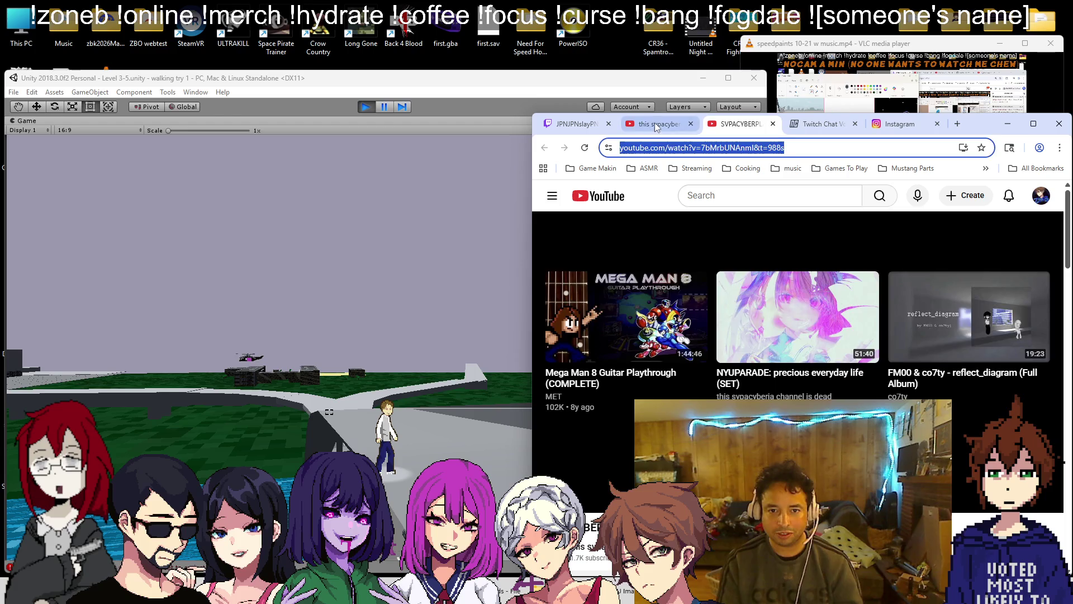
pyautogui.middleClick(864, 342)
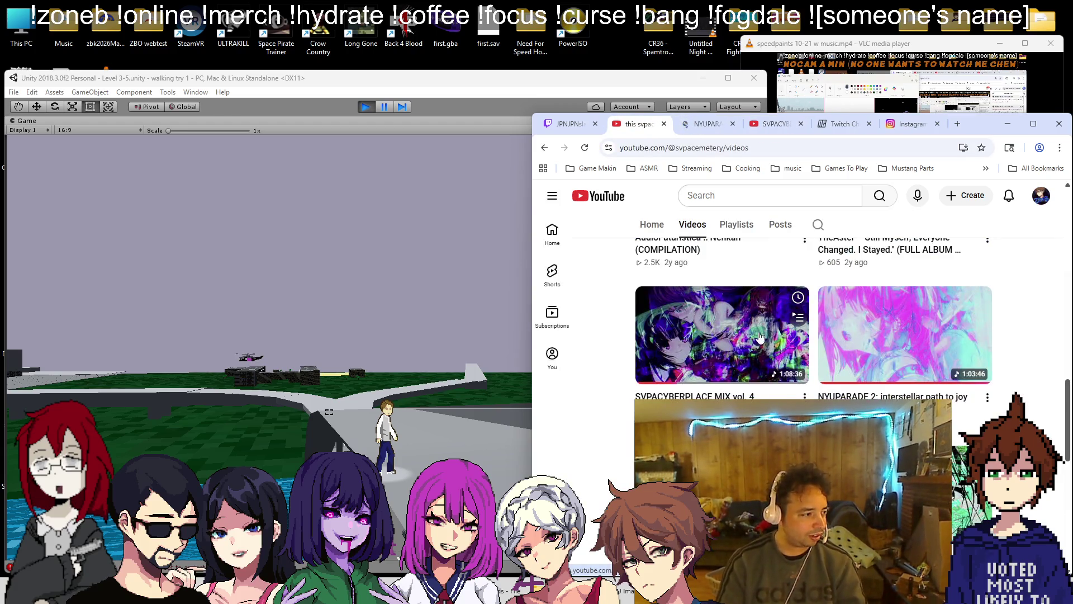
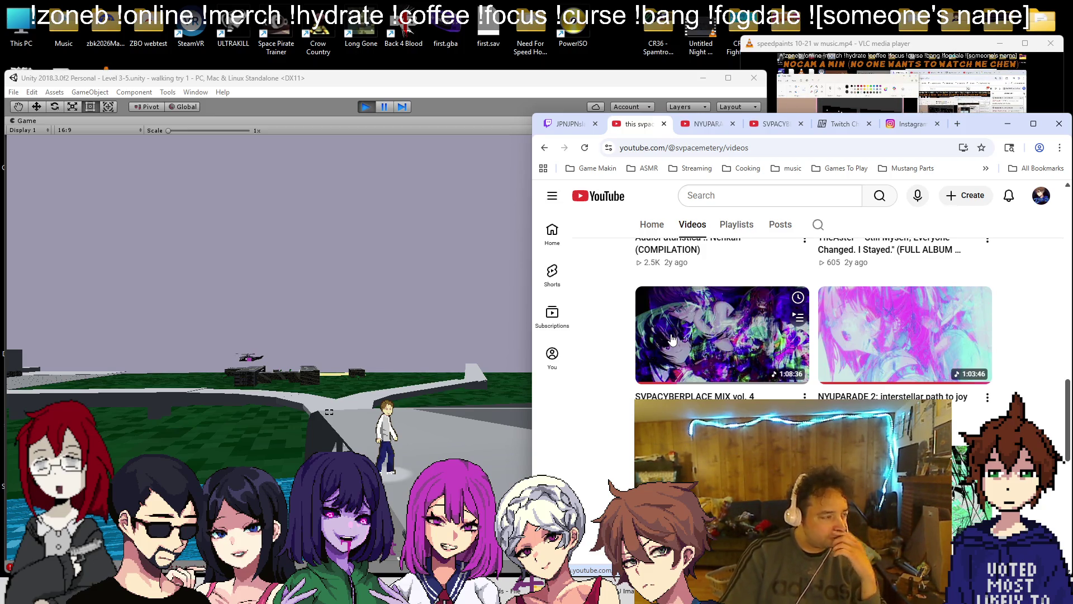
# - Play the NYUPARADE 2 mix in its own tab, close the extra YouTube tab, then return to Twitch
pyautogui.middleClick(902, 351)
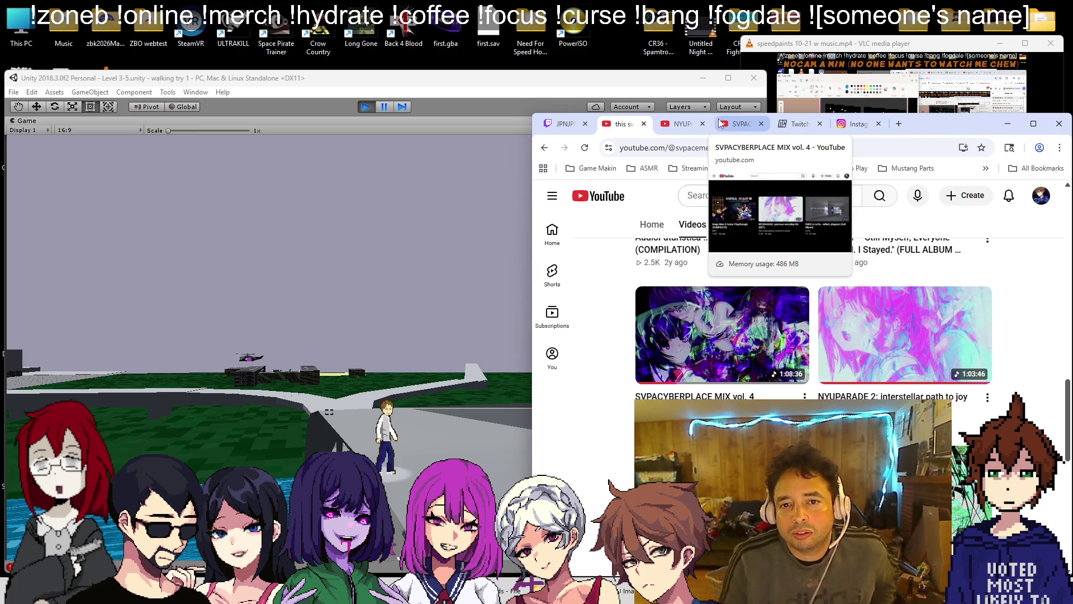
pyautogui.click(677, 126)
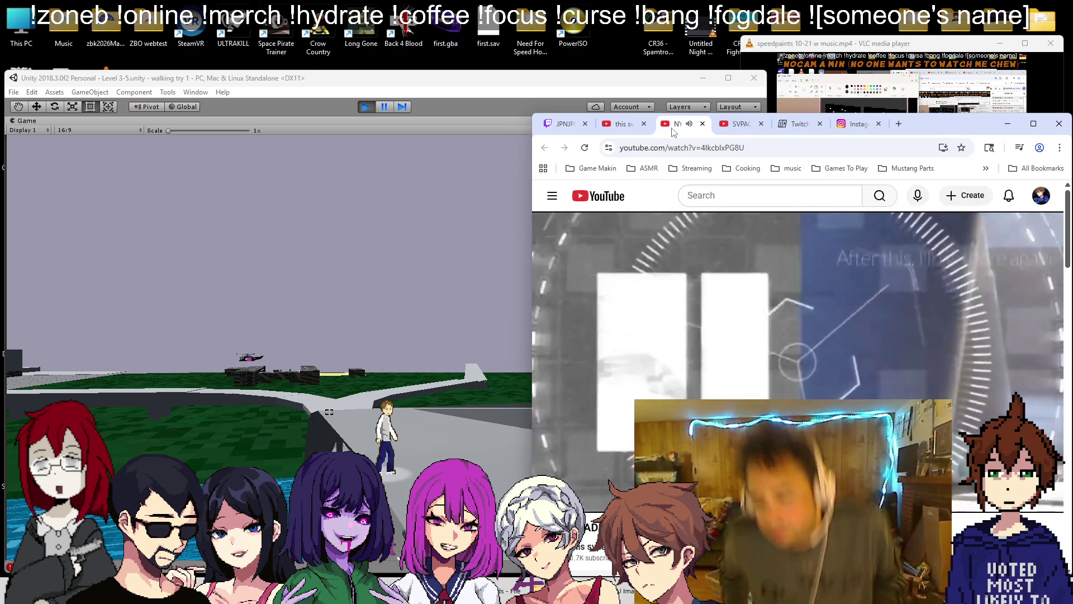
pyautogui.click(751, 127)
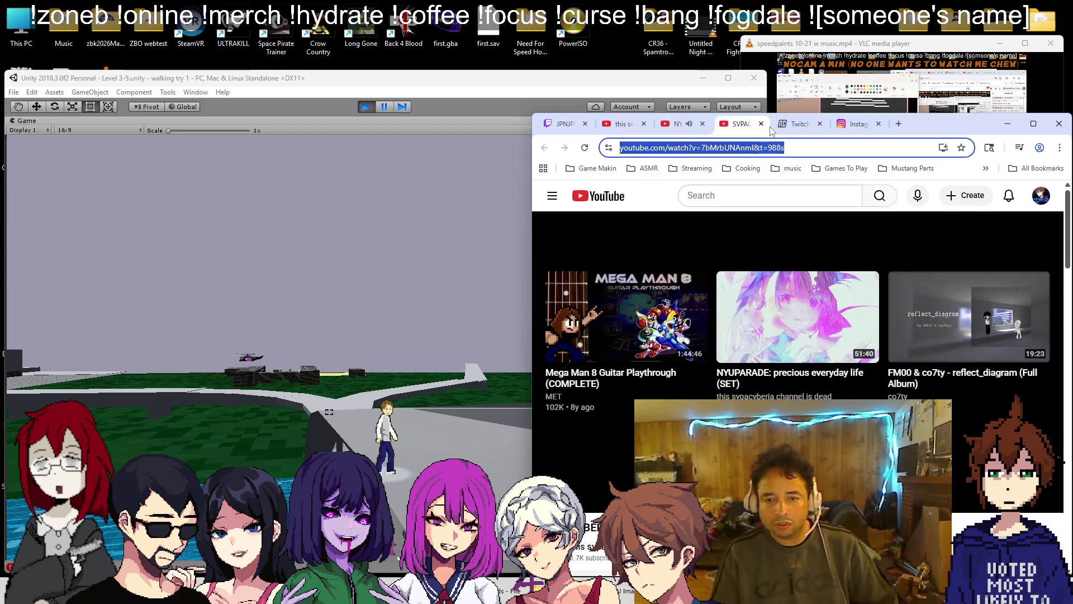
pyautogui.click(761, 124)
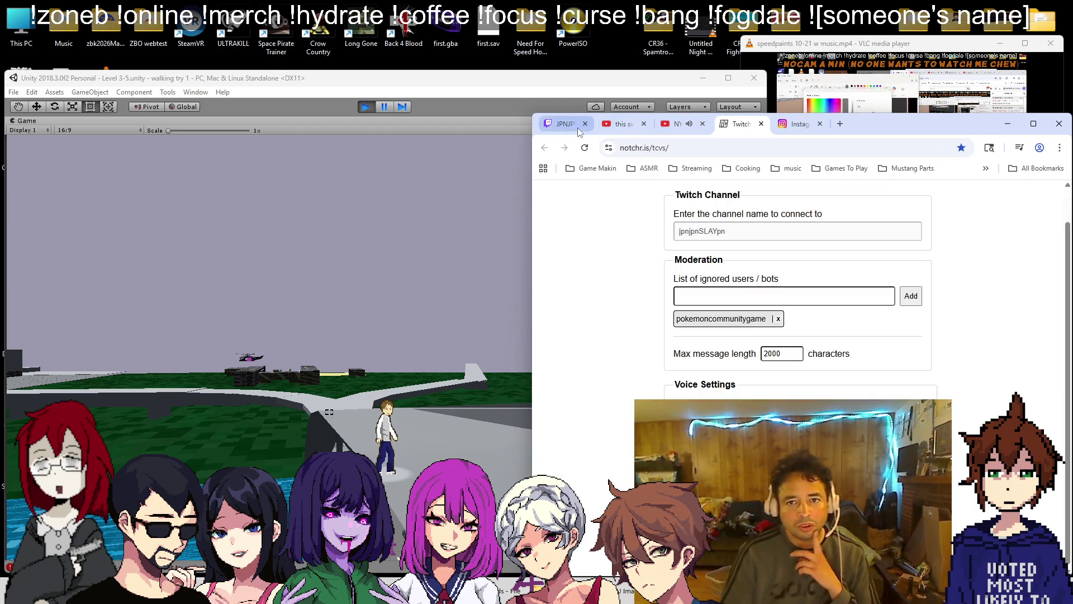
pyautogui.click(564, 124)
pyautogui.click(419, 196)
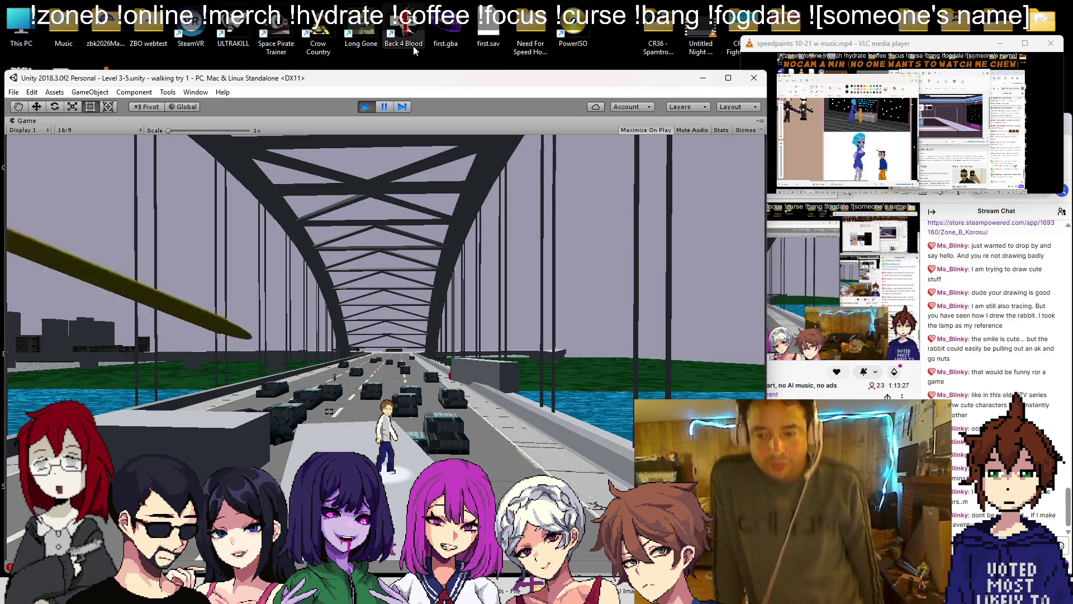
# - Exit Play mode in the Level 3-5 scene to get the full editor layout back
pyautogui.click(366, 107)
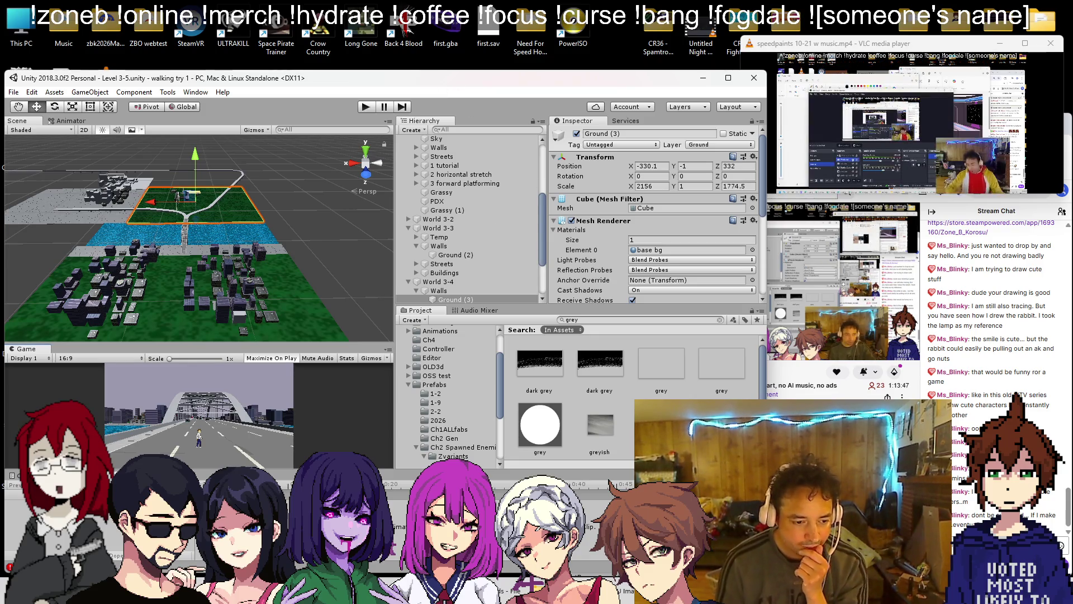
# - Delete the finished 'old freeway' line from the Notepad to-do notes
pyautogui.hotkey('alt', 'Tab')
pyautogui.hotkey('shift', 'Home')
pyautogui.press('BackSpace')
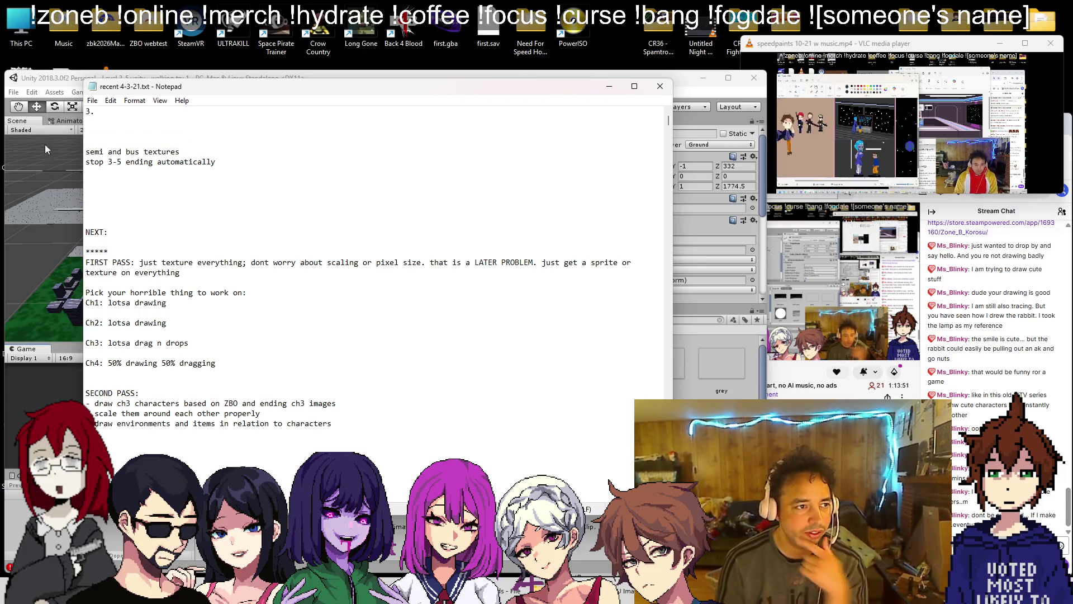
pyautogui.click(41, 156)
# - Frame the bridge, zoom to the red truck block, and search the Project for 'semi'
pyautogui.press('f')
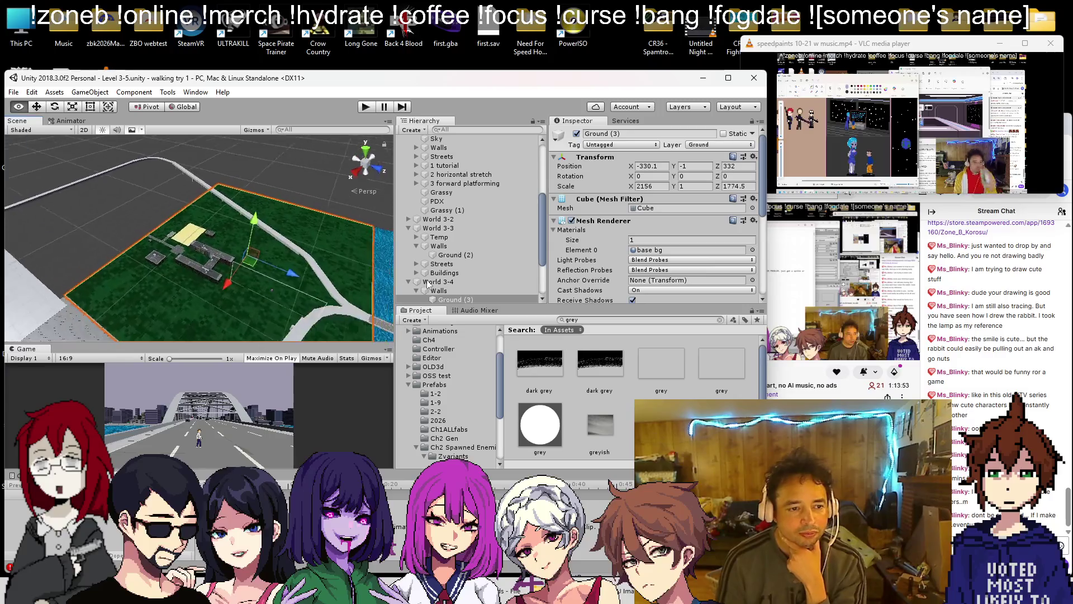
pyautogui.moveTo(360, 258)
pyautogui.mouseDown()
pyautogui.moveTo(149, 271)
pyautogui.moveTo(317, 247)
pyautogui.moveTo(236, 273)
pyautogui.mouseUp()
pyautogui.click(236, 273)
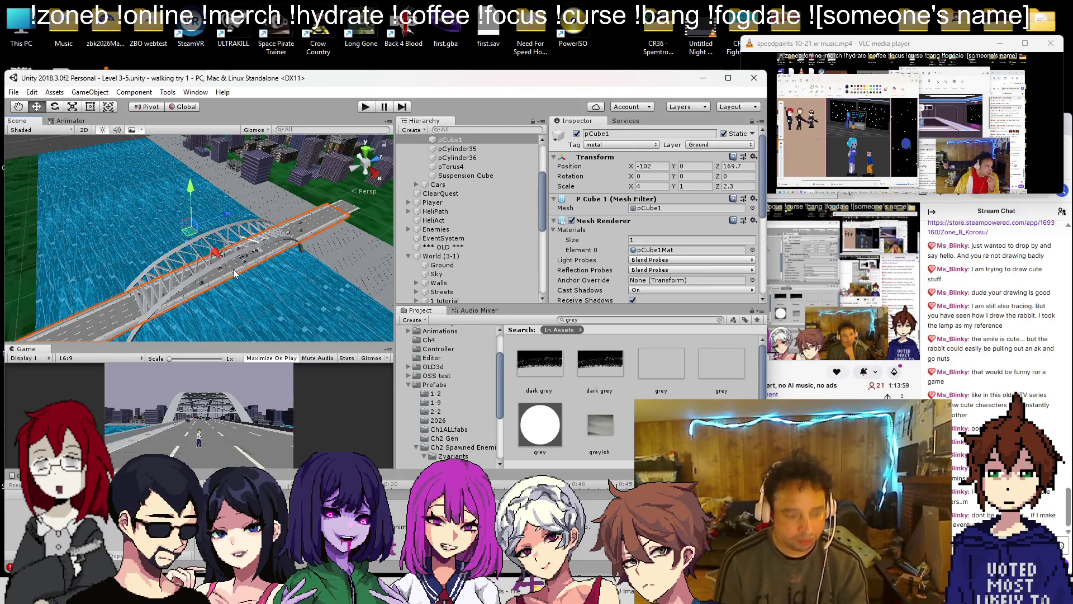
pyautogui.press('f')
pyautogui.scroll(10, 192, 277)
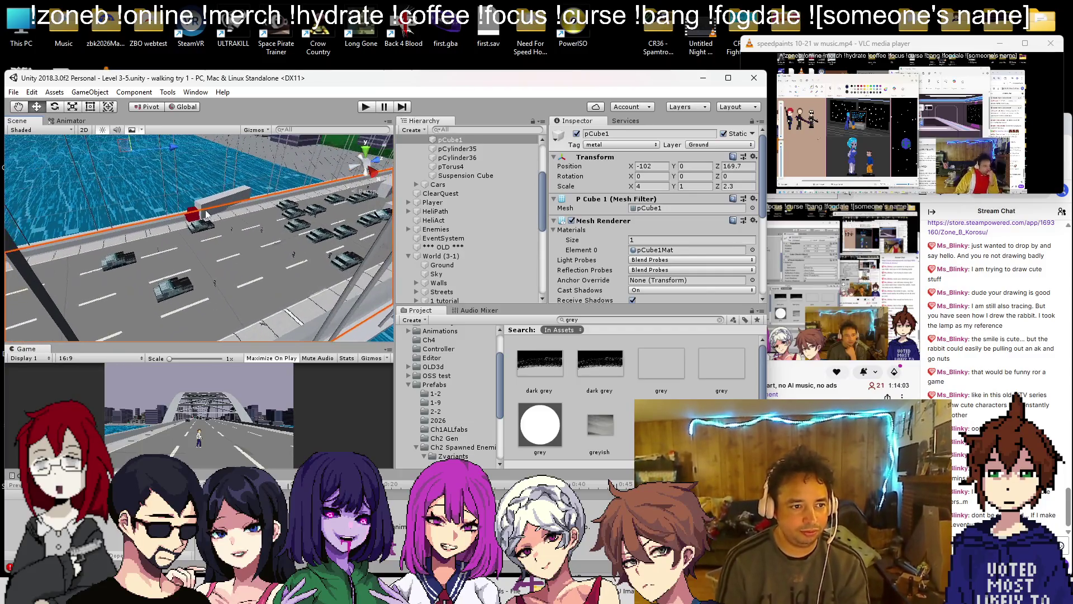
pyautogui.scroll(10, 207, 214)
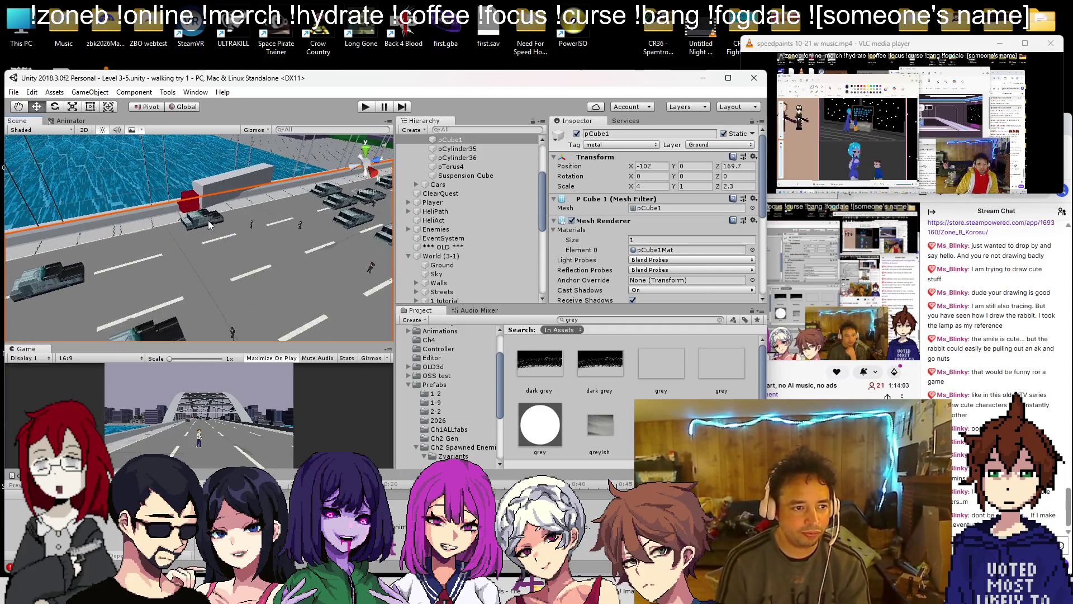
pyautogui.scroll(5, 253, 266)
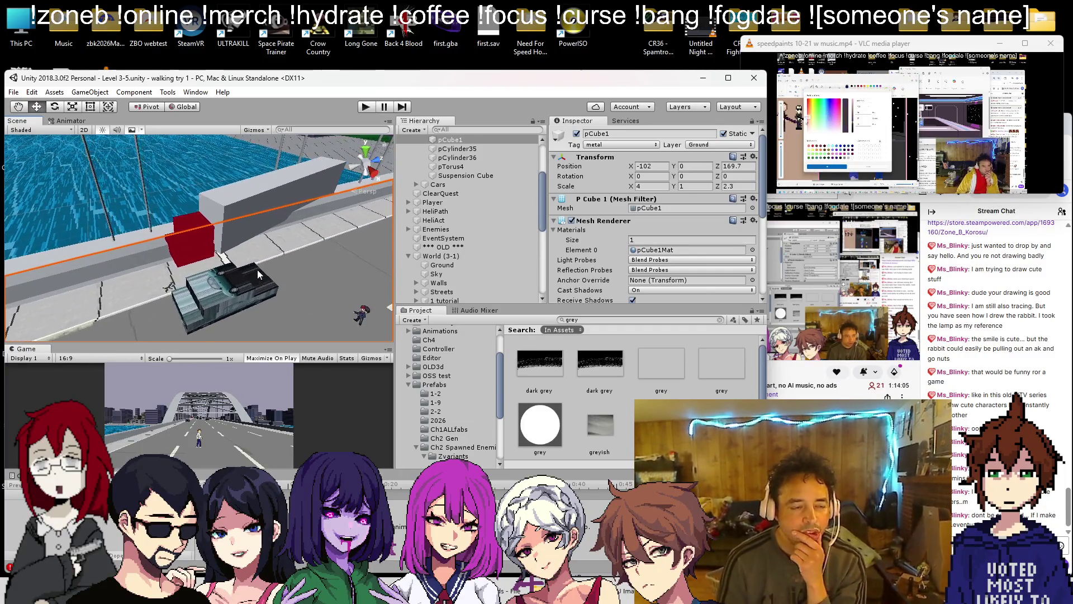
pyautogui.moveTo(268, 269)
pyautogui.mouseDown()
pyautogui.moveTo(469, 186)
pyautogui.moveTo(481, 193)
pyautogui.mouseUp()
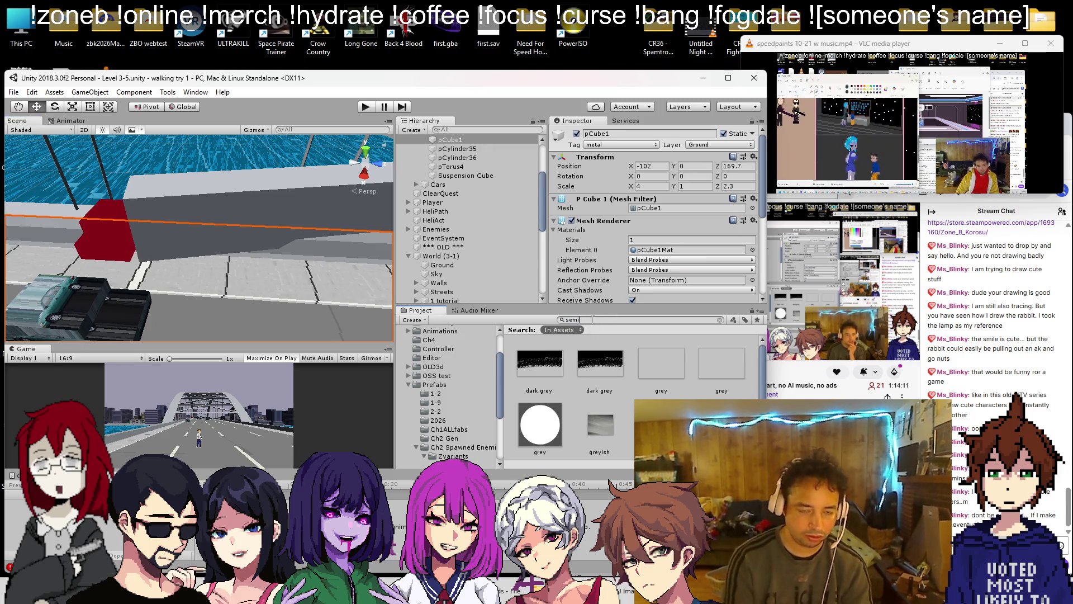
pyautogui.write('semi')
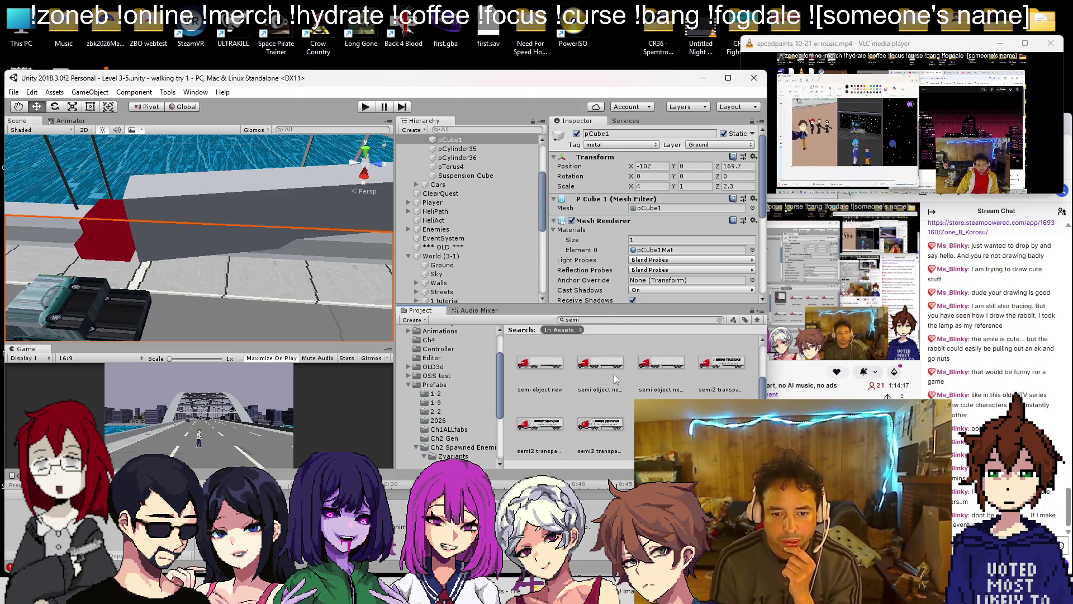
pyautogui.click(726, 373)
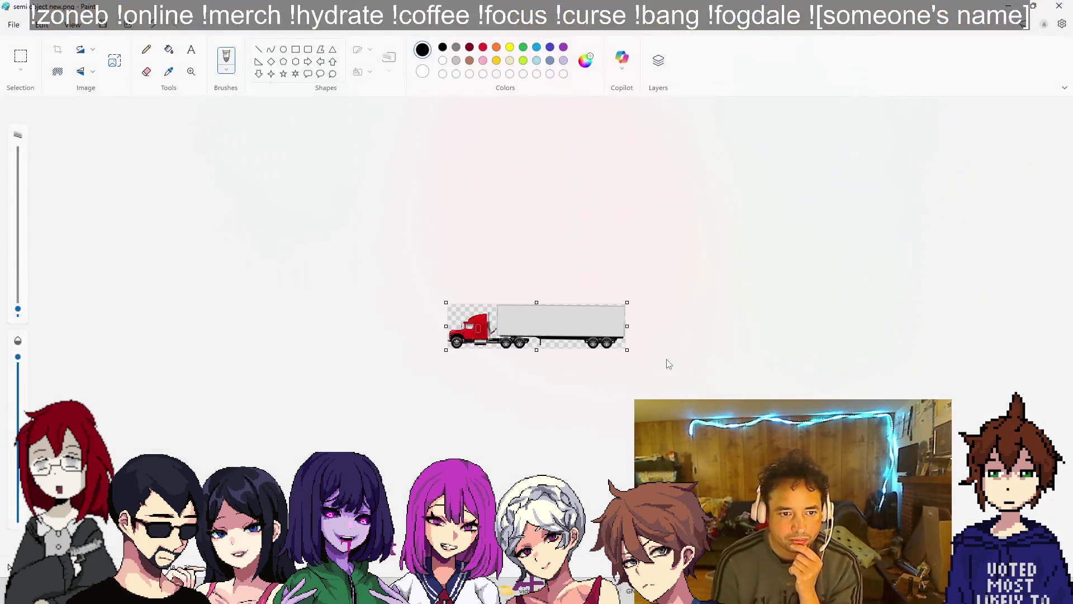
# - Zoom in and out on the 'semi object new' image in Paint, then close Paint
pyautogui.scroll(5, 564, 340)
pyautogui.scroll(-4, 563, 340)
pyautogui.hotkey('alt', 'F4')
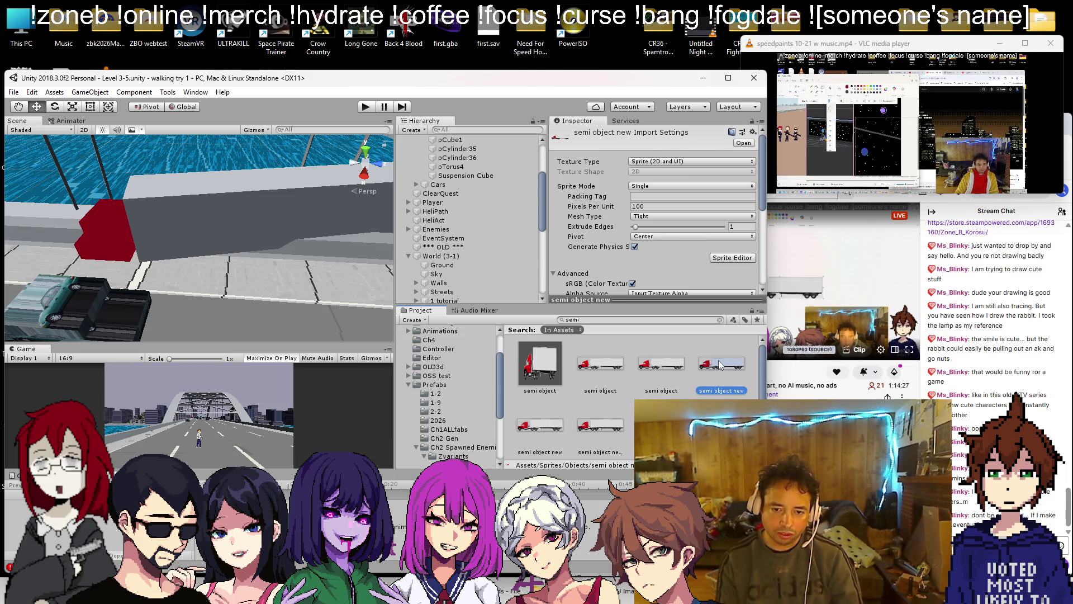
# - Add a Quad under Cube (3), raise it to 0.588, and apply the 'semi object new' material
pyautogui.click(386, 219)
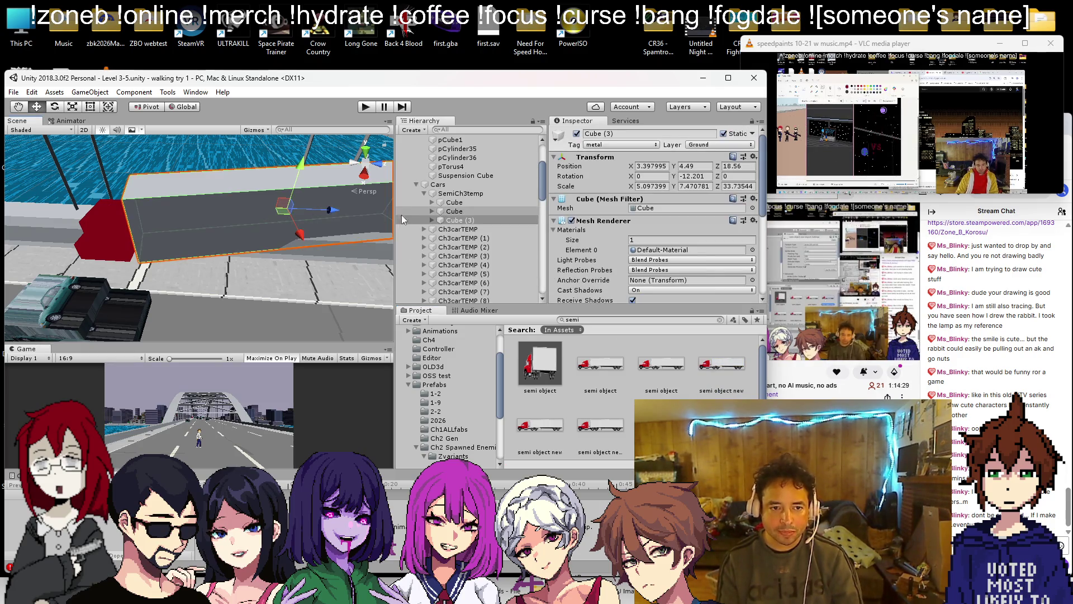
pyautogui.rightClick(454, 221)
pyautogui.moveTo(520, 316)
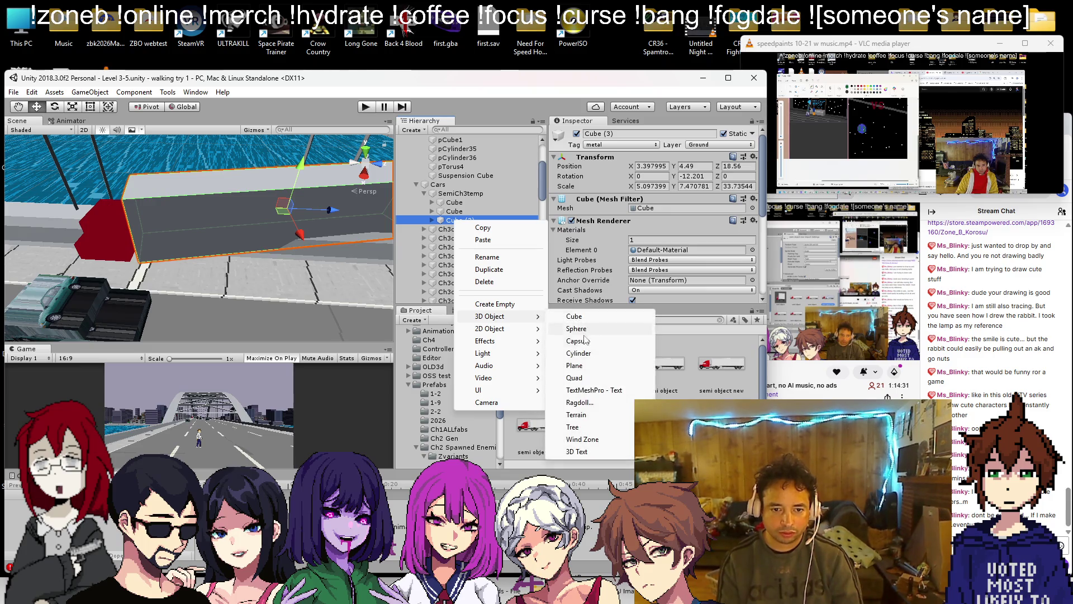
pyautogui.click(574, 377)
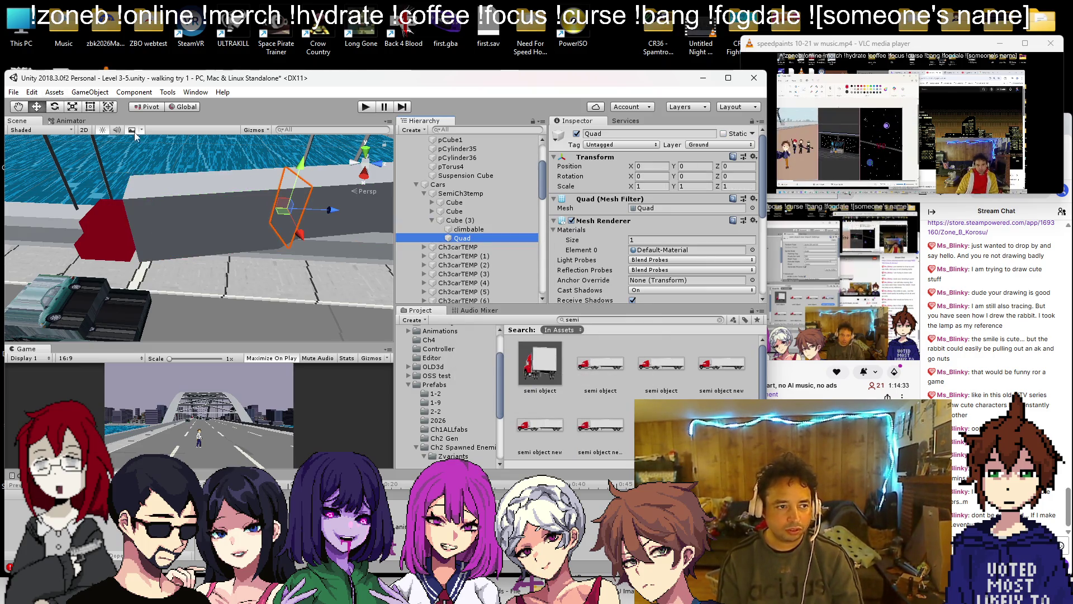
pyautogui.moveTo(301, 167); pyautogui.dragTo(313, 124)
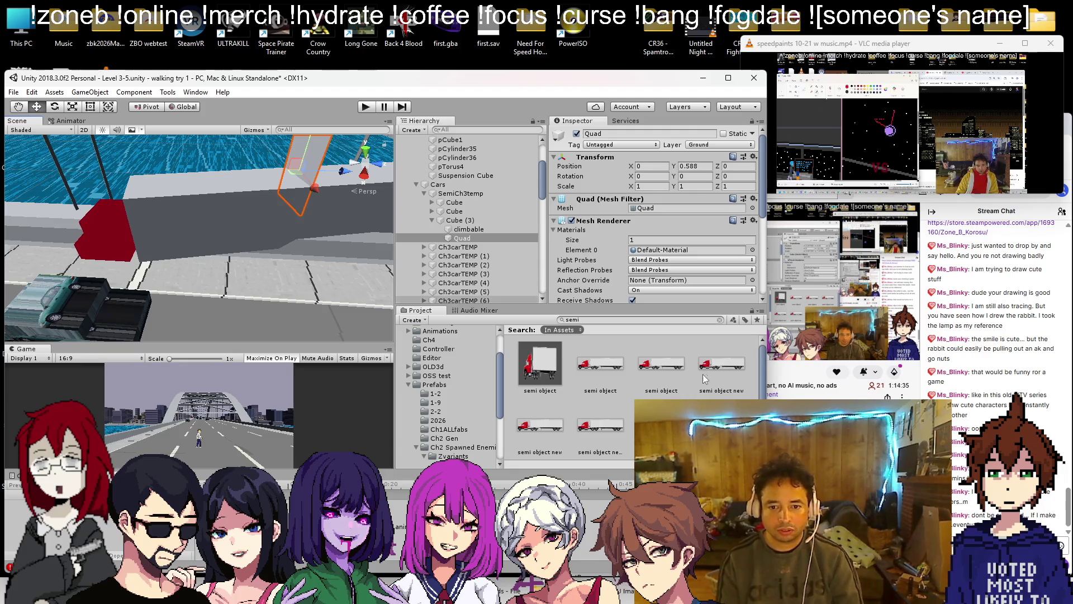
pyautogui.moveTo(311, 188); pyautogui.dragTo(311, 189)
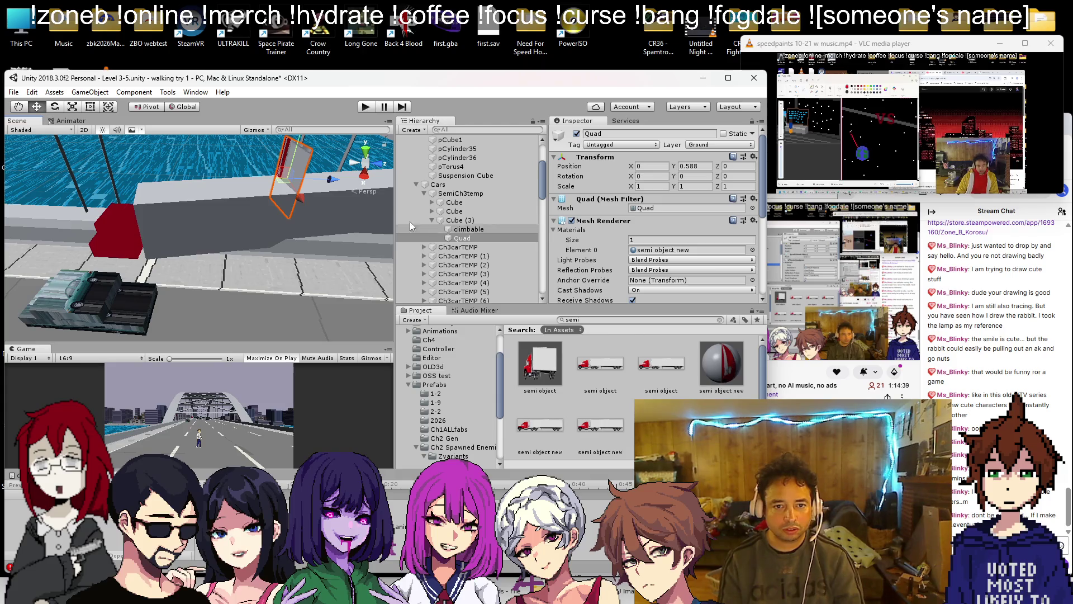
# - Set the quad's 'semi object new' material Rendering Mode to Cutout
pyautogui.click(732, 370)
pyautogui.scroll(-5, 653, 224)
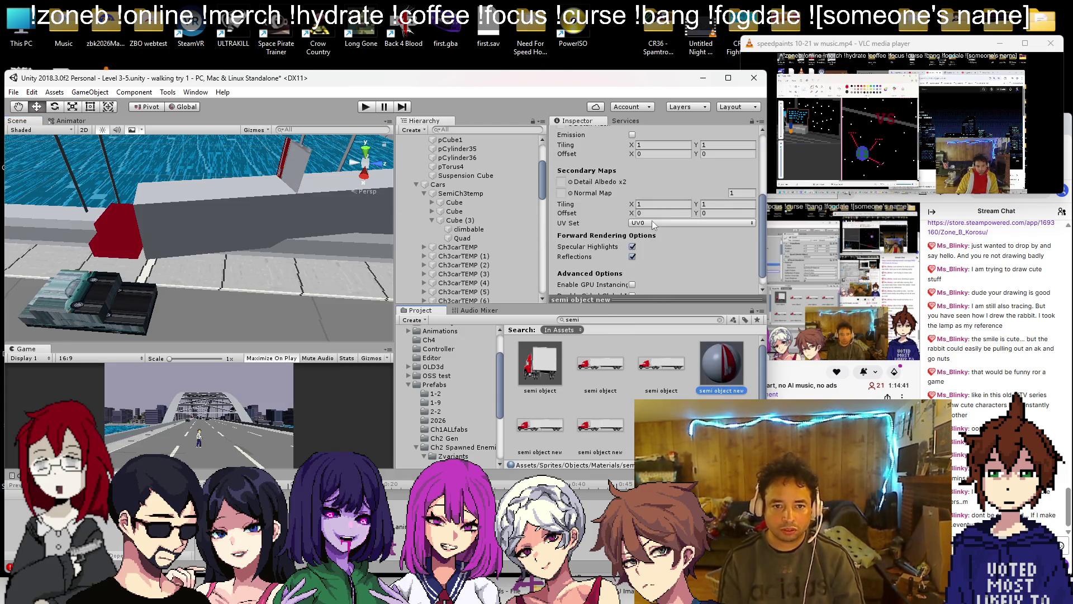
pyautogui.scroll(5, 704, 276)
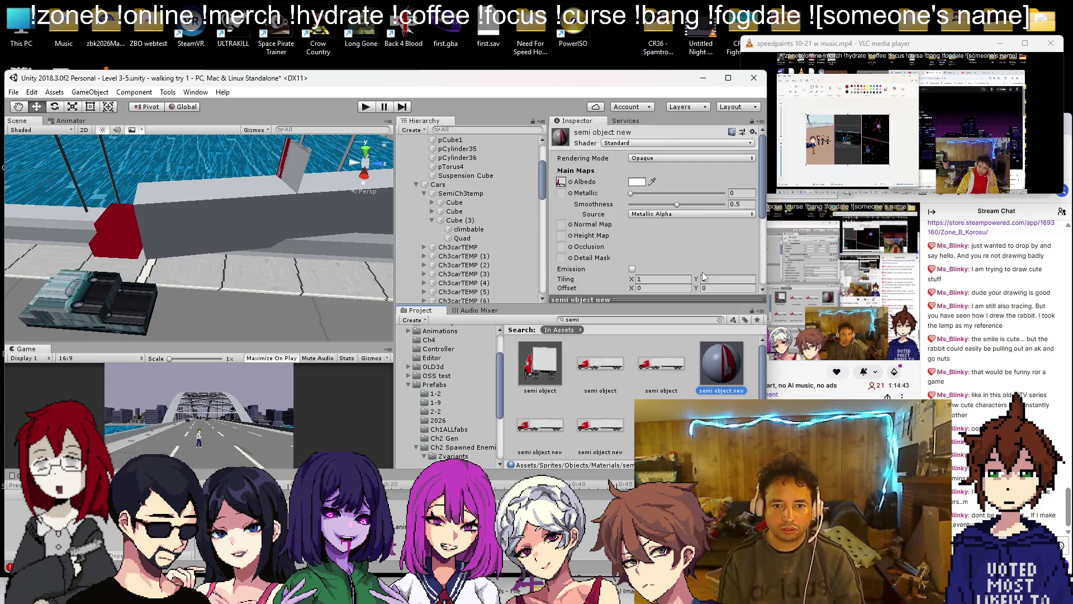
pyautogui.doubleClick(561, 182)
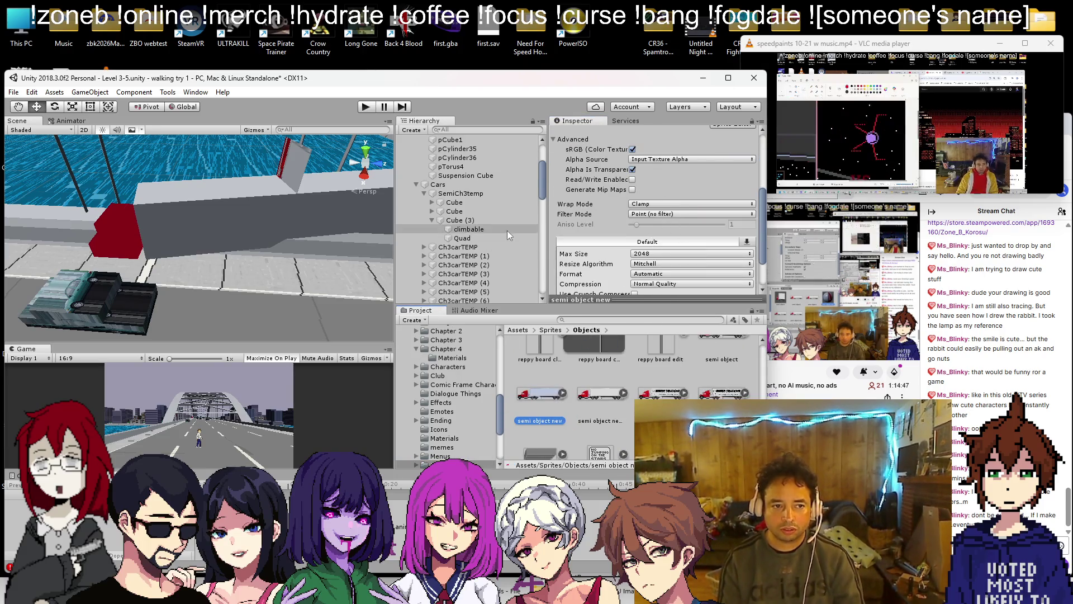
pyautogui.click(461, 238)
pyautogui.scroll(-3, 588, 218)
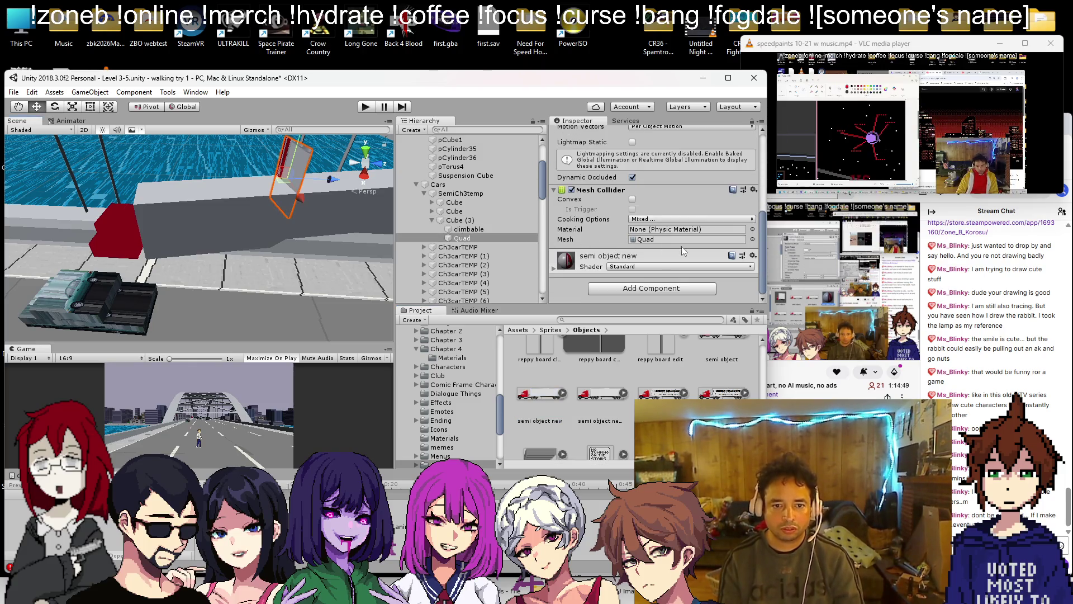
pyautogui.click(553, 267)
pyautogui.click(663, 282)
pyautogui.click(660, 305)
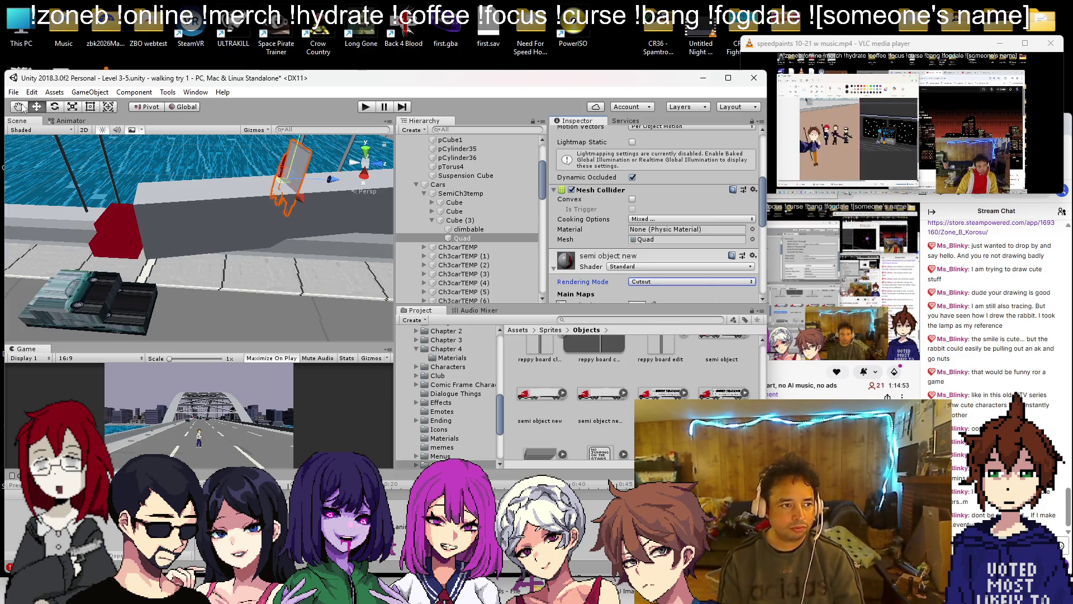
# - Rotate the quad to Y -90 so it faces along the trailer's side
pyautogui.moveTo(265, 195); pyautogui.dragTo(381, 207)
pyautogui.scroll(5, 679, 222)
pyautogui.scroll(1, 680, 223)
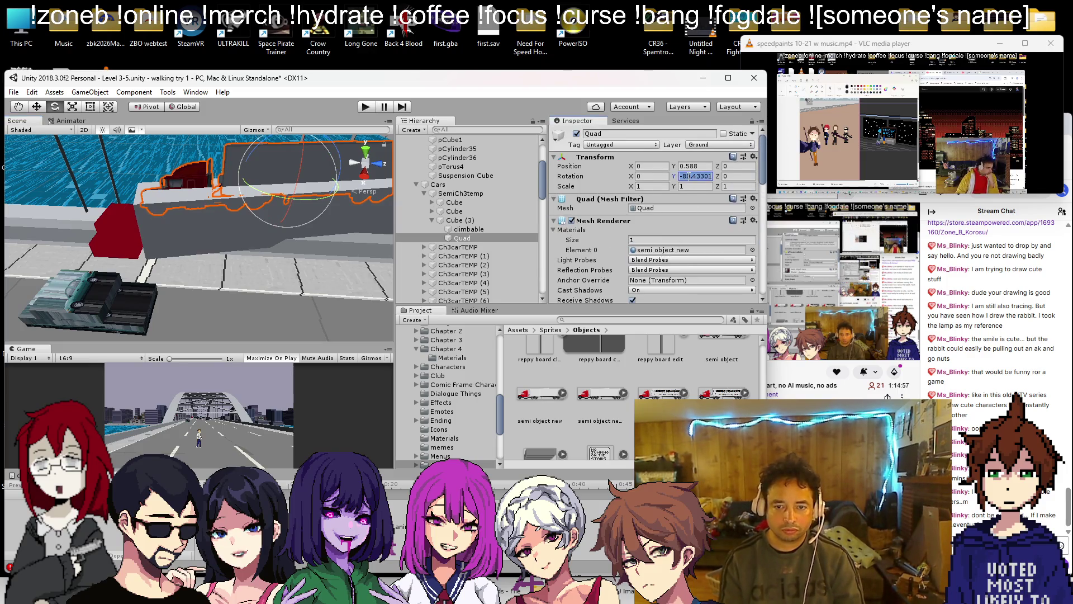
pyautogui.write('-90')
pyautogui.press('Return')
pyautogui.scroll(4, 309, 204)
# - Slide the quad along the trailer side to position 0.53, 0.588, -0.069
pyautogui.press('f')
pyautogui.moveTo(306, 237); pyautogui.dragTo(34, 101)
pyautogui.click(36, 107)
pyautogui.moveTo(234, 224)
pyautogui.mouseDown()
pyautogui.moveTo(243, 246)
pyautogui.moveTo(233, 239)
pyautogui.mouseUp()
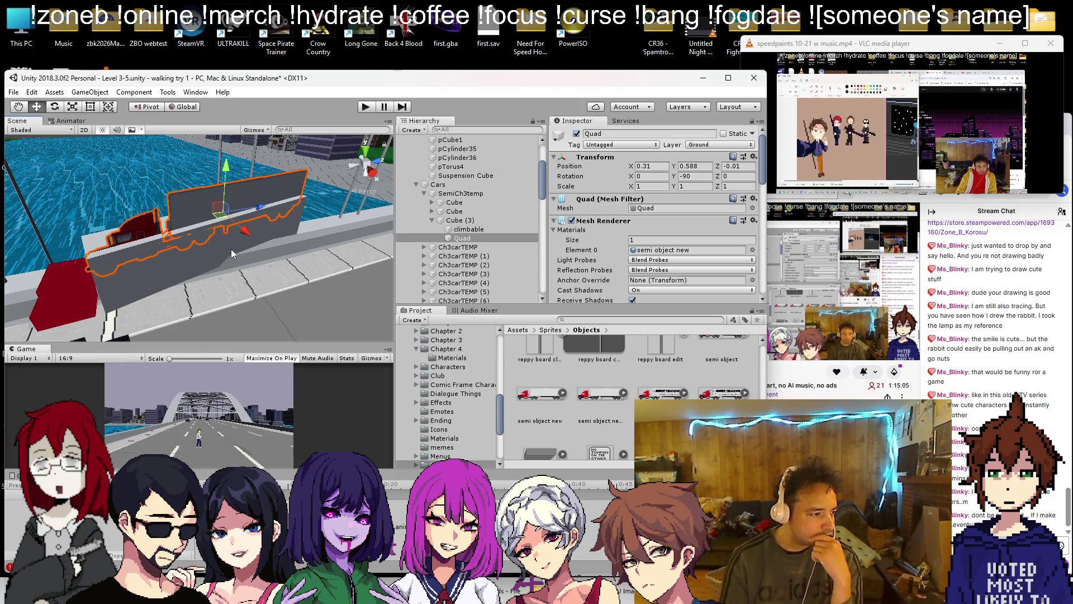
pyautogui.moveTo(223, 269)
pyautogui.mouseDown()
pyautogui.moveTo(141, 241)
pyautogui.moveTo(252, 247)
pyautogui.moveTo(265, 262)
pyautogui.moveTo(246, 251)
pyautogui.moveTo(256, 248)
pyautogui.mouseUp()
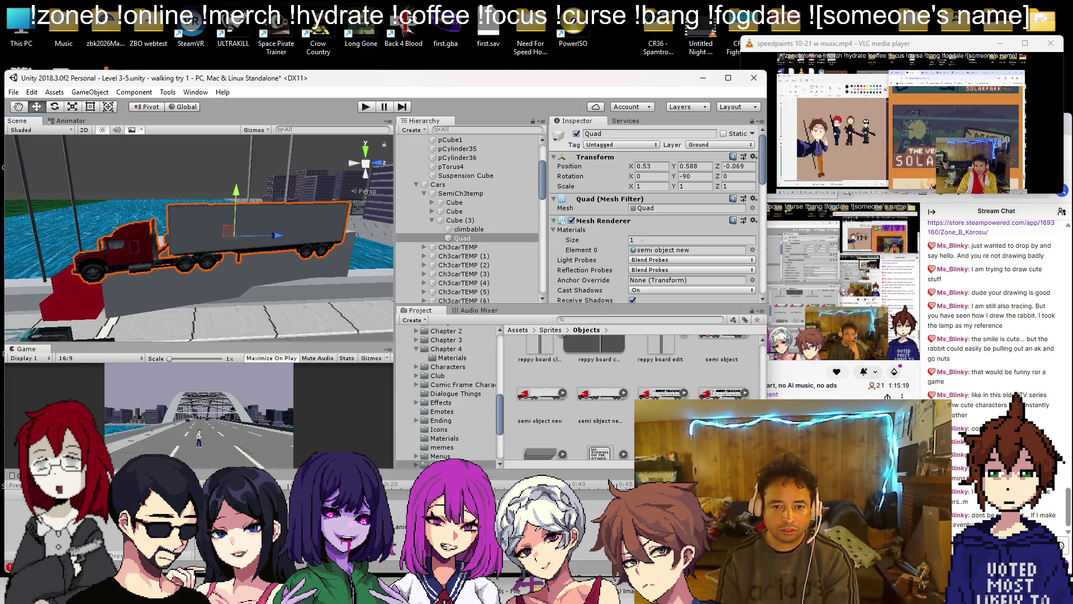
pyautogui.doubleClick(662, 250)
# - Duplicate the 'semi object new' sprite and rename the copy 'semi trailer'
pyautogui.click(586, 330)
pyautogui.click(550, 396)
pyautogui.hotkey('ctrl', 'd')
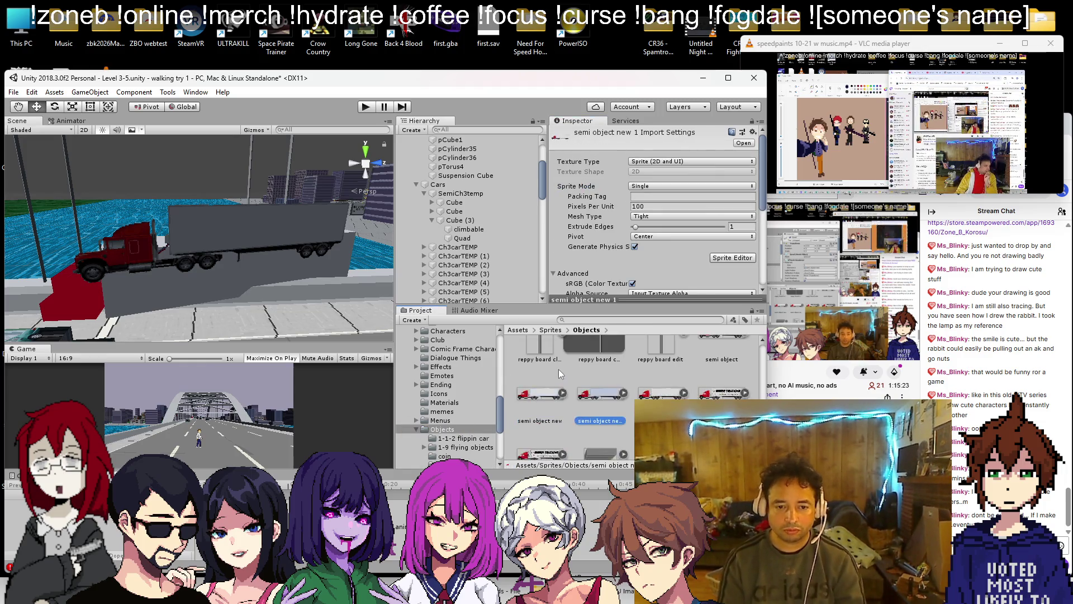
pyautogui.rightClick(599, 394)
pyautogui.click(636, 180)
pyautogui.write('se')
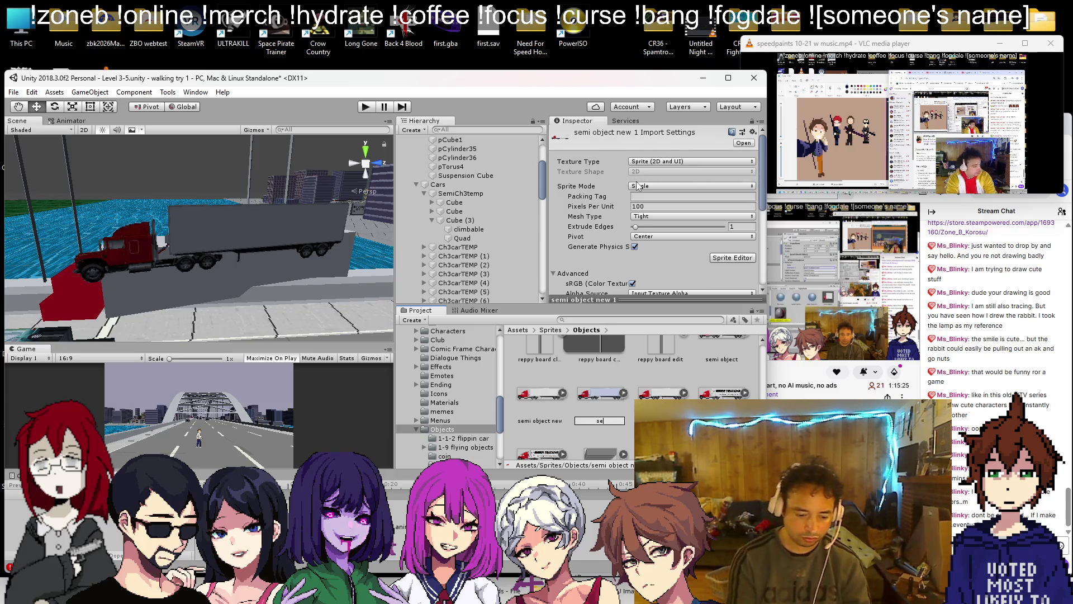
pyautogui.write('mi trailer')
pyautogui.press('Return')
pyautogui.press('Return')
# - Crop the 'semi trailer' image to the grey trailer only, removing the cab and front wheels
pyautogui.hotkey('ctrl', '+')
pyautogui.hotkey('ctrl', '+')
pyautogui.hotkey('ctrl', '+')
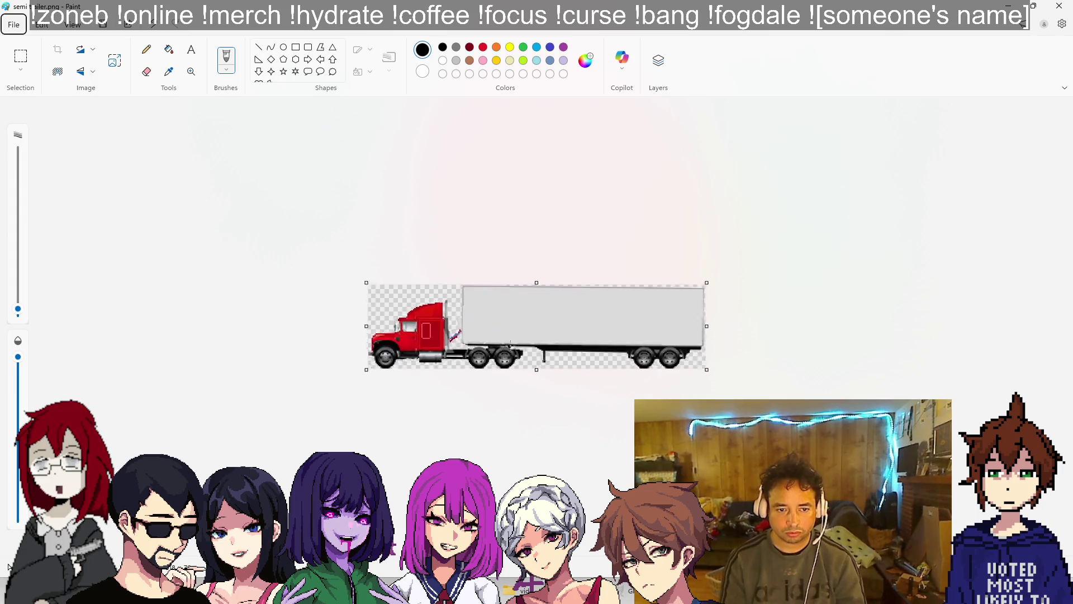
pyautogui.moveTo(288, 324); pyautogui.dragTo(400, 349)
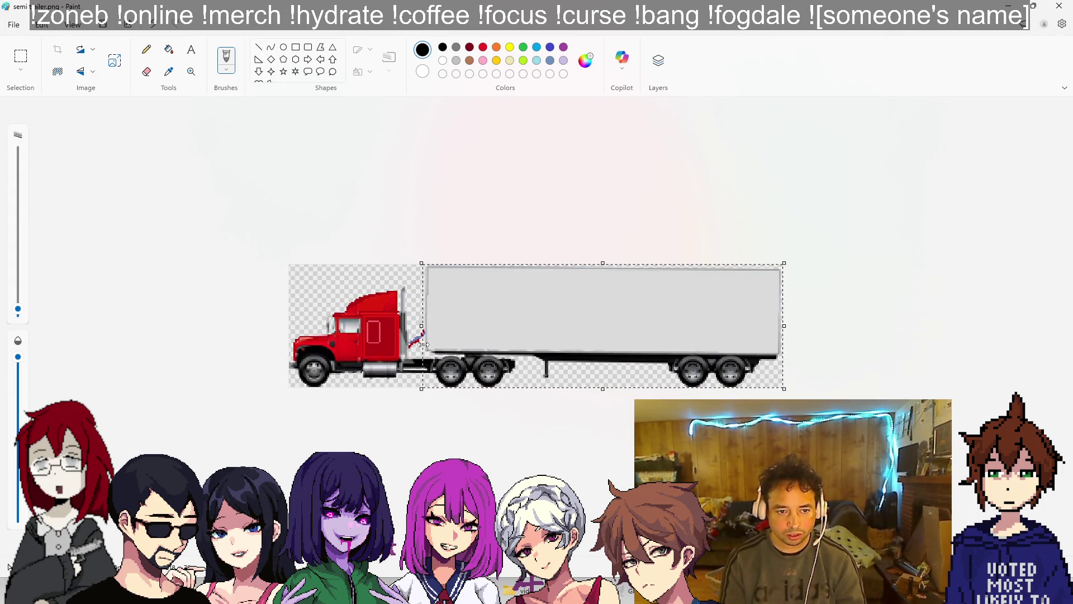
pyautogui.hotkey('ctrl', 'shift', 'x')
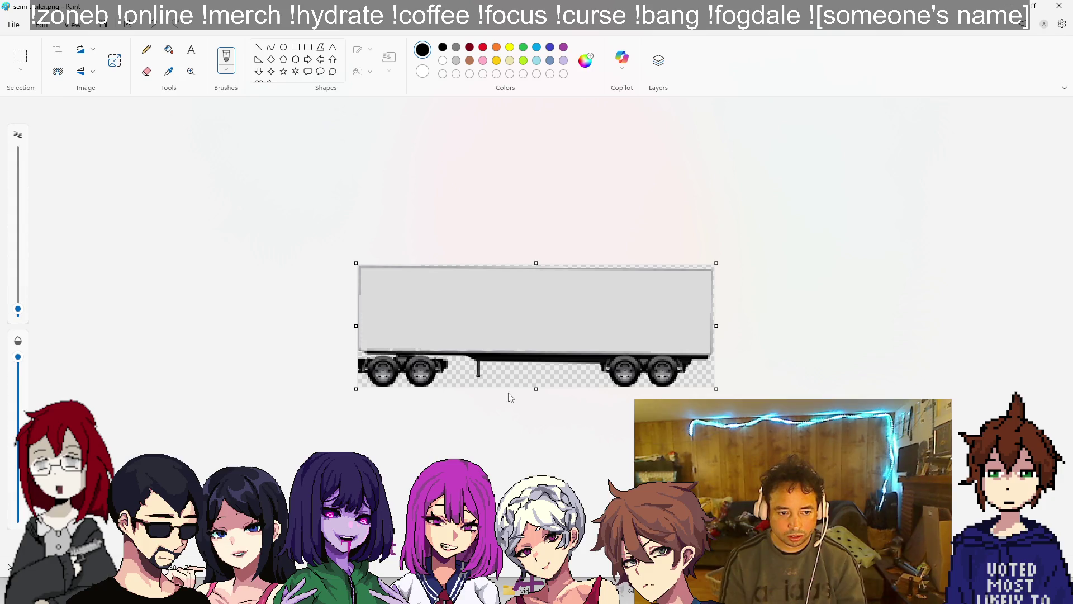
pyautogui.hotkey('ctrl', '+')
pyautogui.hotkey('ctrl', '+')
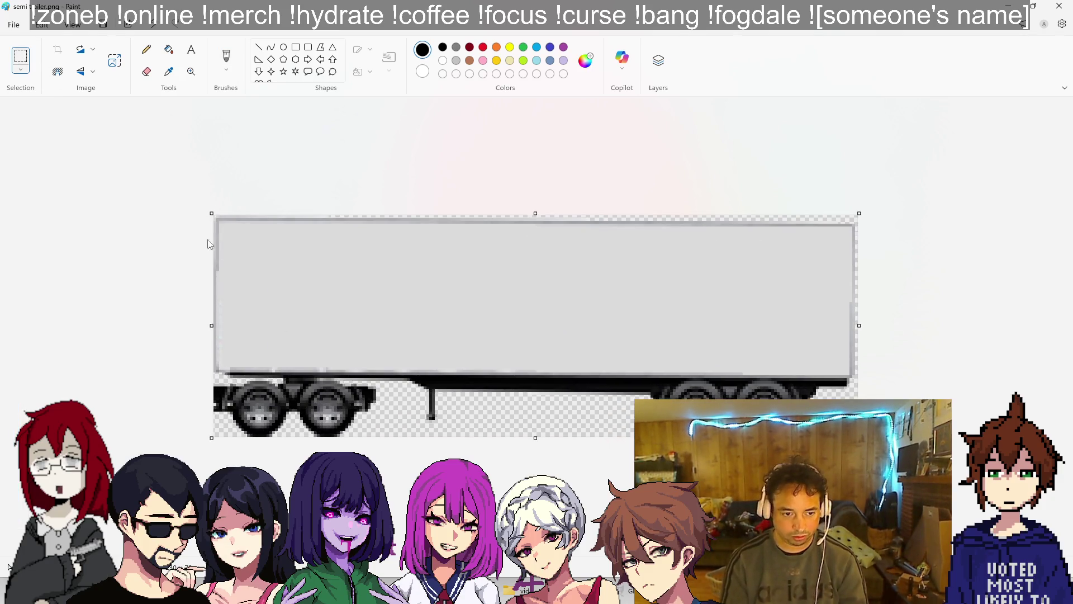
pyautogui.hotkey('ctrl', 'z')
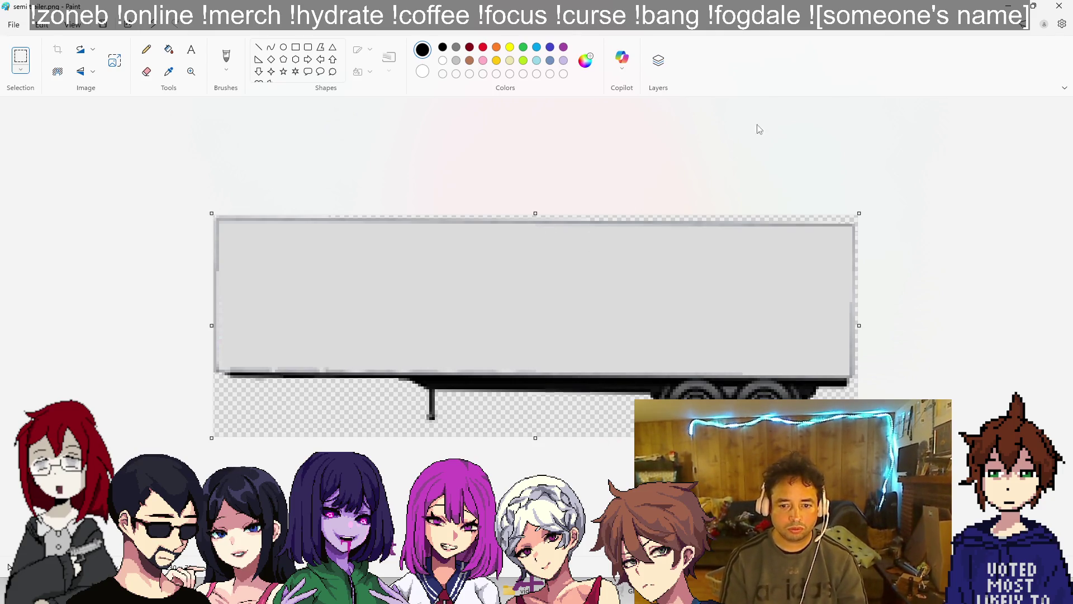
pyautogui.hotkey('alt', 'F4')
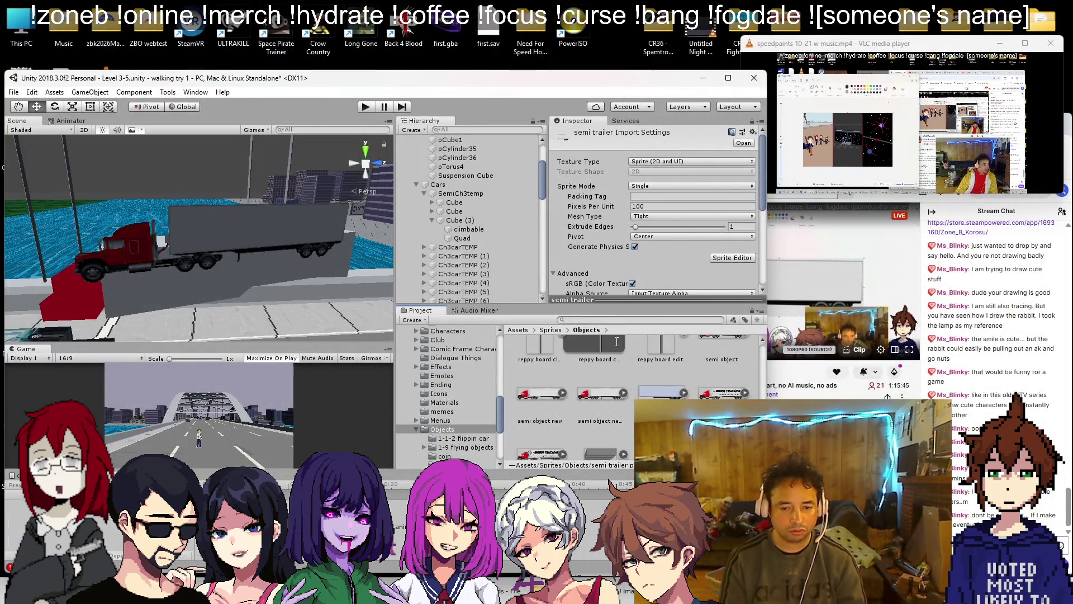
# - Apply the 'semi trailer' texture to the trailer quad and set its material to Cutout
pyautogui.moveTo(658, 395); pyautogui.dragTo(623, 384)
pyautogui.moveTo(217, 224); pyautogui.dragTo(217, 225)
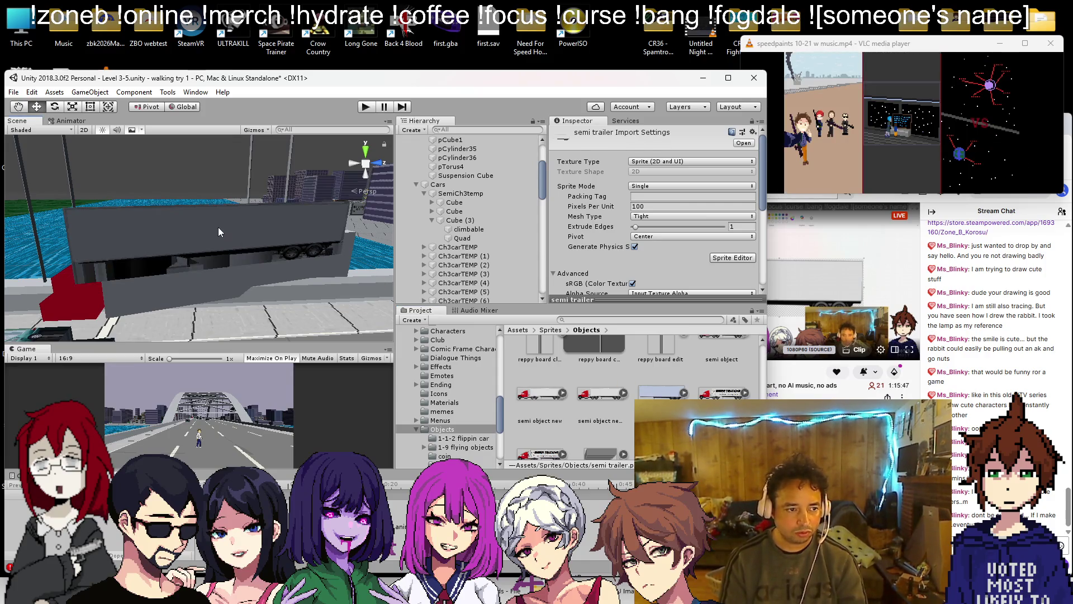
pyautogui.click(220, 226)
pyautogui.scroll(-1, 525, 220)
pyautogui.scroll(-2, 524, 220)
pyautogui.scroll(-5, 637, 225)
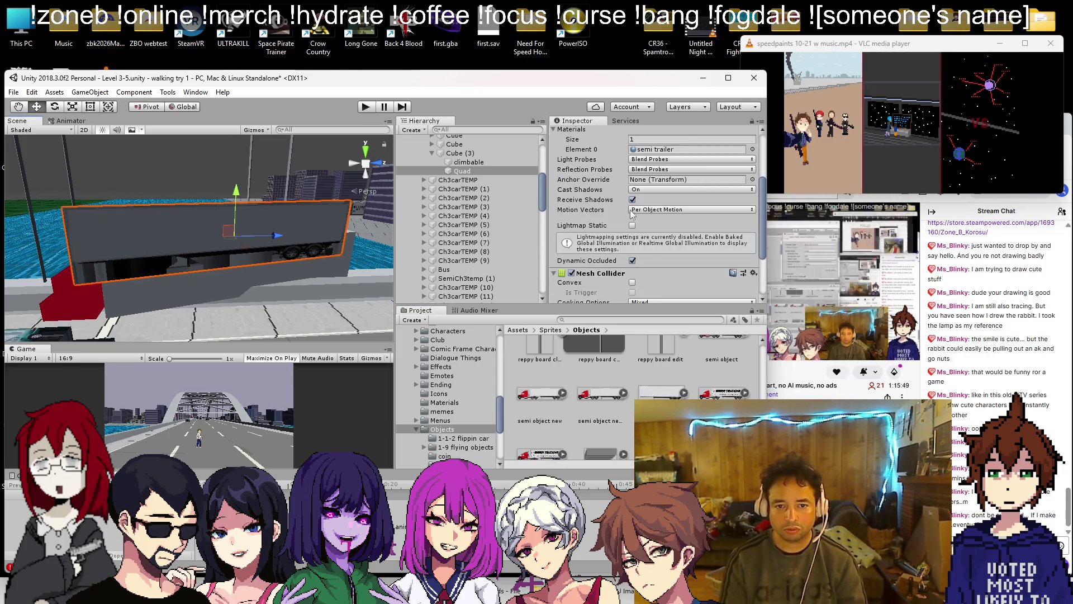
pyautogui.click(553, 269)
pyautogui.click(678, 280)
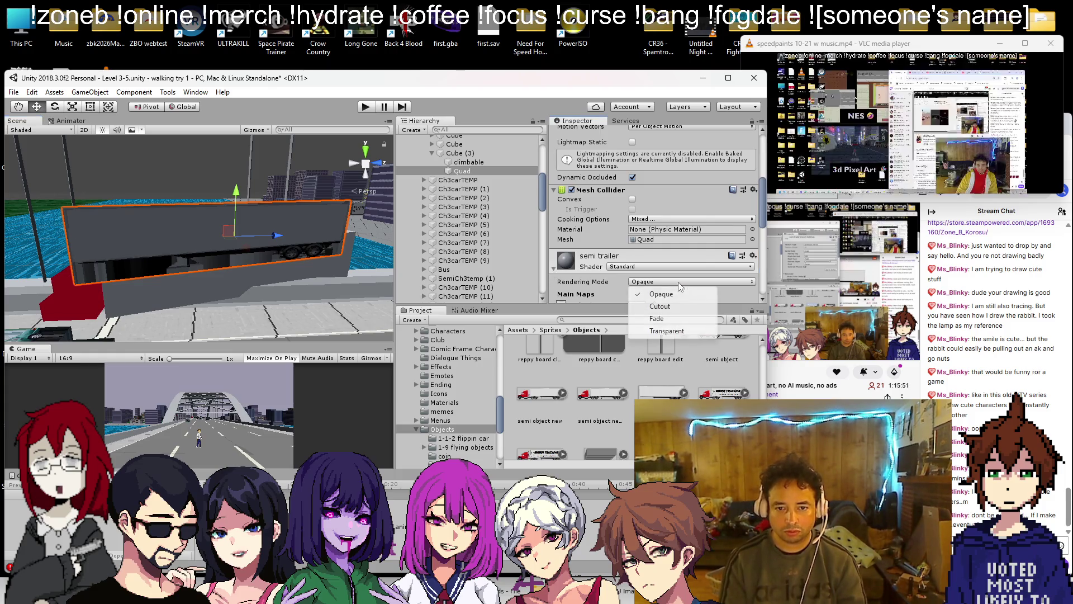
pyautogui.click(651, 304)
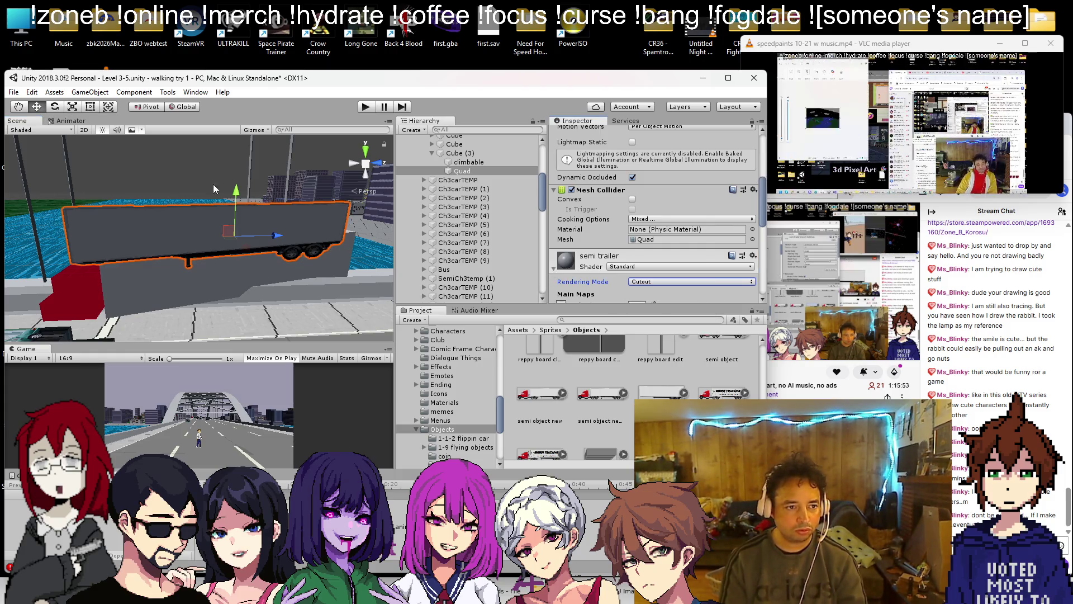
pyautogui.moveTo(238, 193)
pyautogui.mouseDown()
pyautogui.moveTo(242, 237)
pyautogui.moveTo(166, 179)
pyautogui.mouseUp()
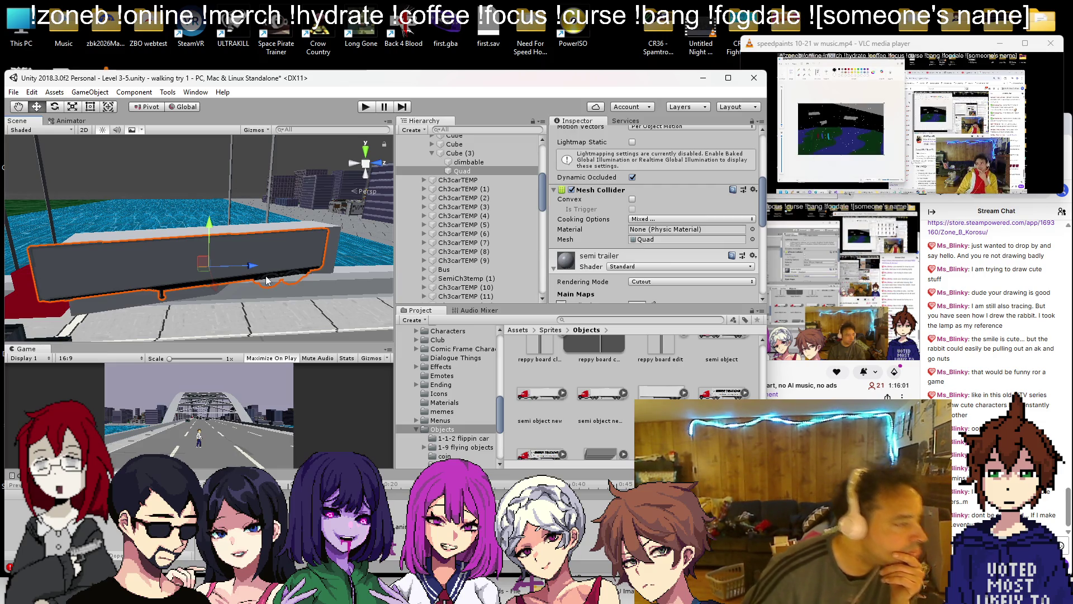
pyautogui.click(839, 384)
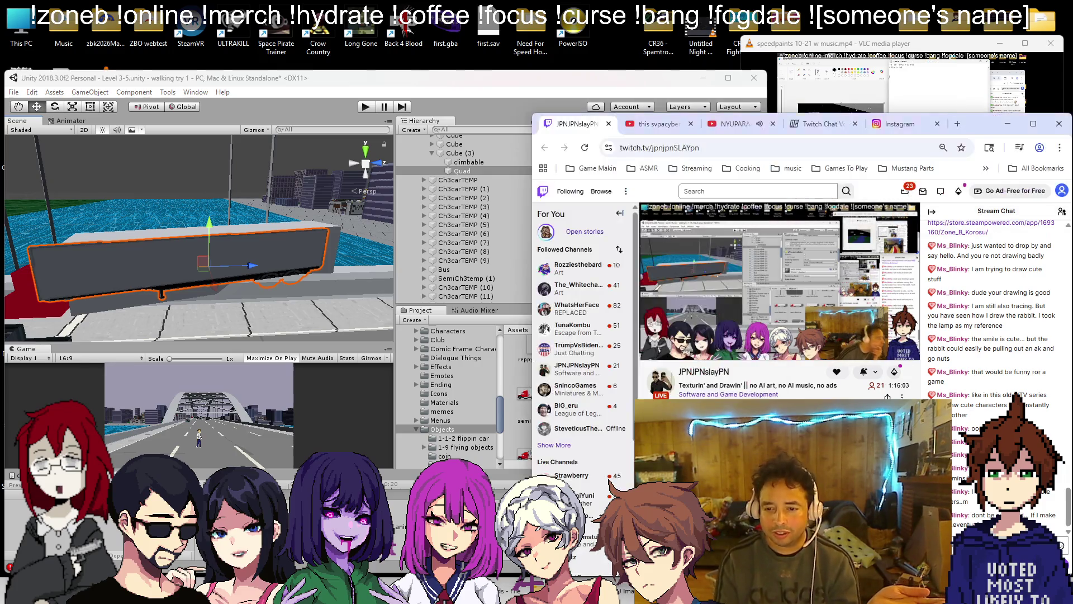
# - Open a followed channel's stream, pause it, and close its tab
pyautogui.click(578, 268)
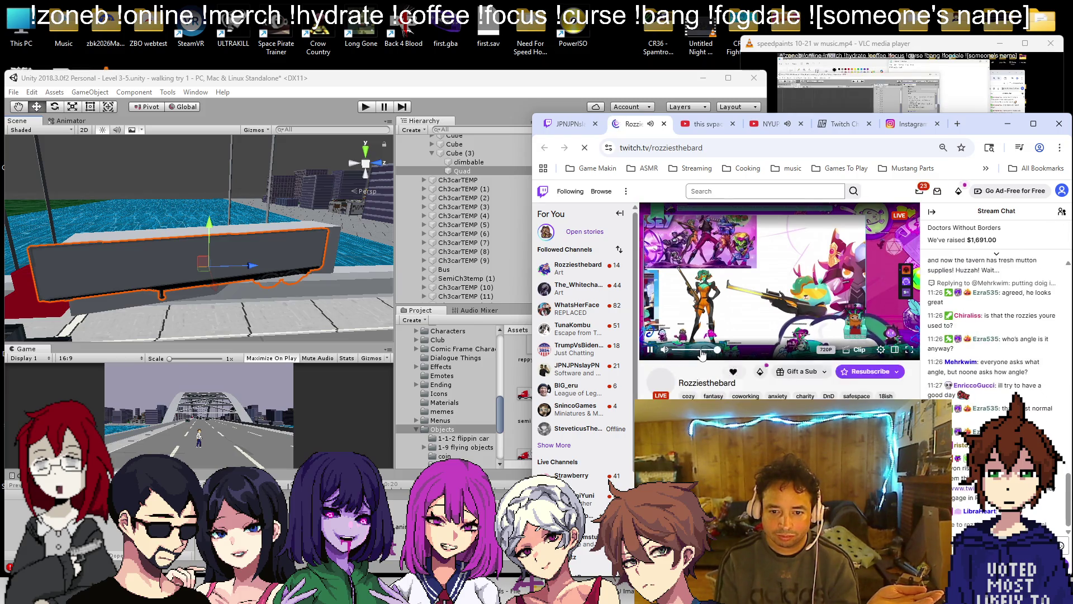
pyautogui.click(649, 350)
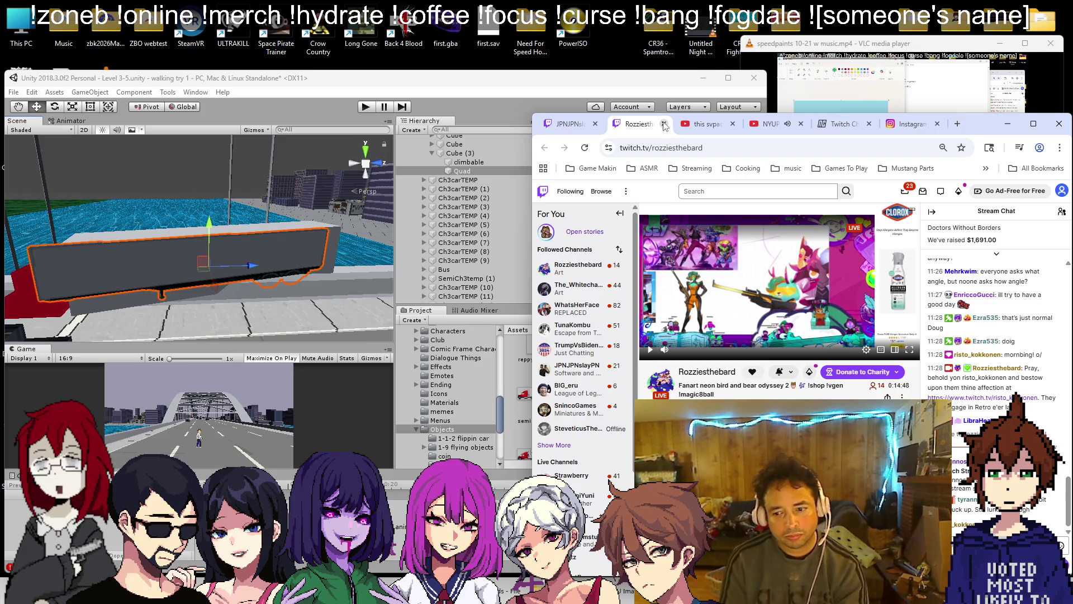
pyautogui.click(664, 124)
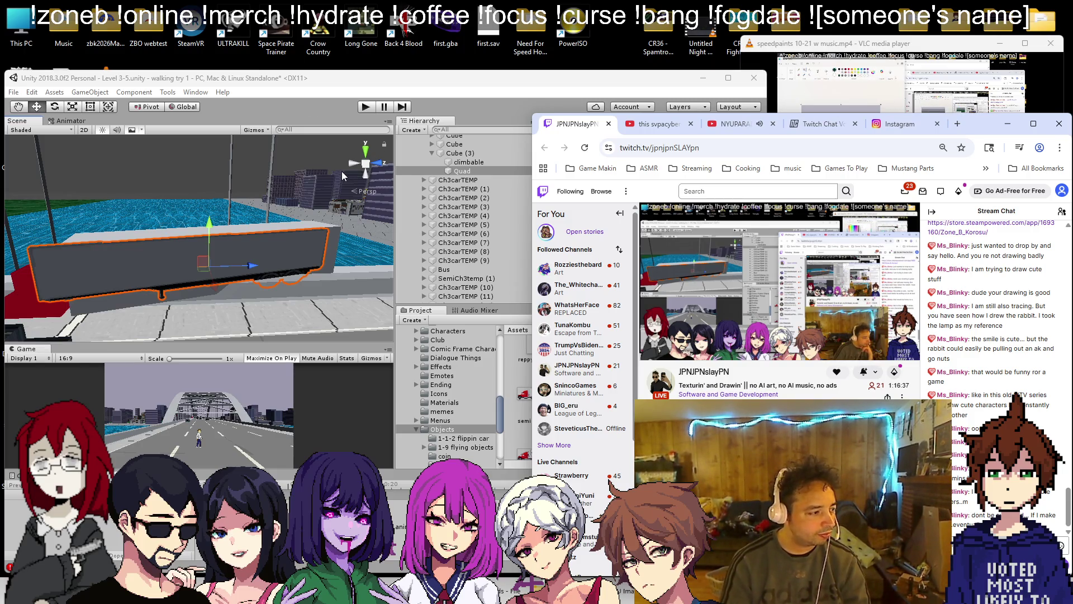
# - Orbit and pan around the textured trailer, undo the last change, then minimize Unity
pyautogui.moveTo(341, 171)
pyautogui.mouseDown()
pyautogui.moveTo(181, 260)
pyautogui.moveTo(106, 204)
pyautogui.moveTo(184, 235)
pyautogui.moveTo(212, 224)
pyautogui.moveTo(273, 82)
pyautogui.moveTo(1032, 28)
pyautogui.mouseUp()
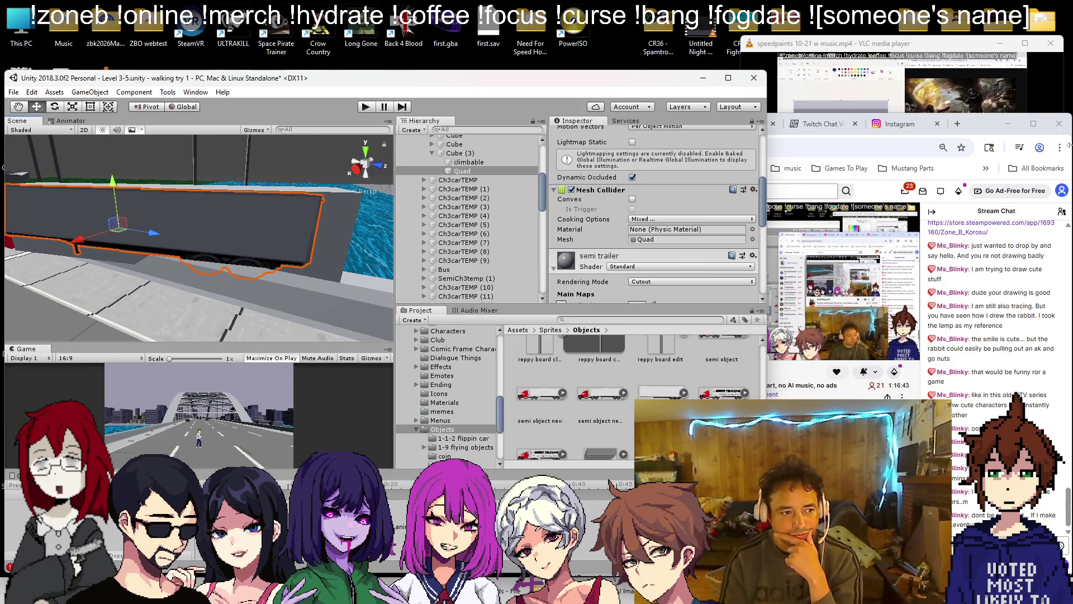
pyautogui.moveTo(135, 243)
pyautogui.mouseDown()
pyautogui.moveTo(170, 229)
pyautogui.moveTo(143, 325)
pyautogui.moveTo(244, 272)
pyautogui.moveTo(105, 234)
pyautogui.moveTo(179, 235)
pyautogui.moveTo(49, 237)
pyautogui.moveTo(47, 204)
pyautogui.mouseUp()
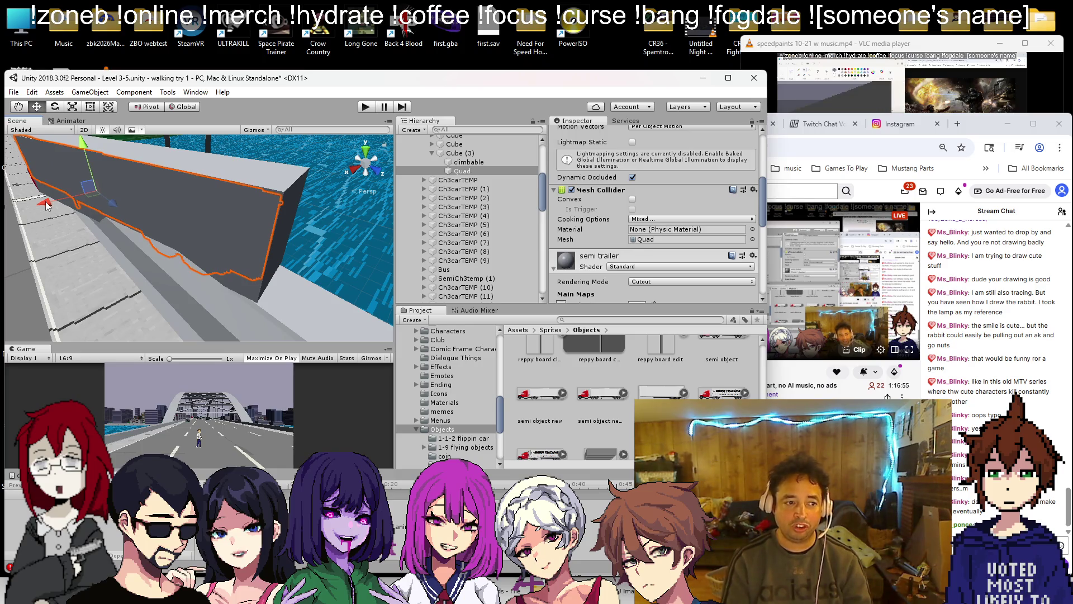
pyautogui.hotkey('ctrl', 'z')
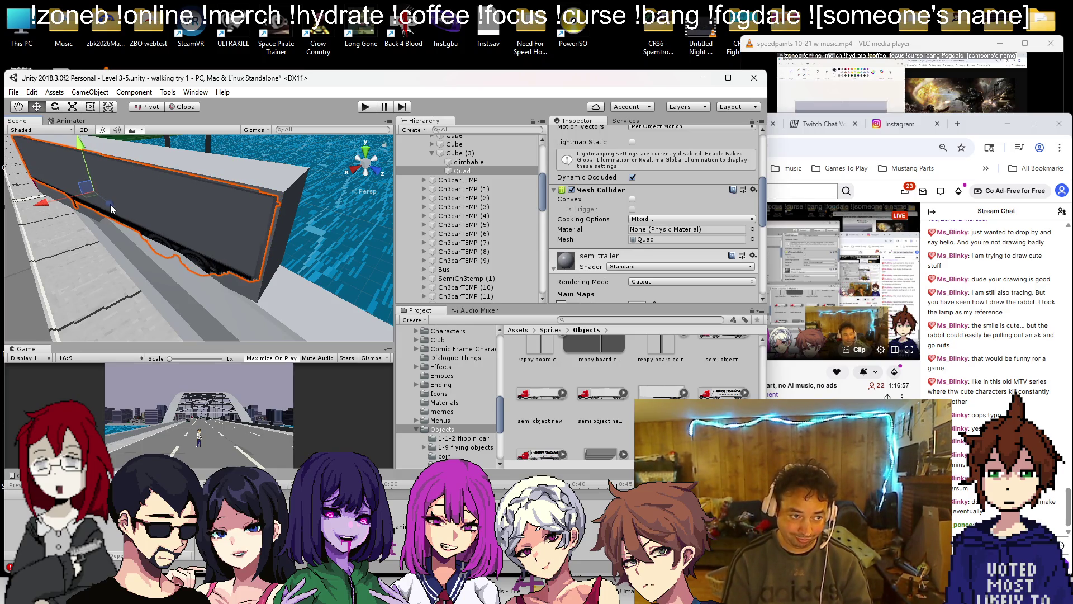
pyautogui.moveTo(110, 210)
pyautogui.mouseDown()
pyautogui.moveTo(271, 256)
pyautogui.moveTo(396, 195)
pyautogui.moveTo(2, 338)
pyautogui.mouseUp()
pyautogui.moveTo(133, 219); pyautogui.dragTo(176, 220)
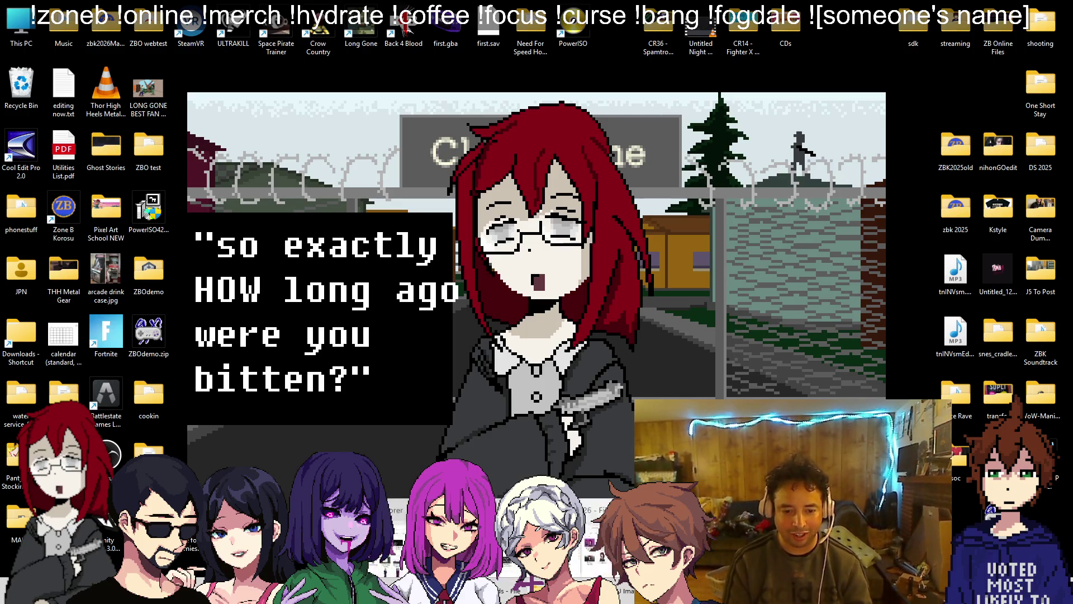
# - View 'mav2026 w bg LG.png' from the 2026 folder in Paint, then close it and the folder
pyautogui.hotkey('alt', 'Tab')
pyautogui.press('Return')
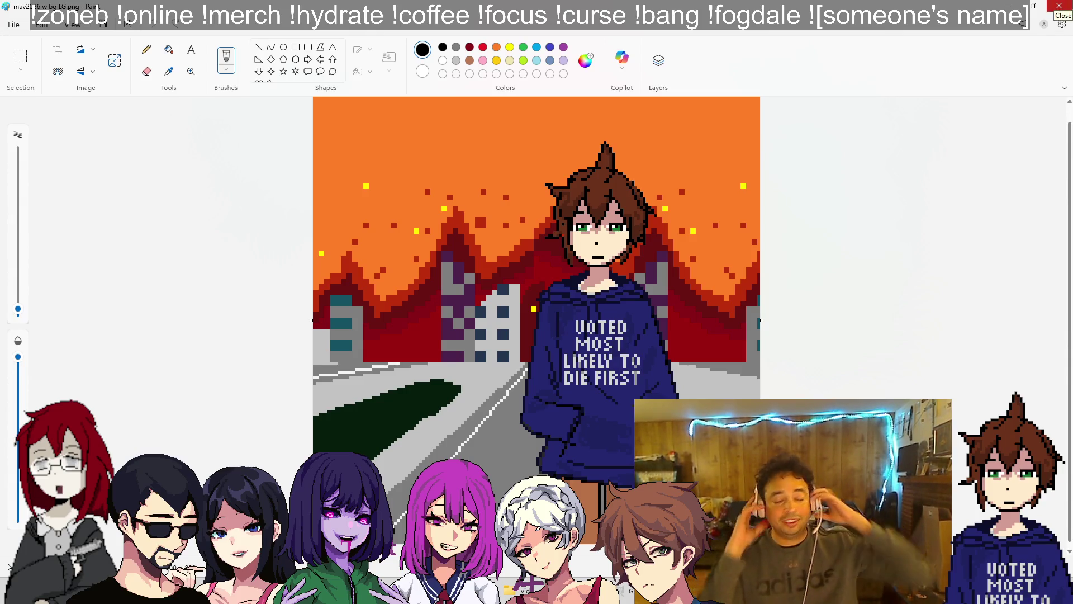
pyautogui.hotkey('alt', 'F4')
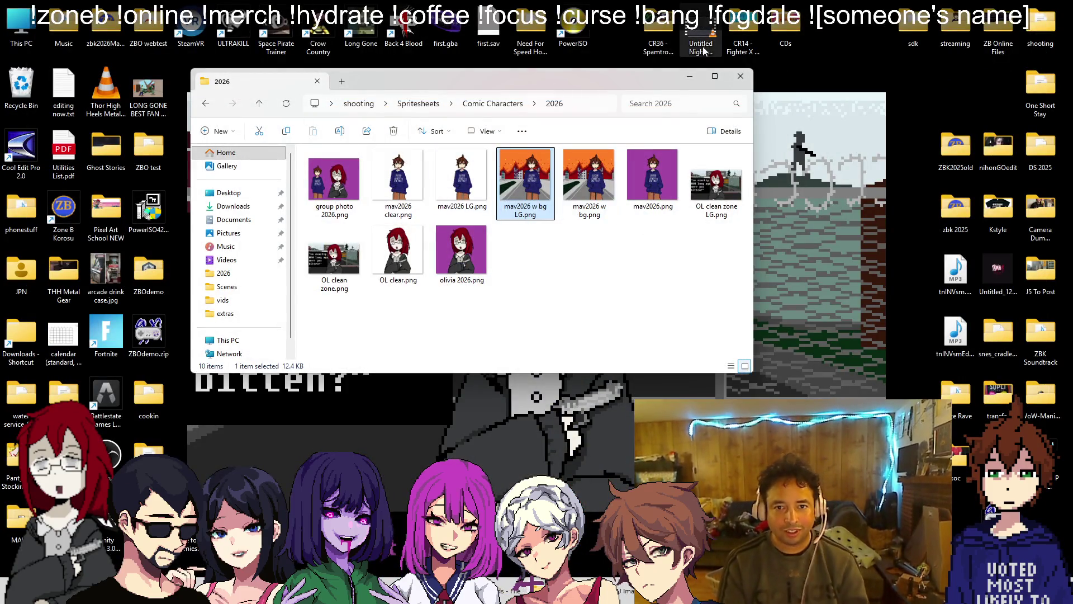
pyautogui.hotkey('alt', 'F4')
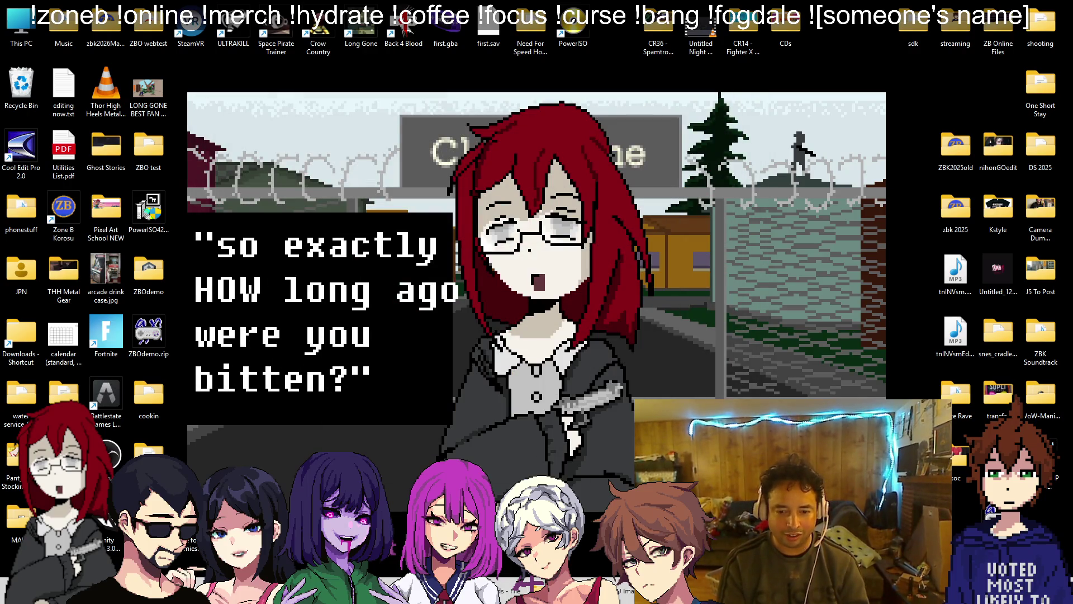
pyautogui.hotkey('alt', 'Tab')
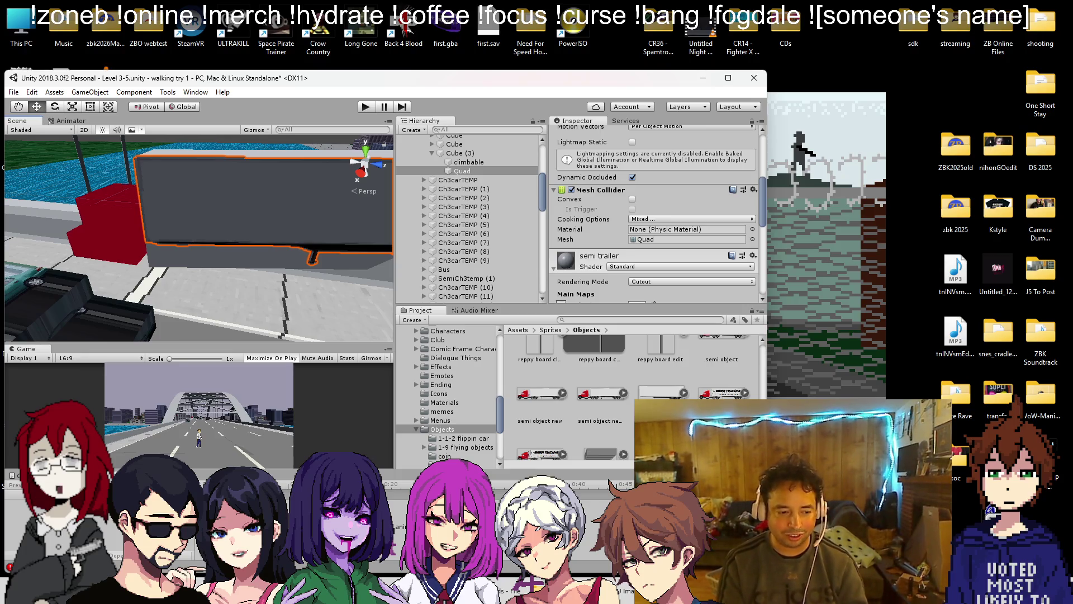
# - Move the climbable and Quad children out of Cube (3), leaving the cube selected alone
pyautogui.hotkey('alt', 'Tab')
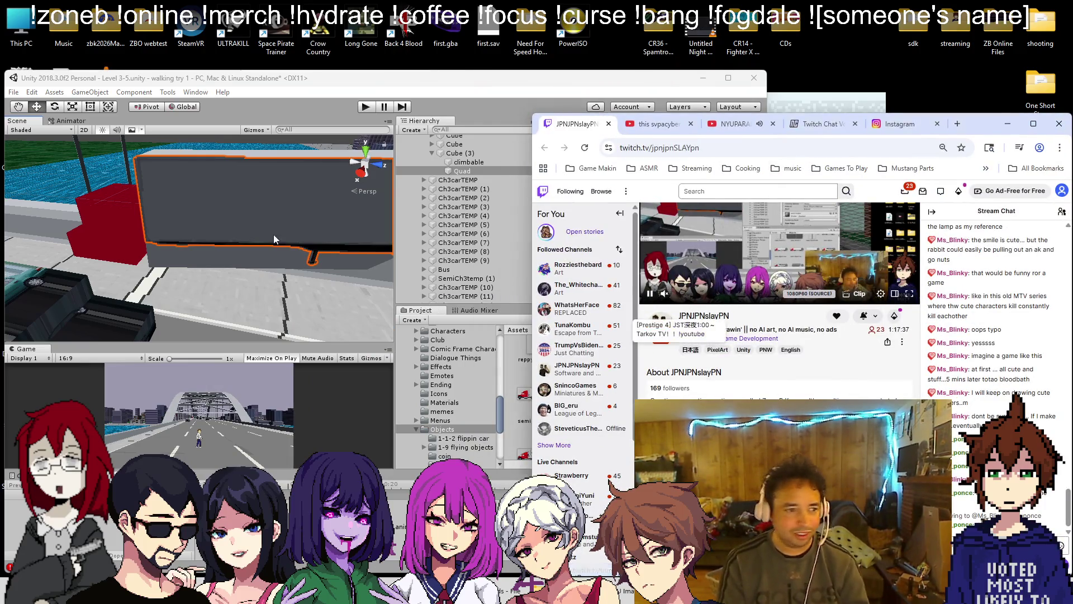
pyautogui.click(273, 234)
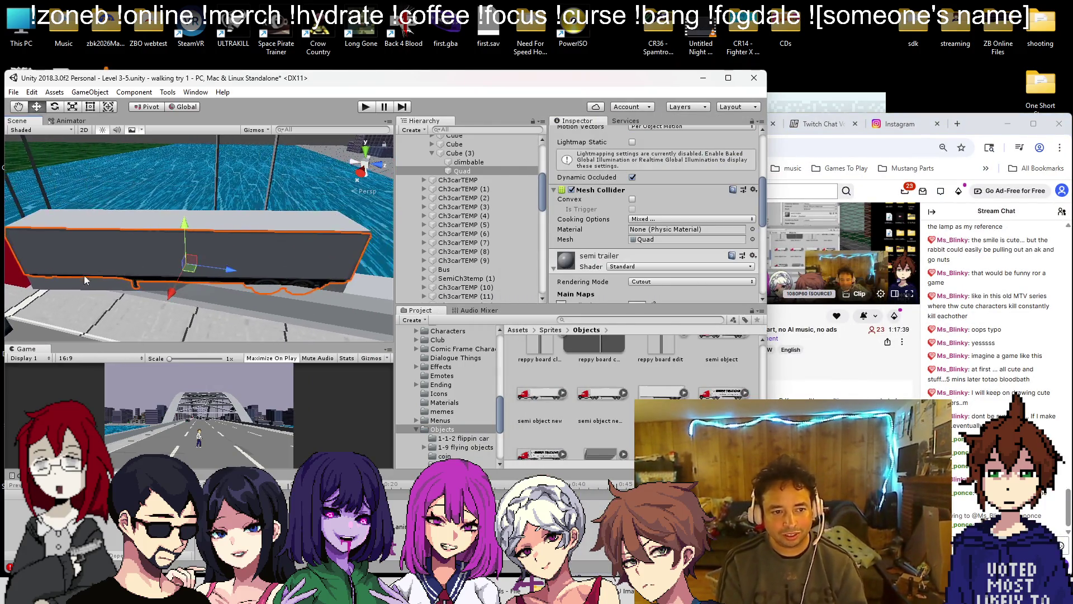
pyautogui.click(125, 275)
pyautogui.scroll(3, 181, 277)
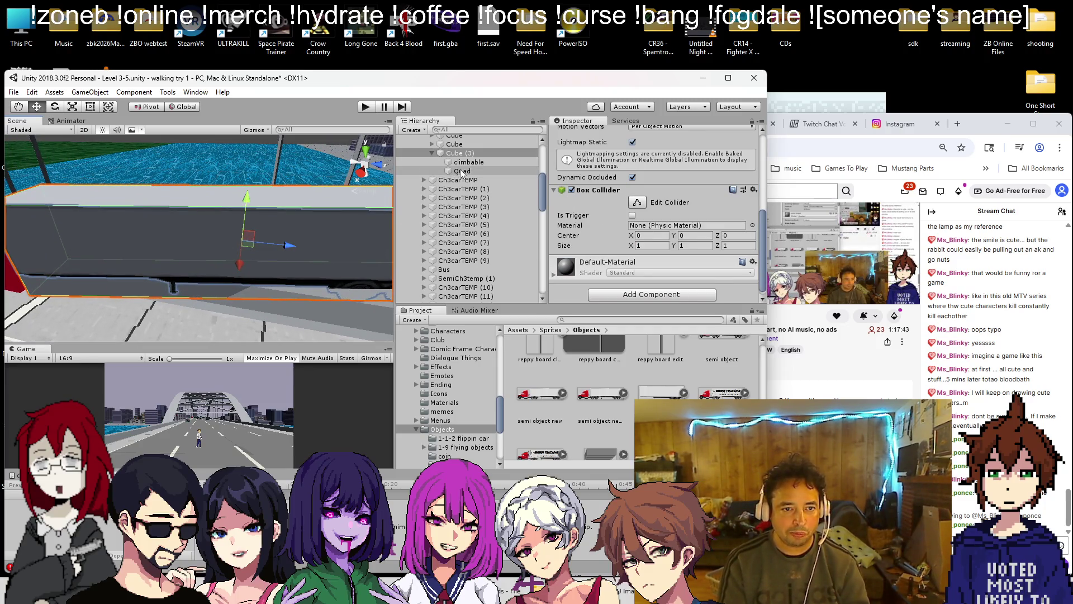
pyautogui.keyDown('shift'); pyautogui.click(463, 171); pyautogui.keyUp('shift')
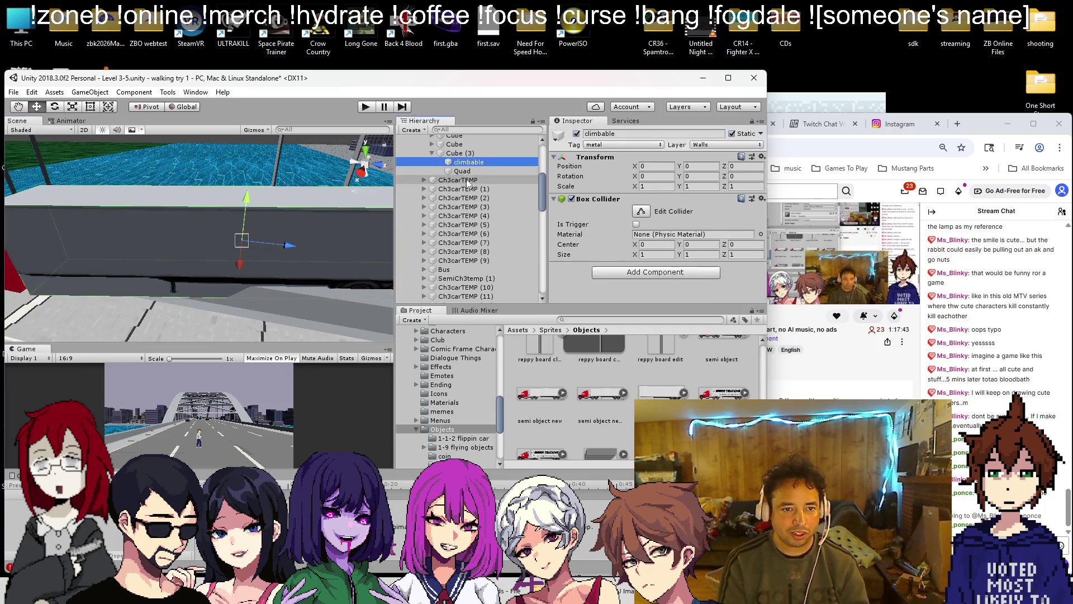
pyautogui.moveTo(469, 160); pyautogui.dragTo(468, 149)
pyautogui.click(468, 171)
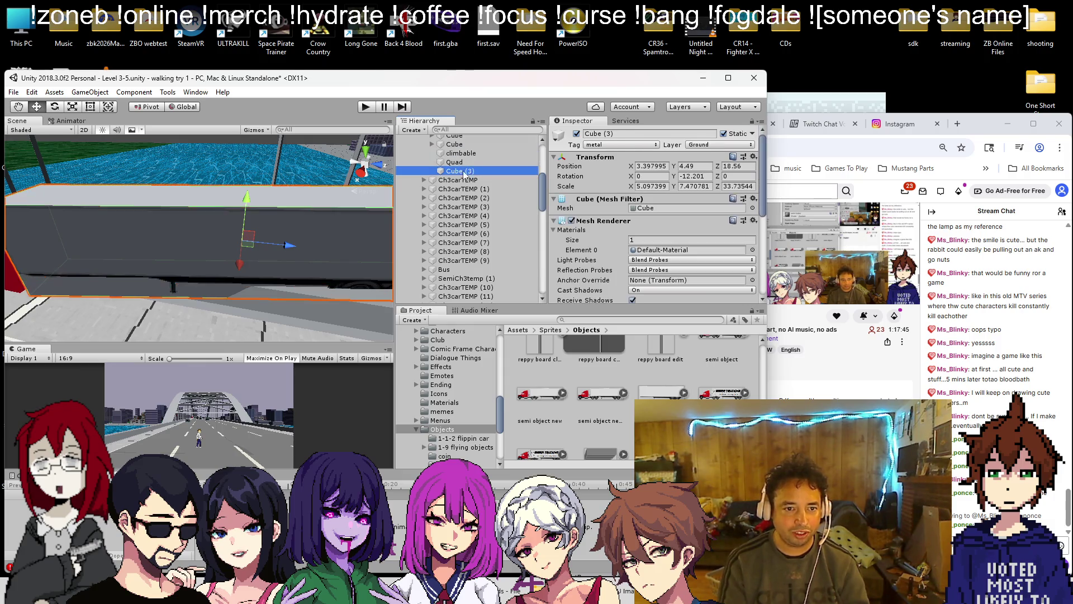
# - Shorten Cube (3) from its bottom edge with the Rect tool, then reparent climbable and Quad
pyautogui.click(107, 106)
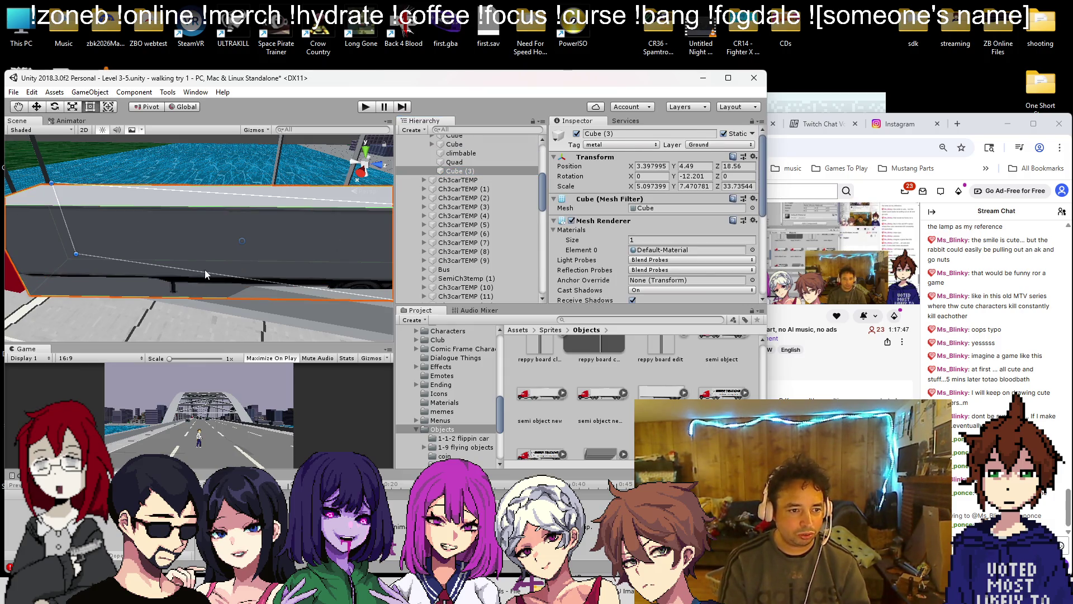
pyautogui.moveTo(206, 276); pyautogui.dragTo(214, 253)
pyautogui.click(453, 161)
pyautogui.keyDown('shift'); pyautogui.click(451, 155); pyautogui.keyUp('shift')
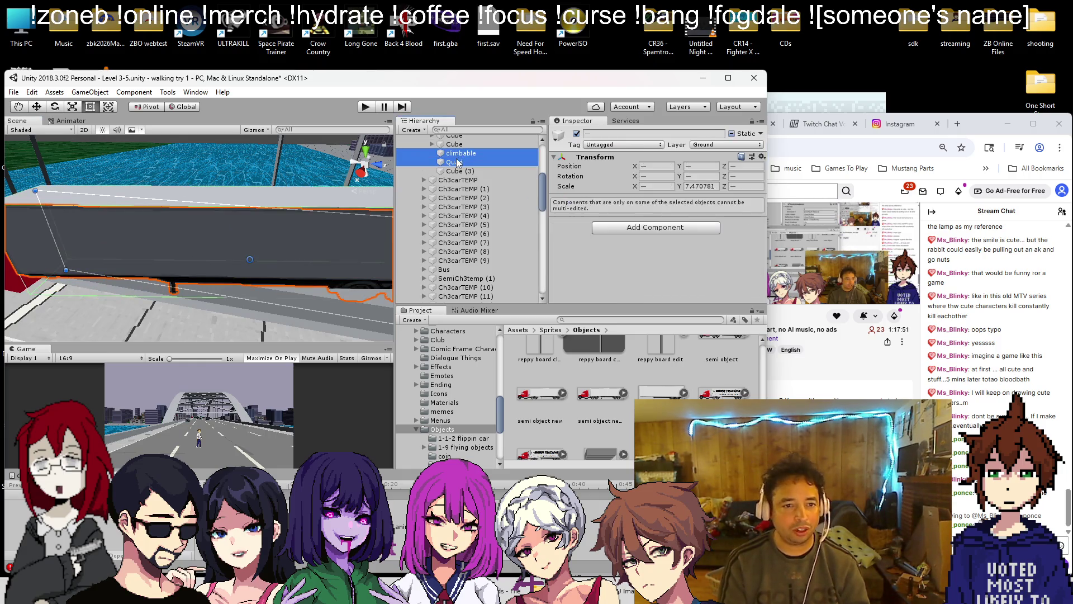
pyautogui.moveTo(458, 176); pyautogui.dragTo(458, 174)
pyautogui.moveTo(218, 223)
pyautogui.mouseDown()
pyautogui.moveTo(154, 230)
pyautogui.moveTo(244, 223)
pyautogui.moveTo(214, 265)
pyautogui.moveTo(157, 270)
pyautogui.moveTo(358, 274)
pyautogui.moveTo(240, 240)
pyautogui.moveTo(252, 237)
pyautogui.mouseUp()
pyautogui.click(462, 170)
# - Duplicate the trailer quad as Quad (1) and slide it to X -1.11 with Y rotation -90
pyautogui.hotkey('ctrl', 'd')
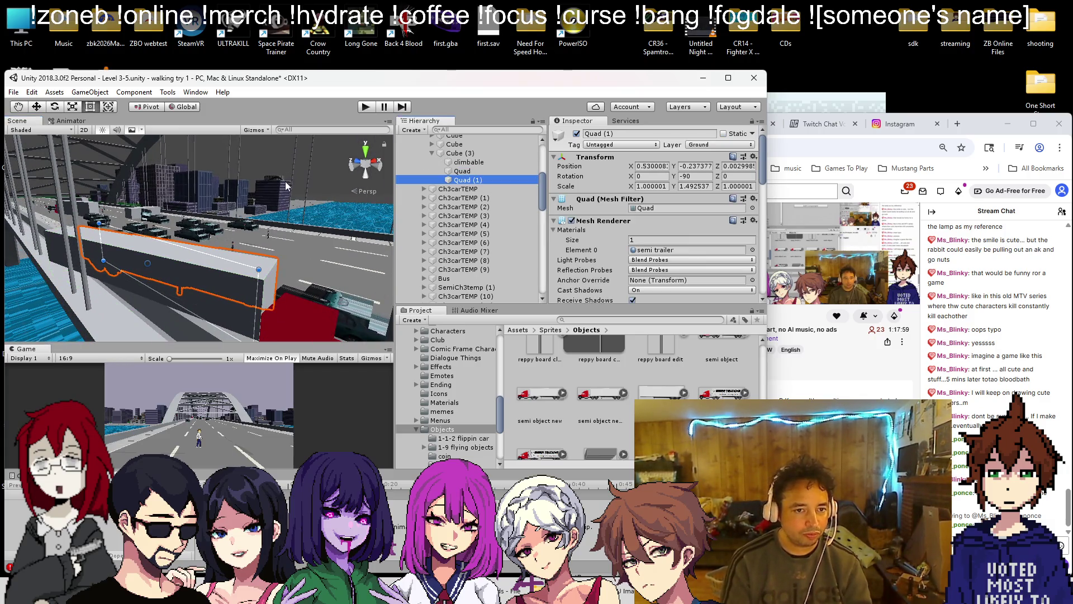
pyautogui.click(36, 106)
pyautogui.moveTo(177, 265); pyautogui.dragTo(151, 285)
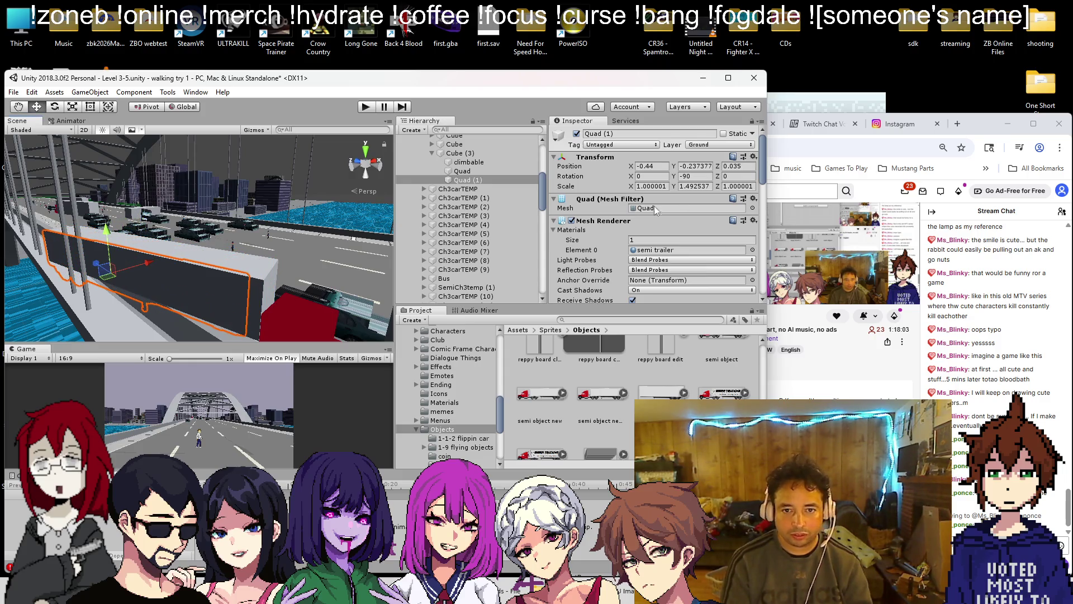
pyautogui.press('Delete')
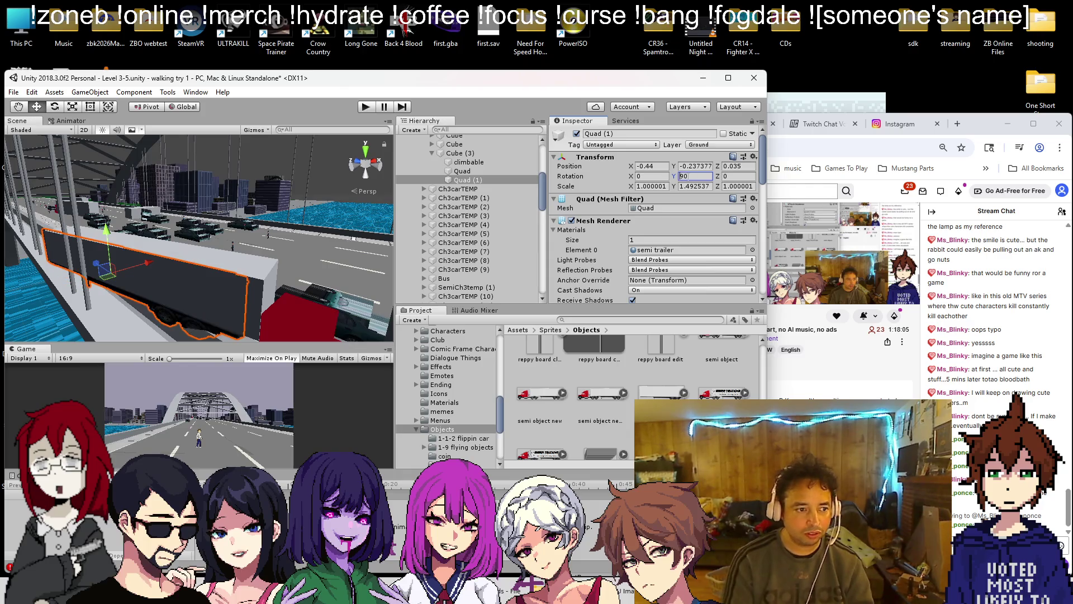
pyautogui.write('-')
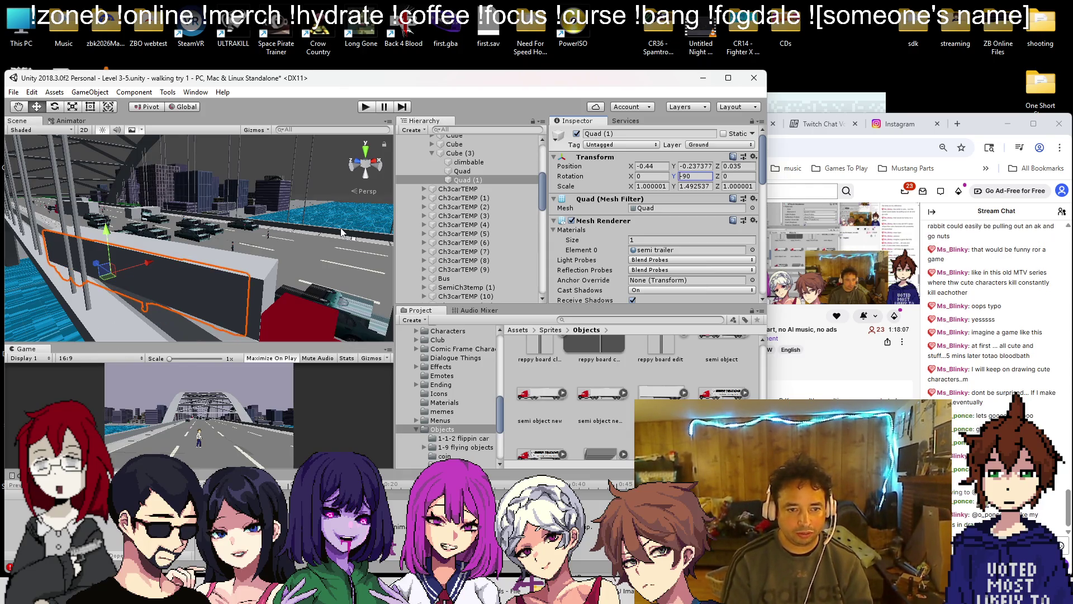
pyautogui.scroll(-3, 266, 261)
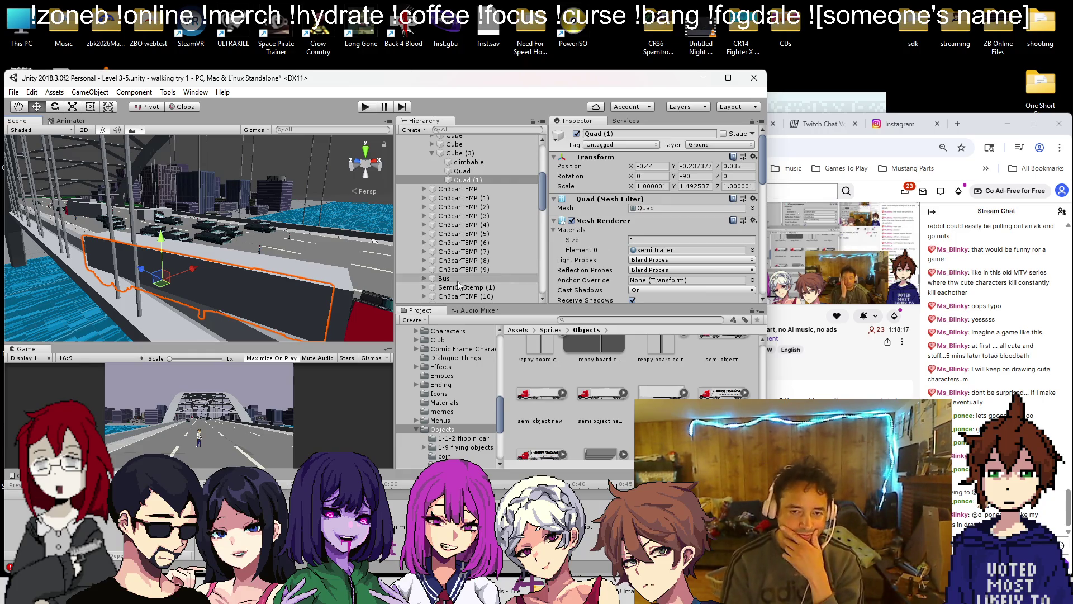
pyautogui.moveTo(210, 280); pyautogui.dragTo(170, 279)
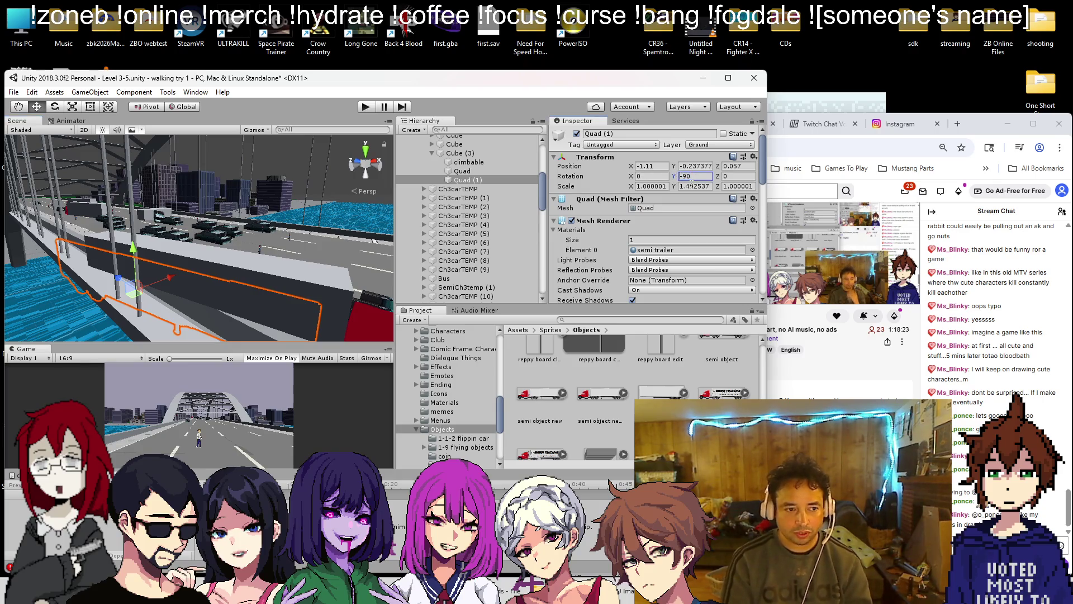
pyautogui.press('Delete')
pyautogui.write('-')
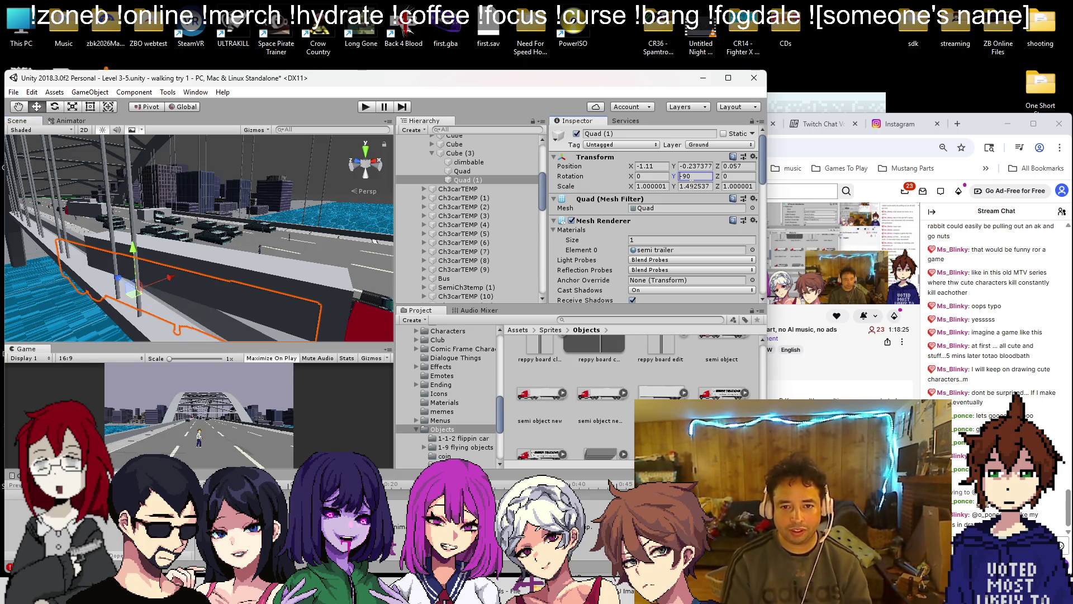
# - Duplicate the semi trailer sprite as semi trailer 2 and open it in Paint
pyautogui.click(721, 393)
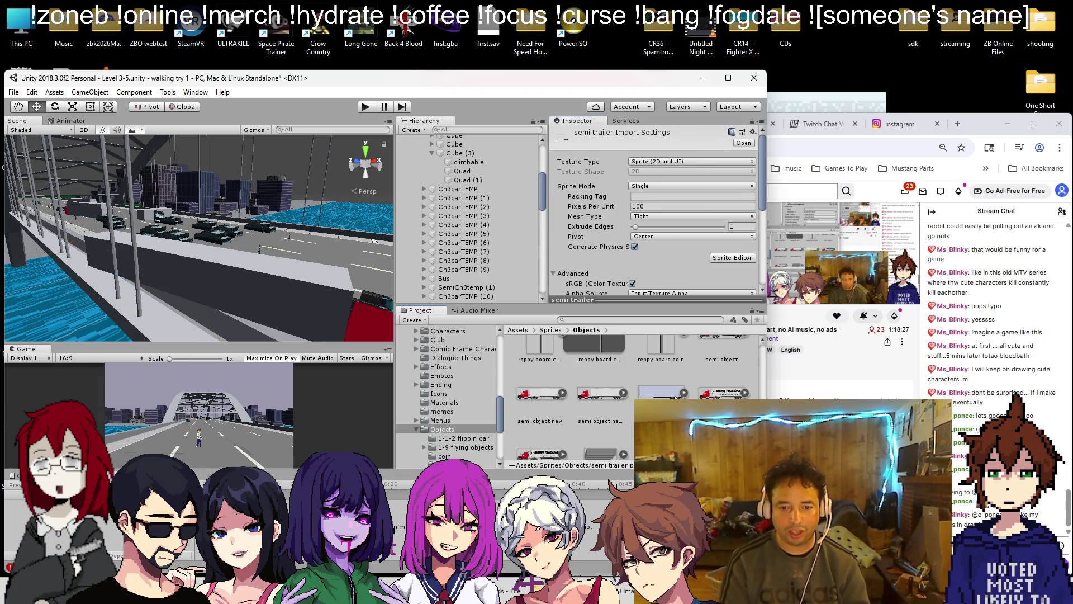
pyautogui.rightClick(720, 394)
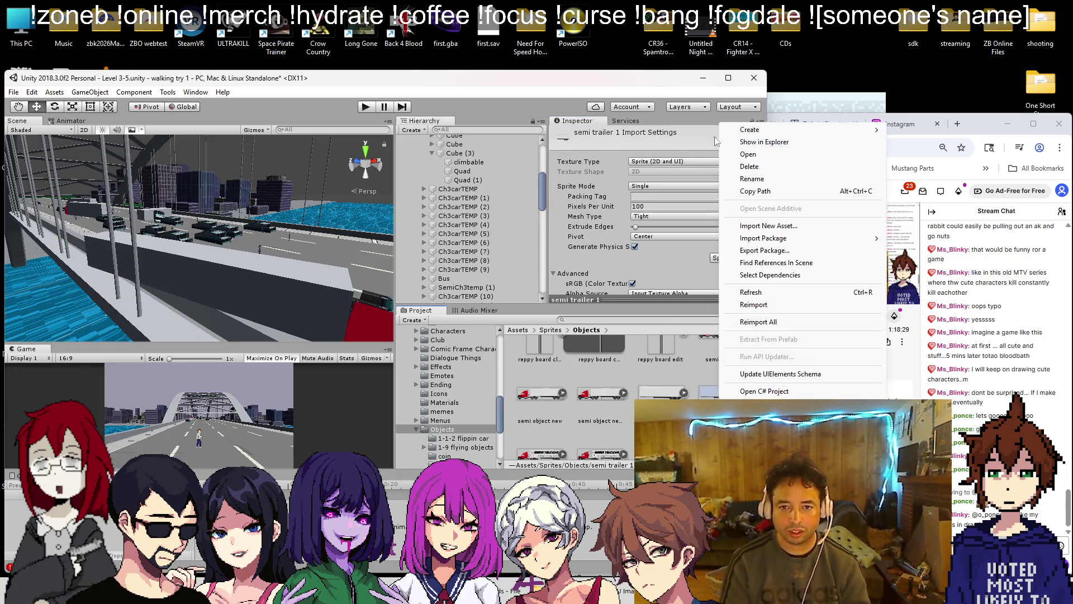
pyautogui.click(753, 181)
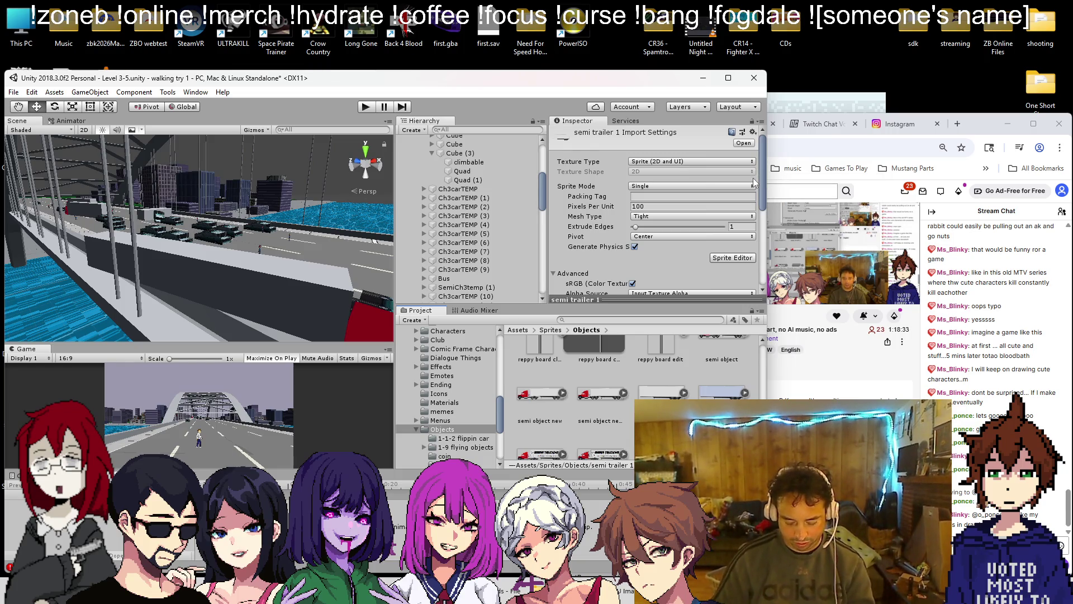
pyautogui.doubleClick(727, 395)
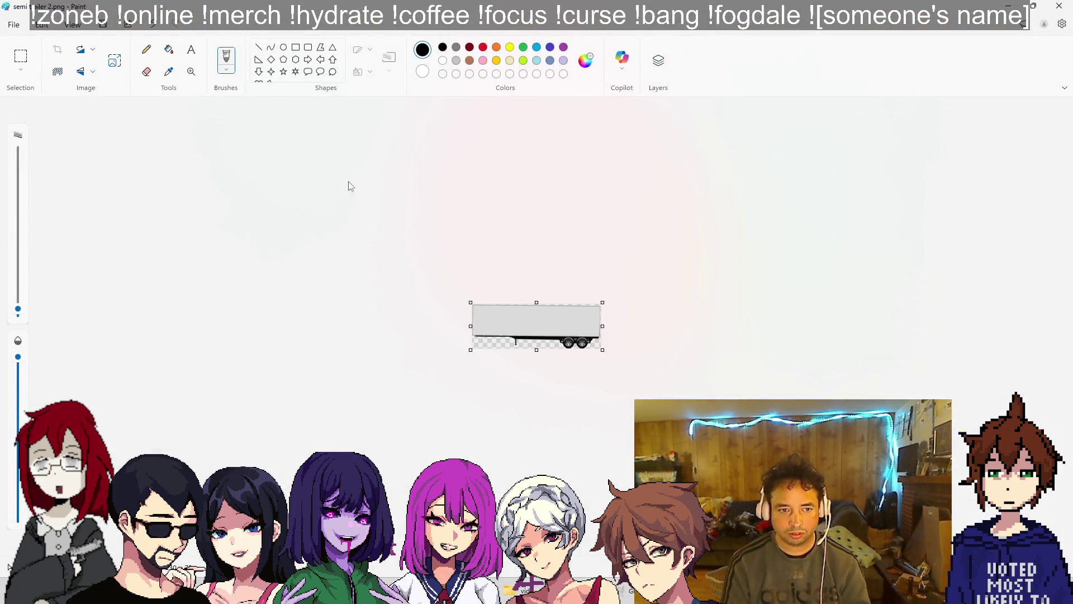
# - Flip the semi trailer 2 image horizontally, close Paint, and reselect Quad (1)
pyautogui.click(82, 72)
pyautogui.click(106, 113)
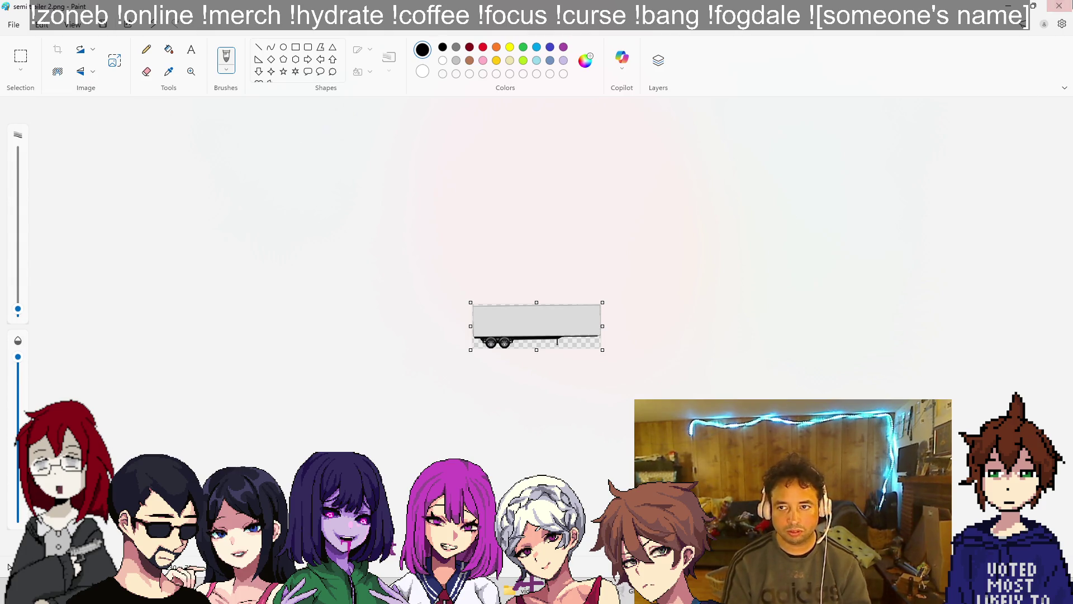
pyautogui.click(1059, 5)
pyautogui.click(462, 179)
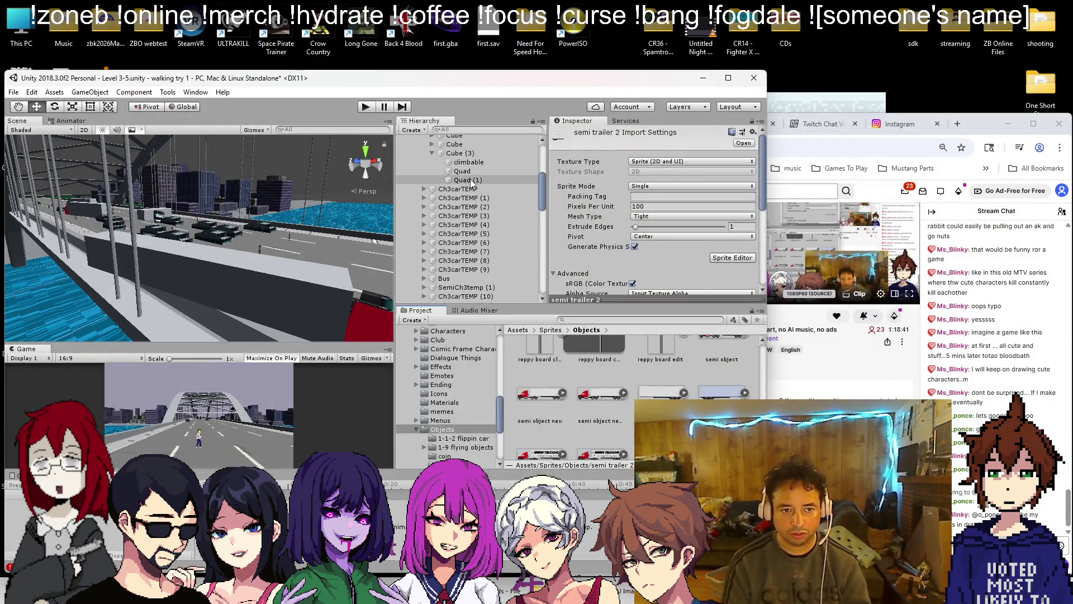
pyautogui.click(693, 176)
# - Set Quad (1) Rotation Y to 90, apply semi trailer 2, and switch its material to Cutout
pyautogui.write('90')
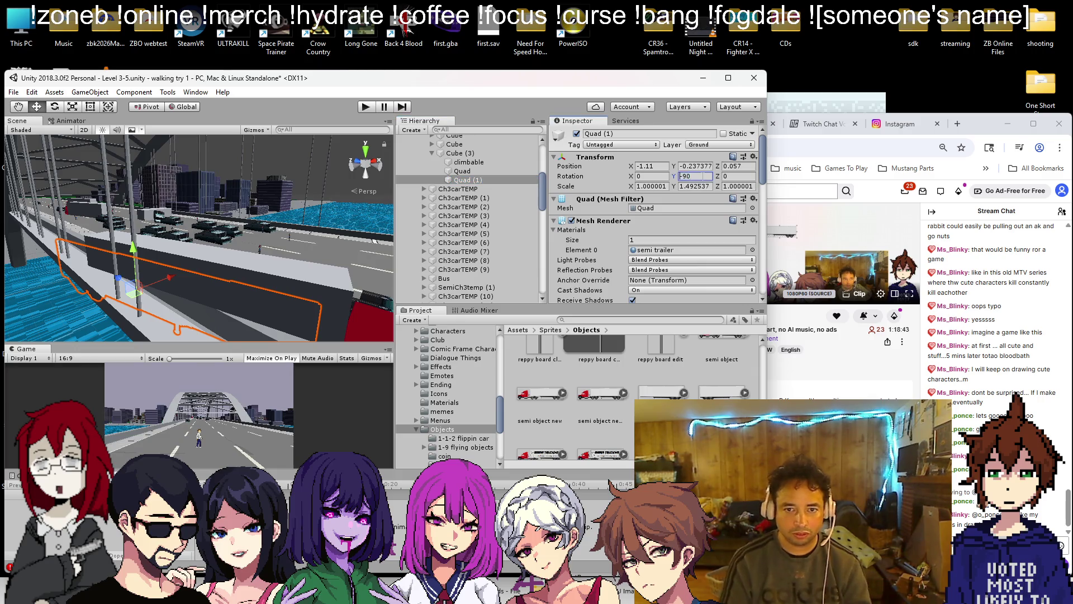
pyautogui.moveTo(721, 392)
pyautogui.mouseDown()
pyautogui.moveTo(160, 300)
pyautogui.moveTo(235, 279)
pyautogui.moveTo(252, 245)
pyautogui.mouseUp()
pyautogui.scroll(-10, 663, 196)
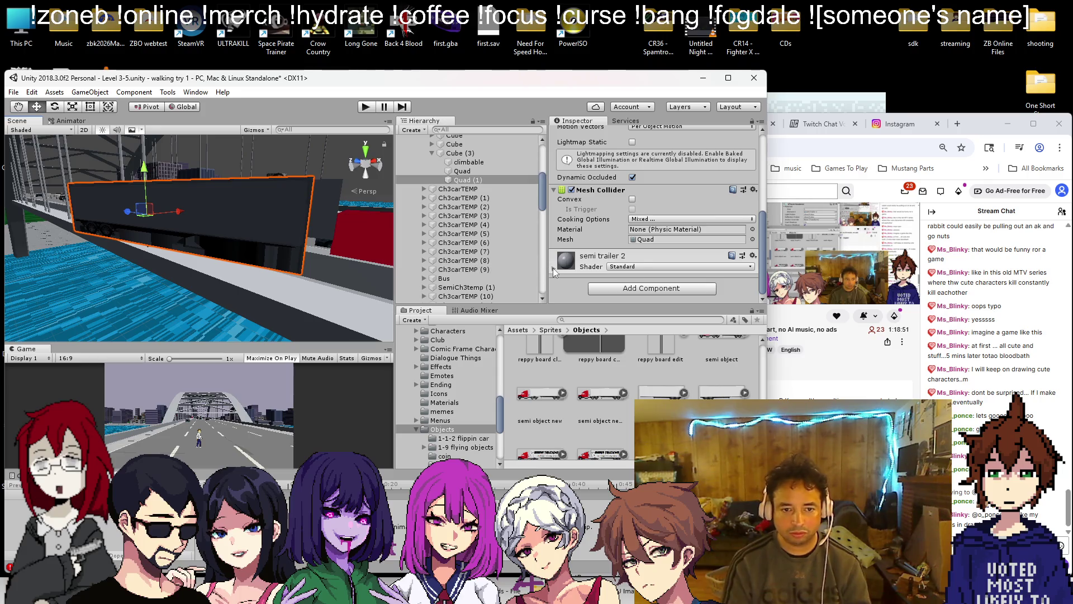
pyautogui.click(553, 268)
pyautogui.scroll(-3, 634, 270)
pyautogui.click(676, 215)
pyautogui.click(676, 235)
# - Orbit and frame the view to inspect the mirrored trailer quad on the bridge
pyautogui.moveTo(274, 200)
pyautogui.mouseDown()
pyautogui.moveTo(320, 221)
pyautogui.moveTo(196, 256)
pyautogui.mouseUp()
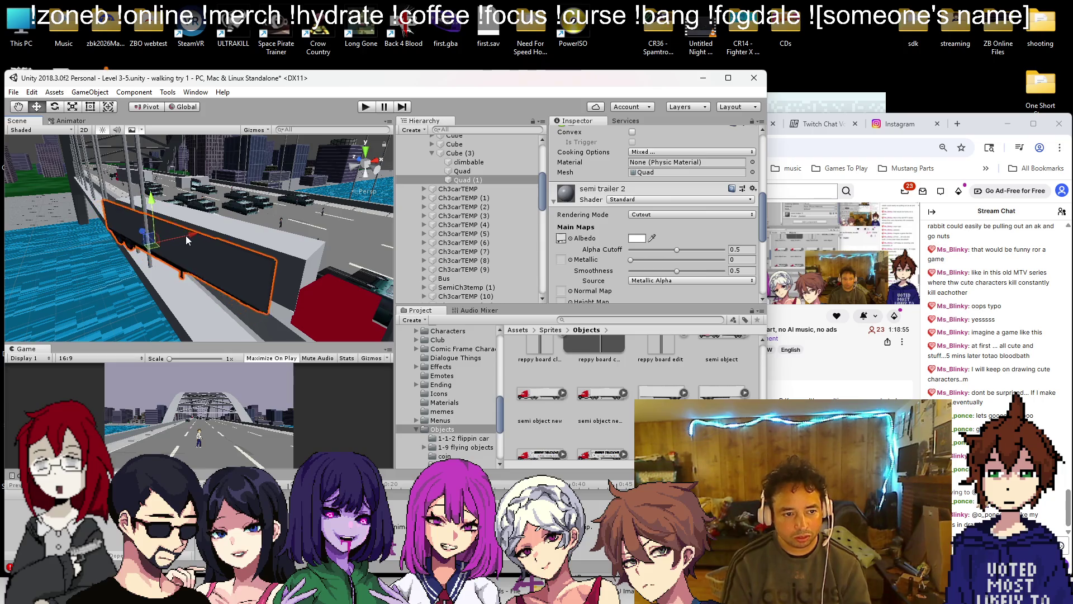
pyautogui.moveTo(207, 237)
pyautogui.mouseDown()
pyautogui.moveTo(271, 306)
pyautogui.moveTo(362, 333)
pyautogui.moveTo(139, 278)
pyautogui.moveTo(498, 258)
pyautogui.moveTo(234, 278)
pyautogui.moveTo(279, 253)
pyautogui.mouseUp()
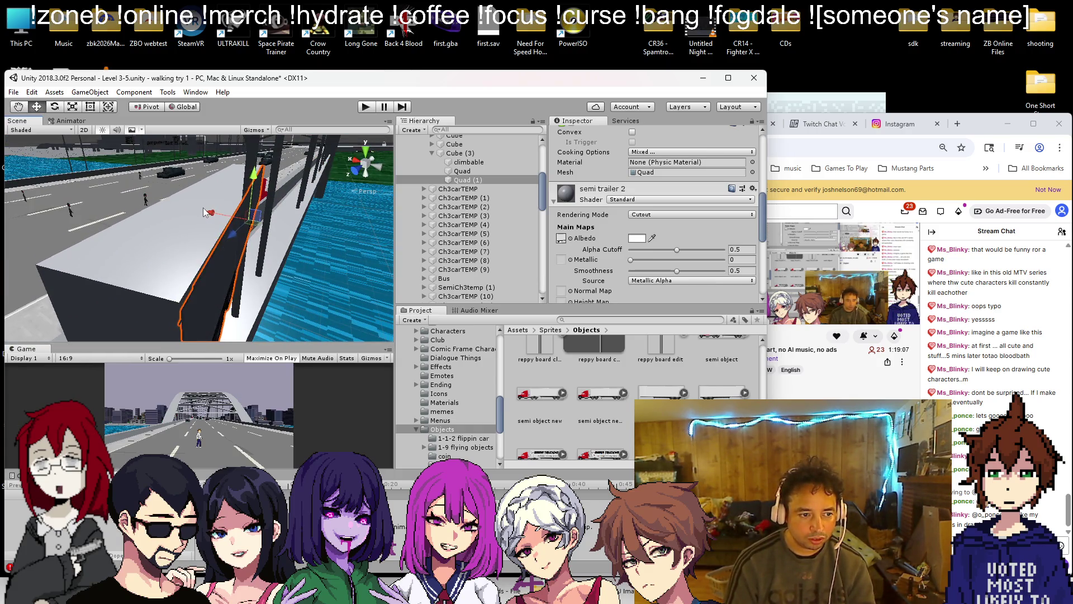
pyautogui.moveTo(238, 230)
pyautogui.mouseDown()
pyautogui.moveTo(20, 279)
pyautogui.moveTo(135, 213)
pyautogui.moveTo(280, 239)
pyautogui.moveTo(303, 215)
pyautogui.moveTo(326, 211)
pyautogui.moveTo(193, 194)
pyautogui.moveTo(219, 276)
pyautogui.moveTo(1064, 215)
pyautogui.mouseUp()
pyautogui.moveTo(84, 224)
pyautogui.mouseDown()
pyautogui.moveTo(61, 328)
pyautogui.moveTo(23, 313)
pyautogui.mouseUp()
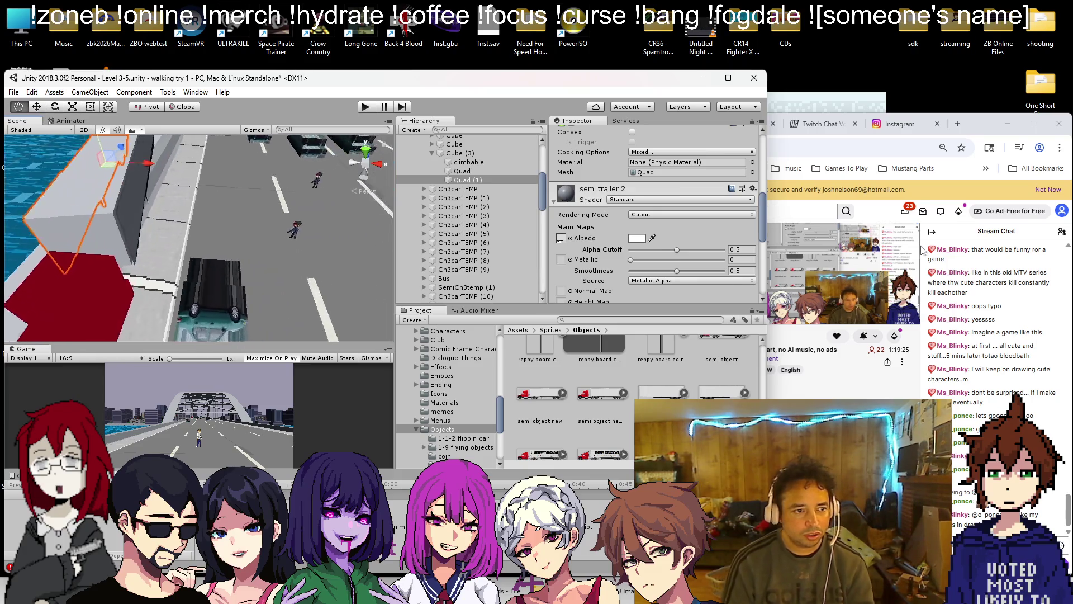
pyautogui.press('f')
pyautogui.moveTo(195, 234); pyautogui.dragTo(140, 246)
pyautogui.click(210, 222)
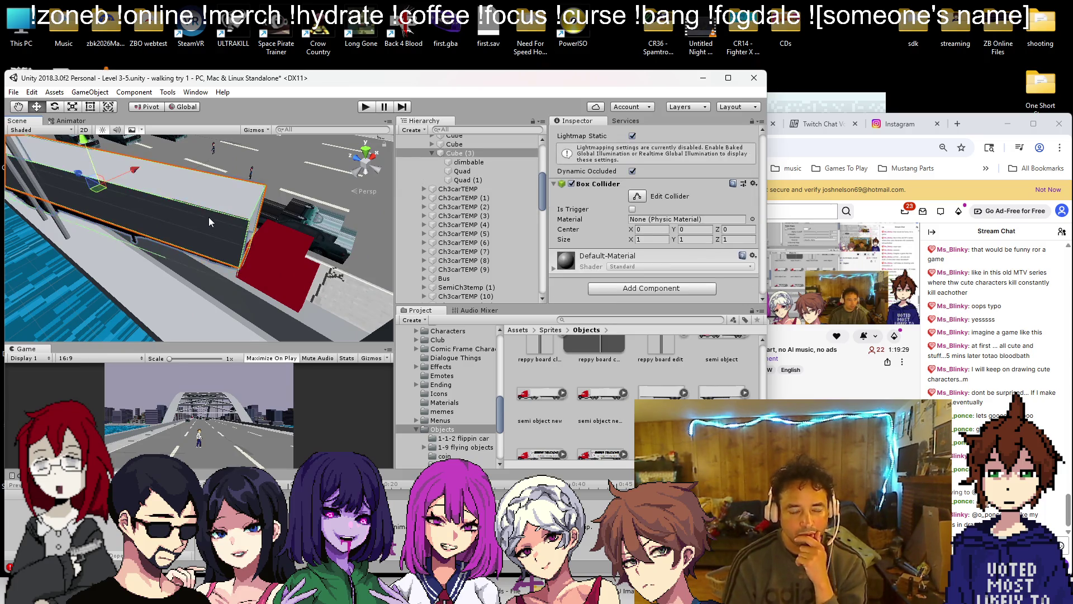
pyautogui.moveTo(305, 237); pyautogui.dragTo(274, 249)
pyautogui.moveTo(335, 234)
pyautogui.mouseDown()
pyautogui.moveTo(290, 162)
pyautogui.moveTo(283, 299)
pyautogui.moveTo(290, 281)
pyautogui.moveTo(235, 249)
pyautogui.mouseUp()
pyautogui.moveTo(143, 231)
pyautogui.mouseDown()
pyautogui.moveTo(367, 279)
pyautogui.moveTo(194, 270)
pyautogui.moveTo(259, 245)
pyautogui.mouseUp()
pyautogui.click(259, 245)
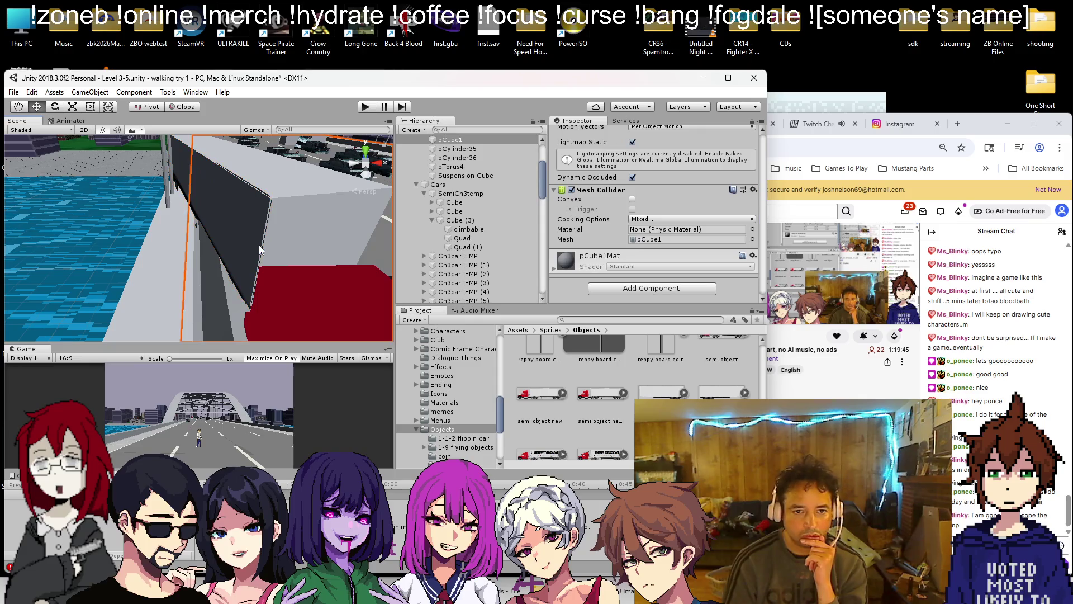
pyautogui.click(249, 236)
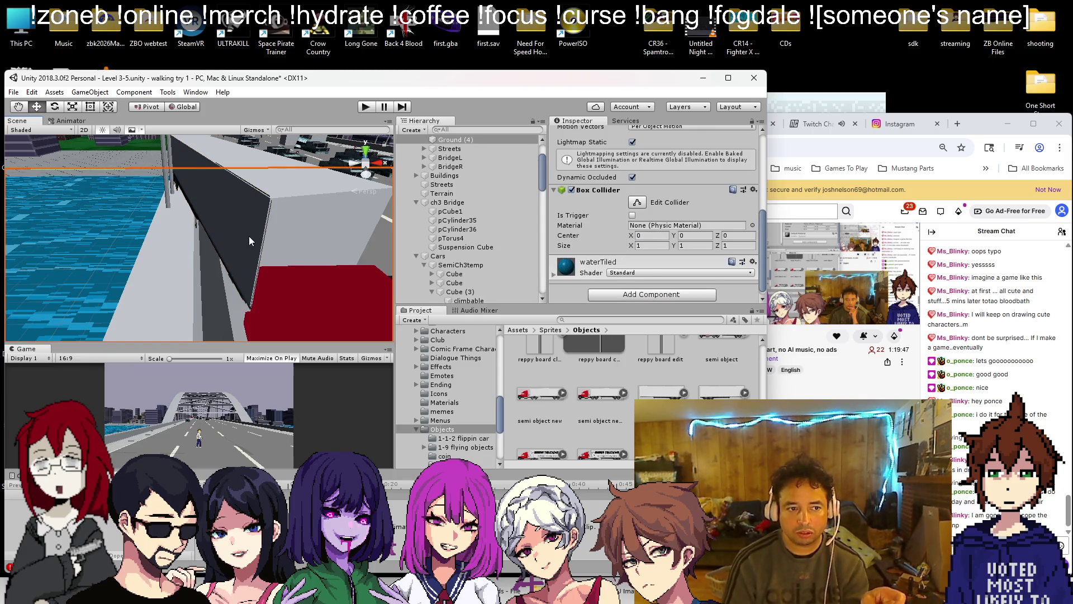
pyautogui.click(249, 236)
pyautogui.click(250, 236)
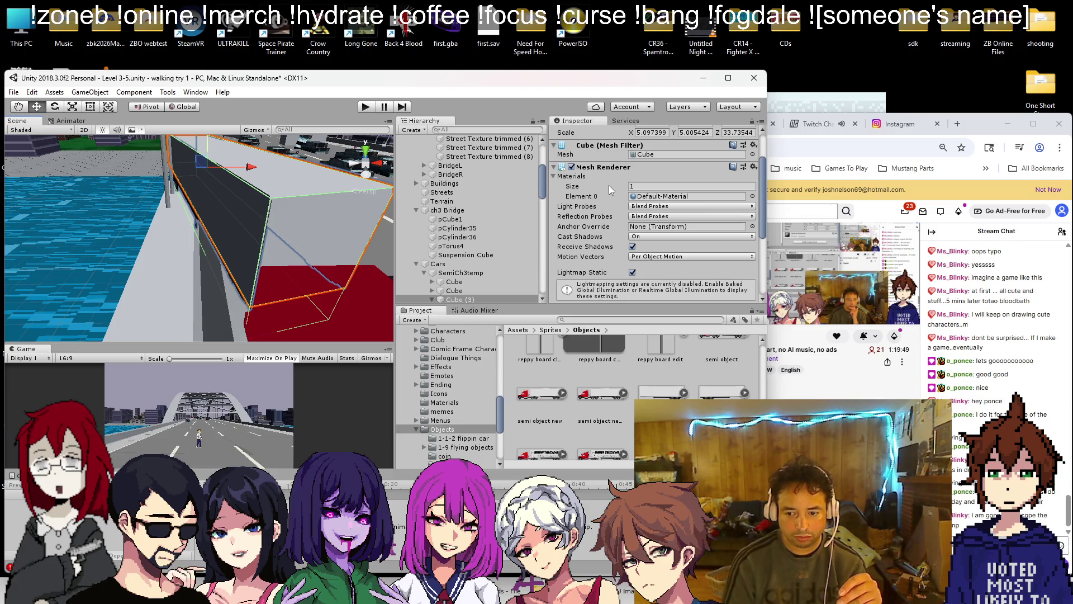
pyautogui.scroll(-2, 645, 366)
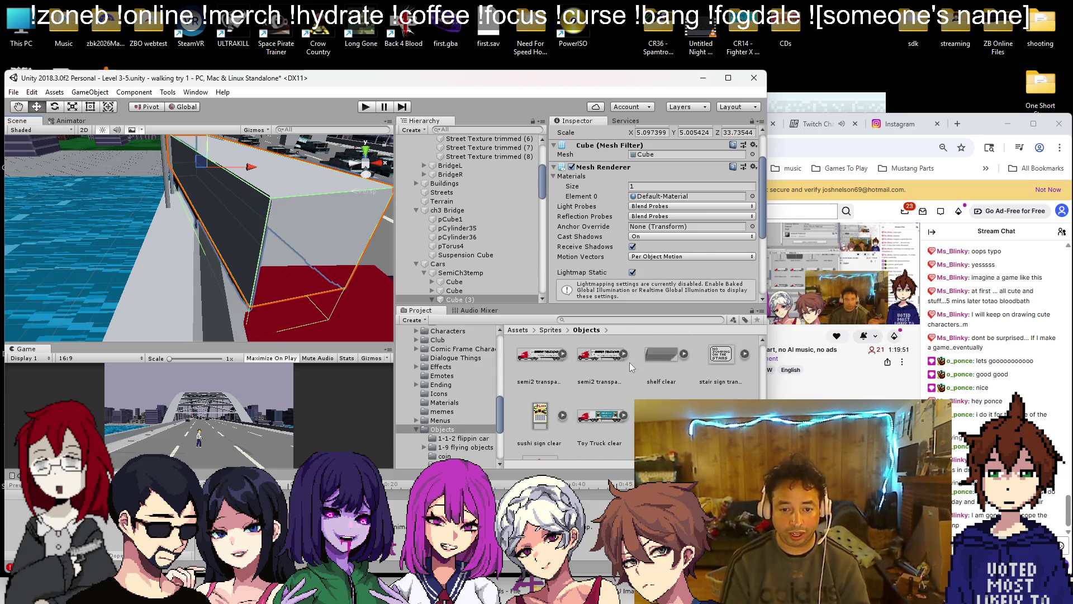
pyautogui.scroll(2, 683, 377)
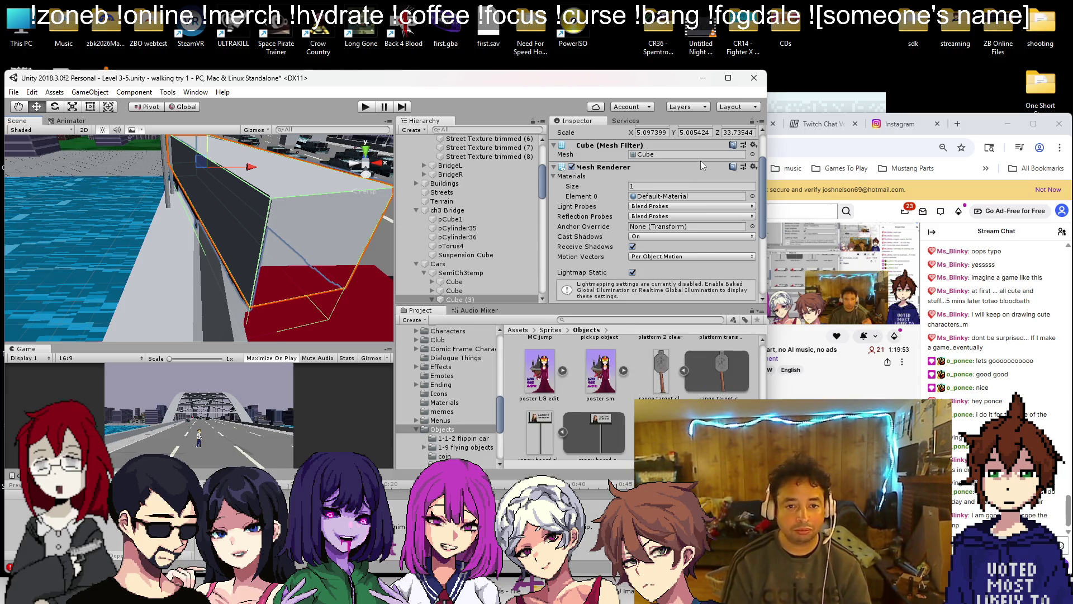
pyautogui.click(237, 241)
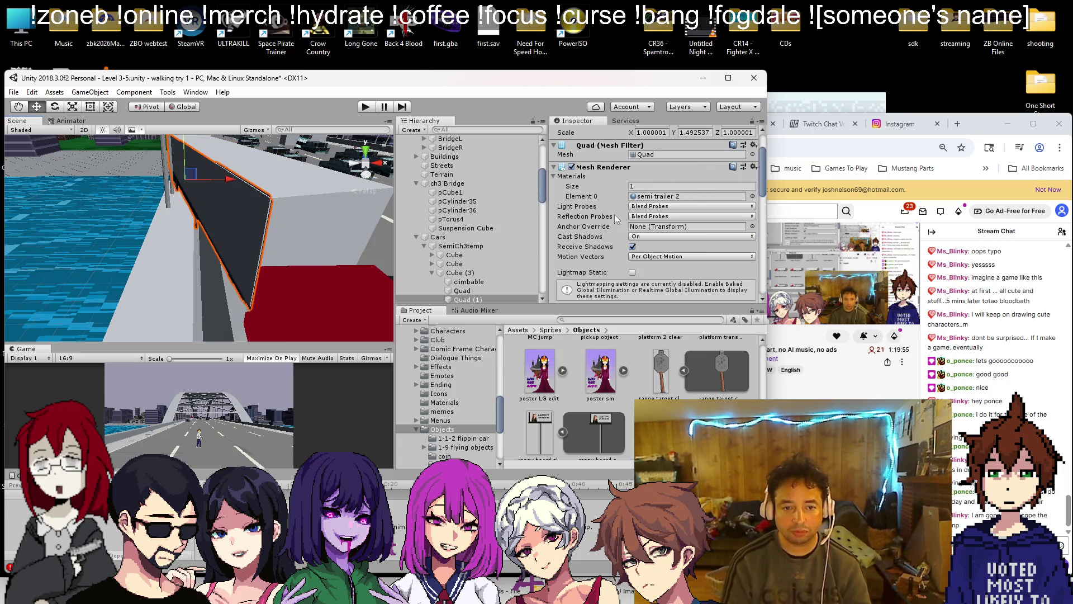
# - Open the semi trailer 2 texture in Paint and select the trailer's grey box body
pyautogui.click(646, 196)
pyautogui.scroll(1, 632, 391)
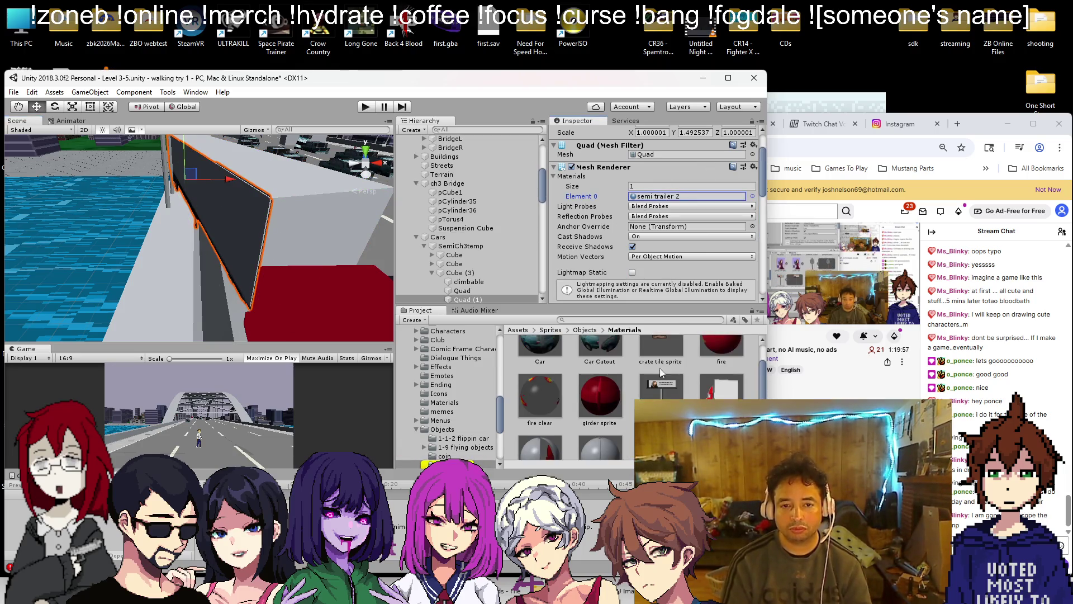
pyautogui.doubleClick(687, 196)
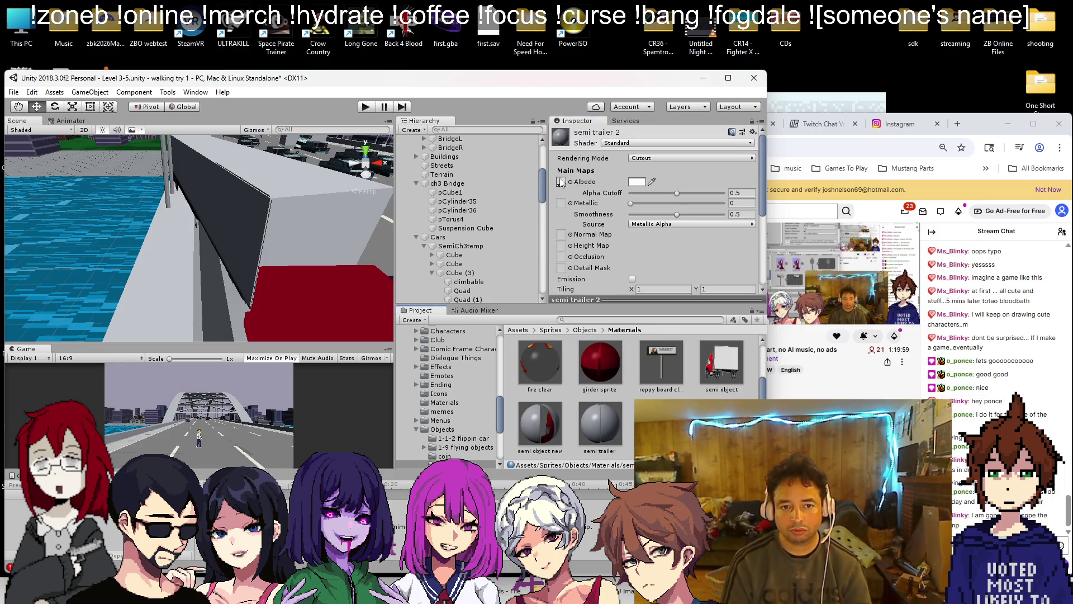
pyautogui.click(560, 181)
pyautogui.doubleClick(721, 395)
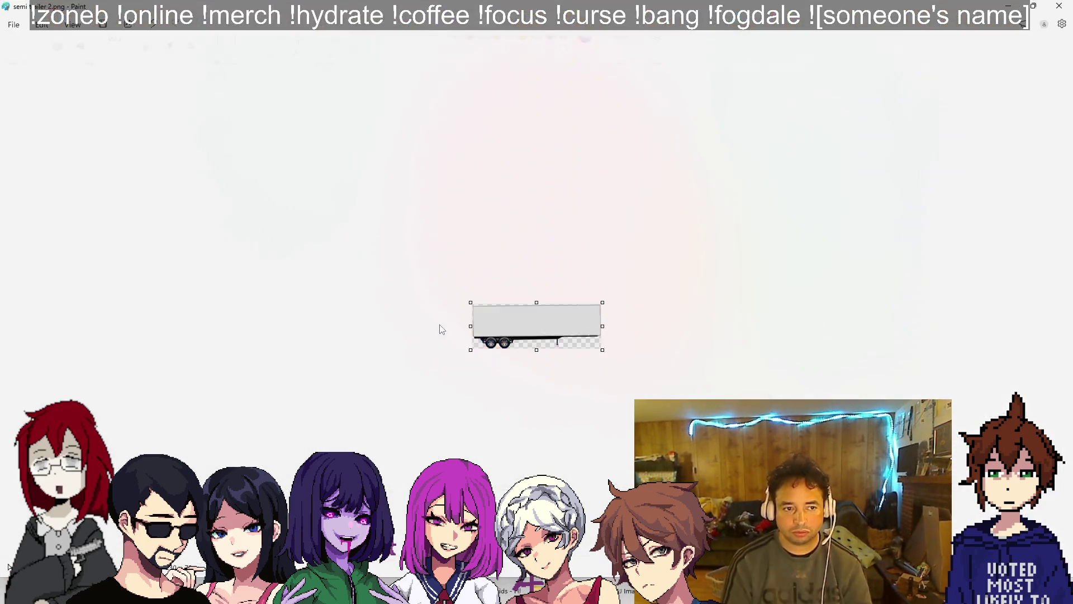
pyautogui.click(20, 58)
pyautogui.moveTo(411, 285); pyautogui.dragTo(621, 340)
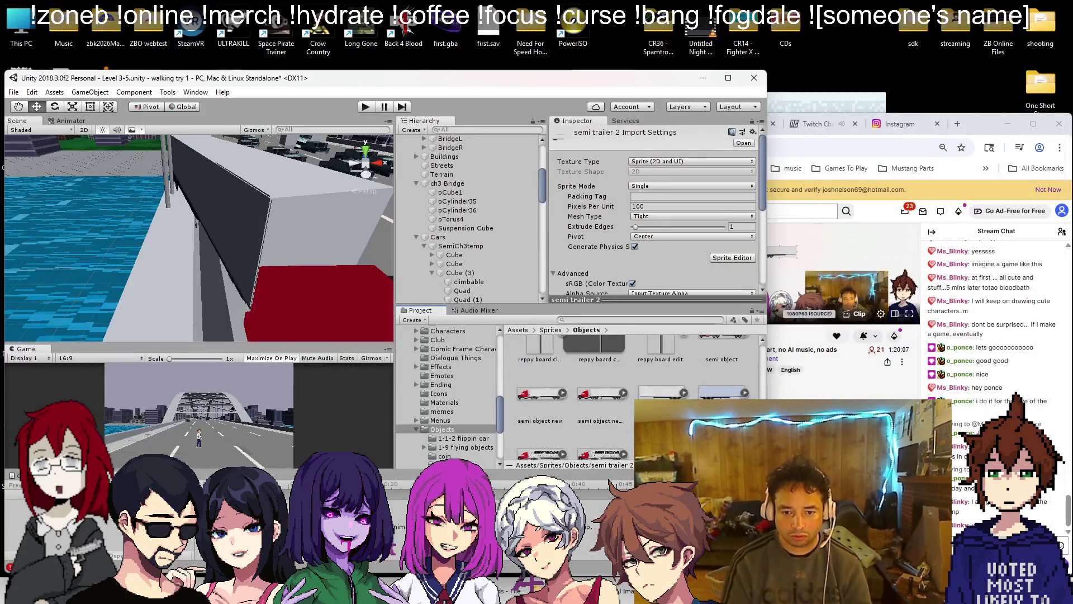
# - Rename the new semi trailer 3 sprite to Grey and open Grey.png in Paint
pyautogui.click(540, 452)
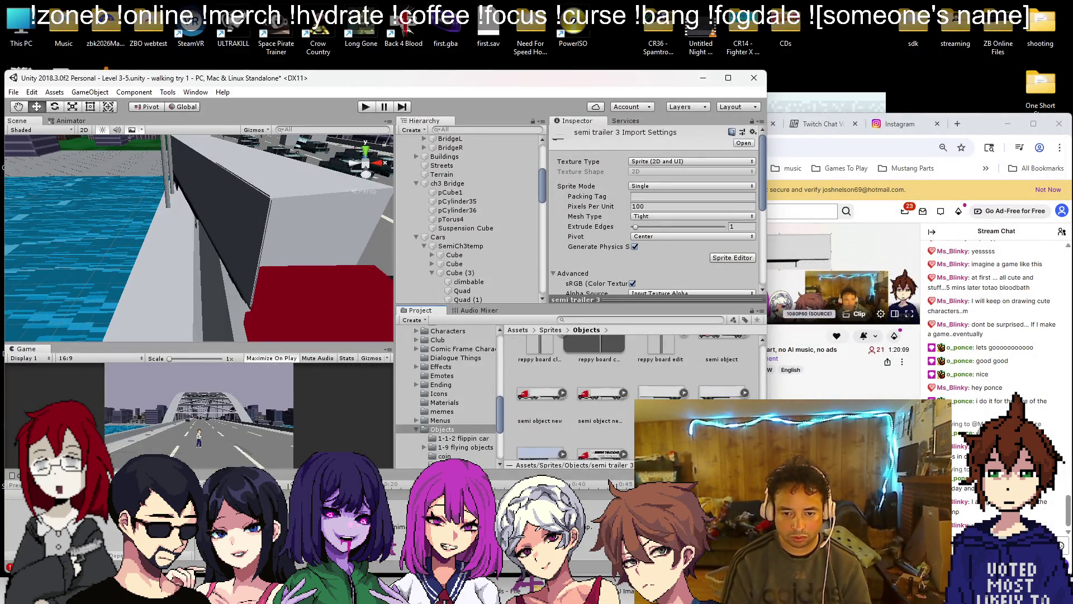
pyautogui.rightClick(562, 452)
pyautogui.click(588, 231)
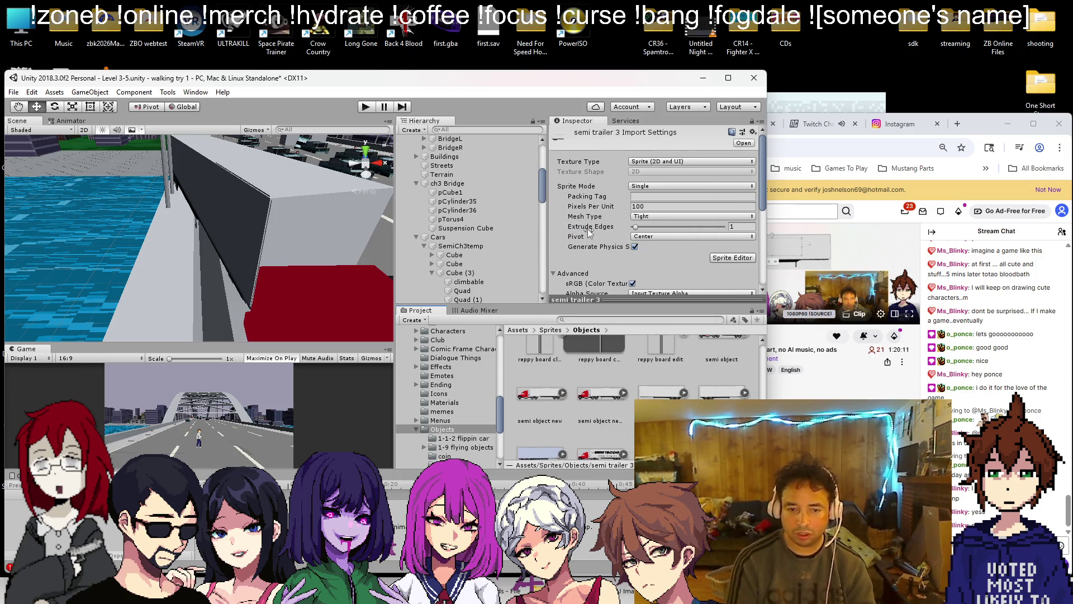
pyautogui.scroll(5, 655, 397)
pyautogui.click(655, 397)
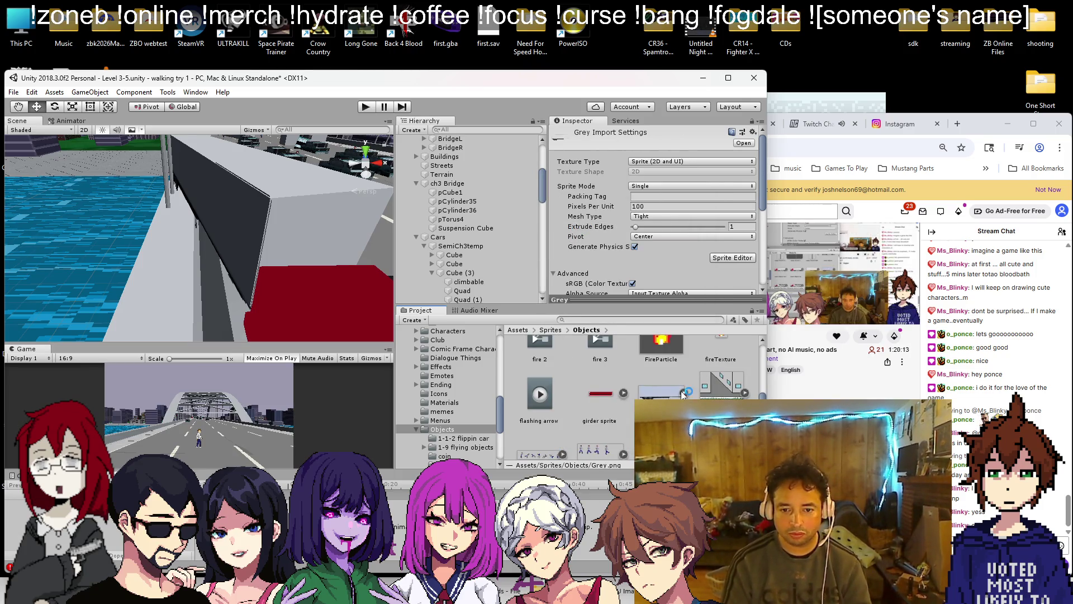
pyautogui.doubleClick(682, 395)
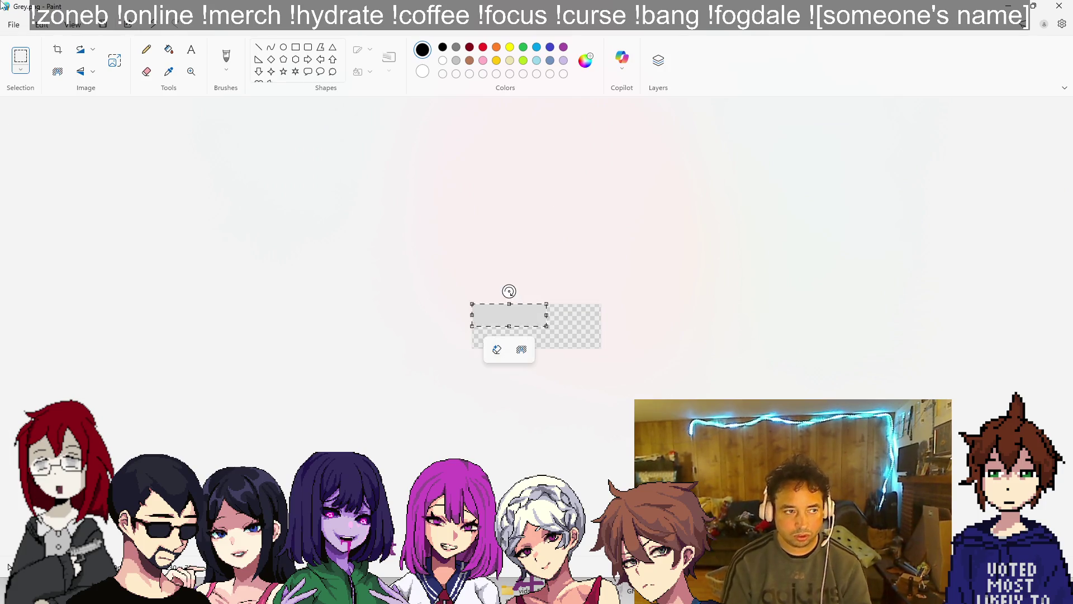
# - Flood-fill the Grey image with mid grey 150,150,150 and close Paint
pyautogui.click(147, 49)
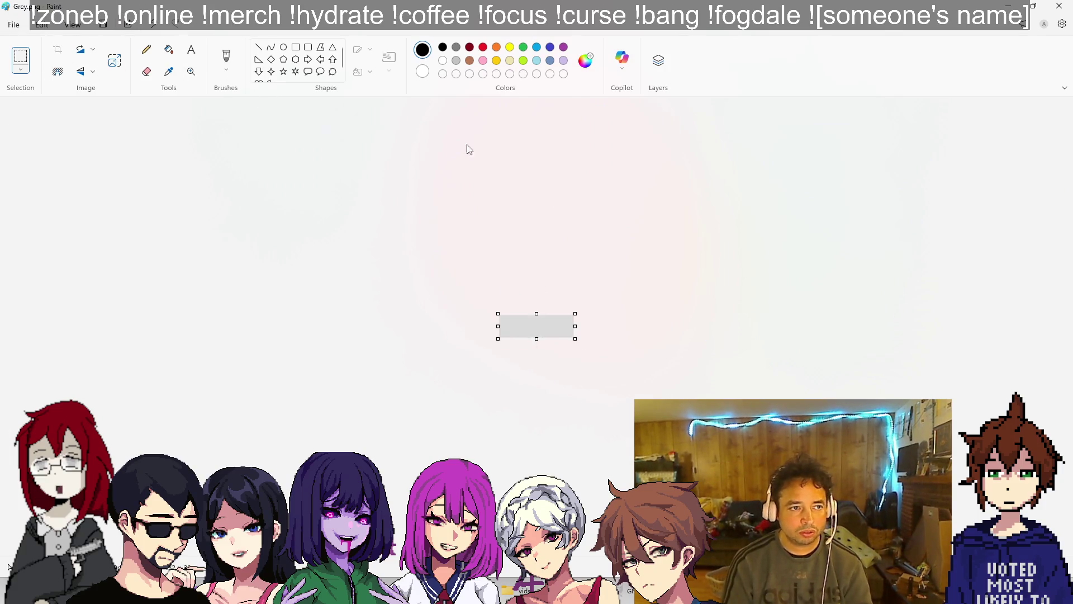
pyautogui.scroll(5, 548, 306)
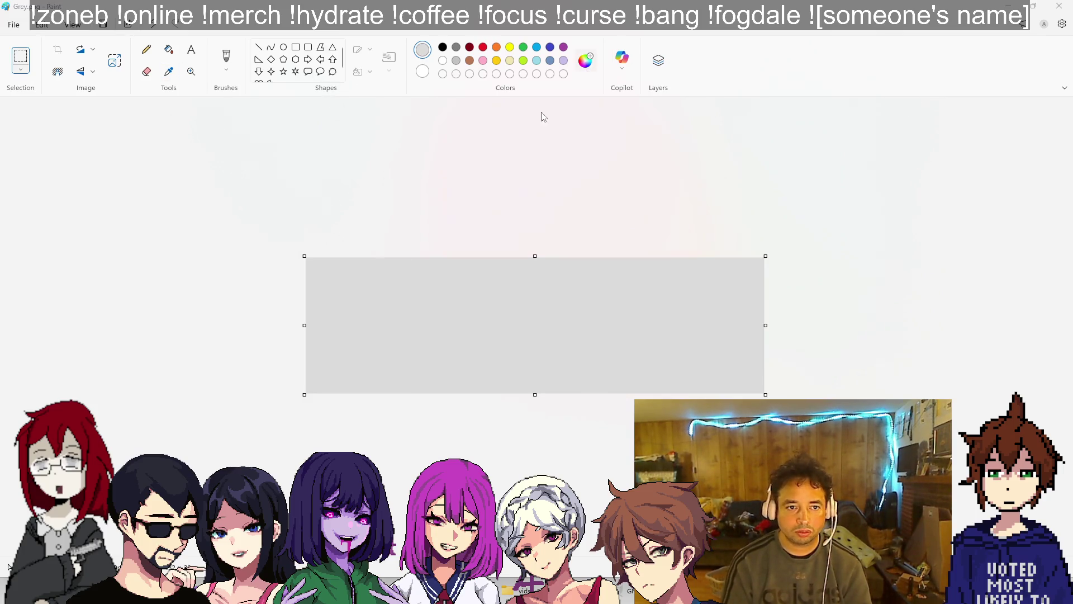
pyautogui.click(585, 60)
pyautogui.moveTo(557, 175); pyautogui.dragTo(556, 213)
pyautogui.press('Return')
pyautogui.click(168, 49)
pyautogui.click(375, 277)
pyautogui.hotkey('alt', 'F4')
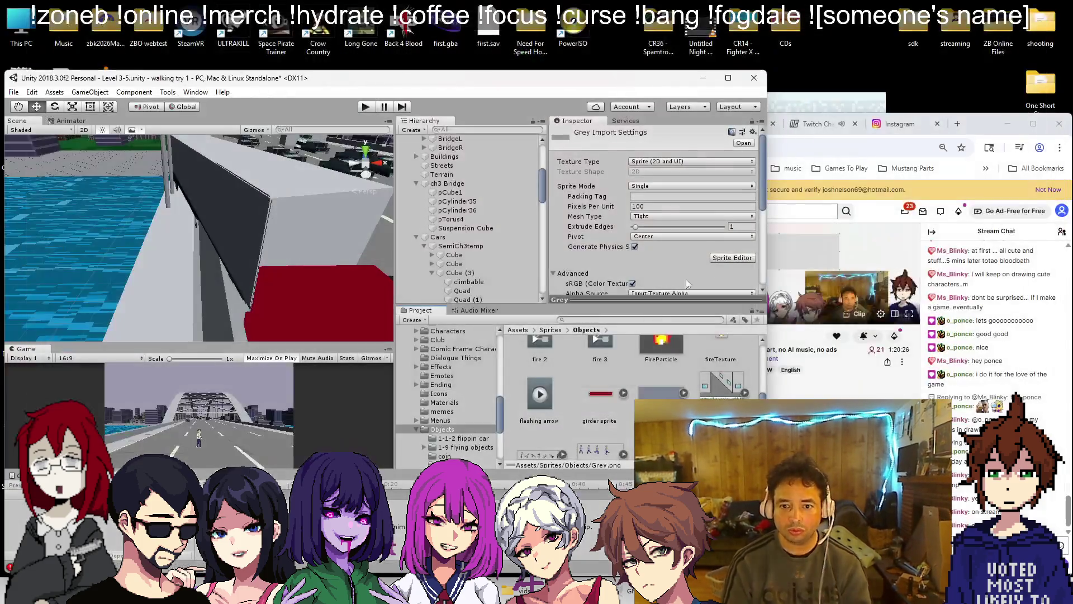
# - Create a Quad under Cube (3), raise it to height 0.68, and apply the Grey material
pyautogui.scroll(-3, 209, 150)
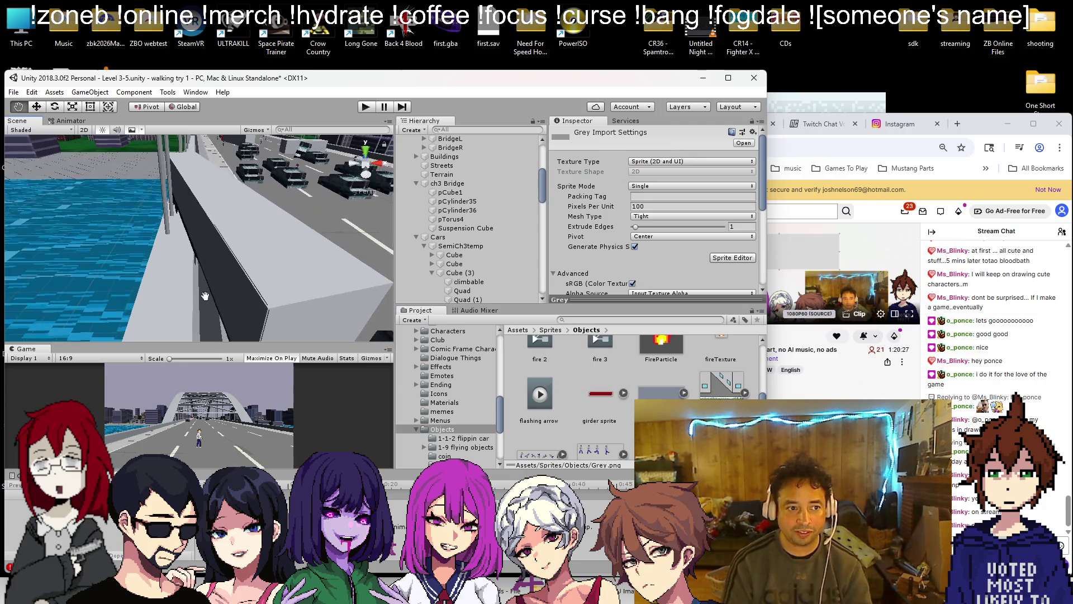
pyautogui.click(273, 243)
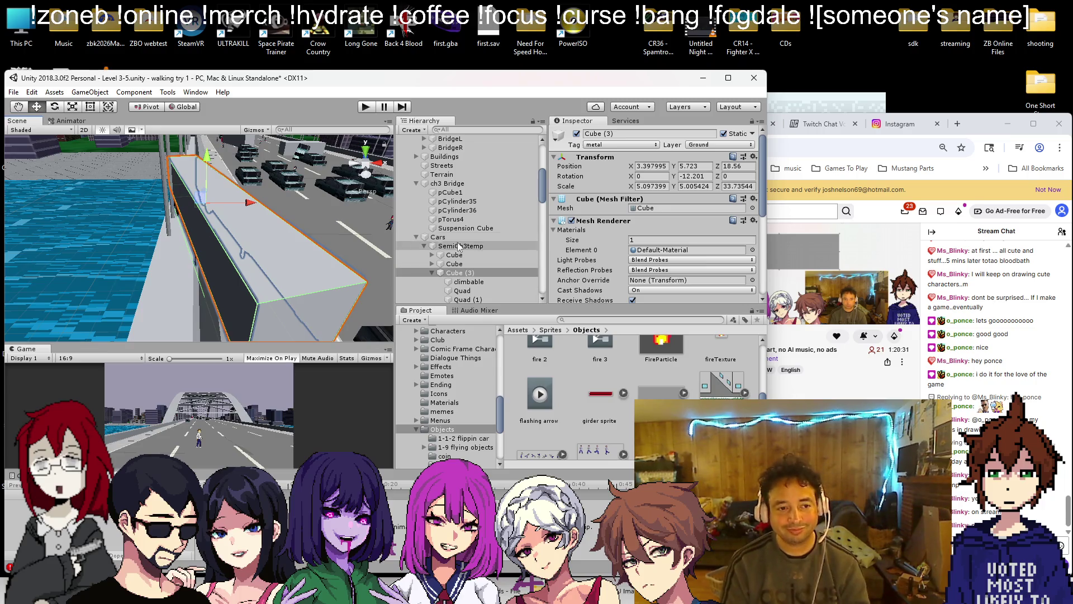
pyautogui.rightClick(460, 274)
pyautogui.moveTo(525, 380)
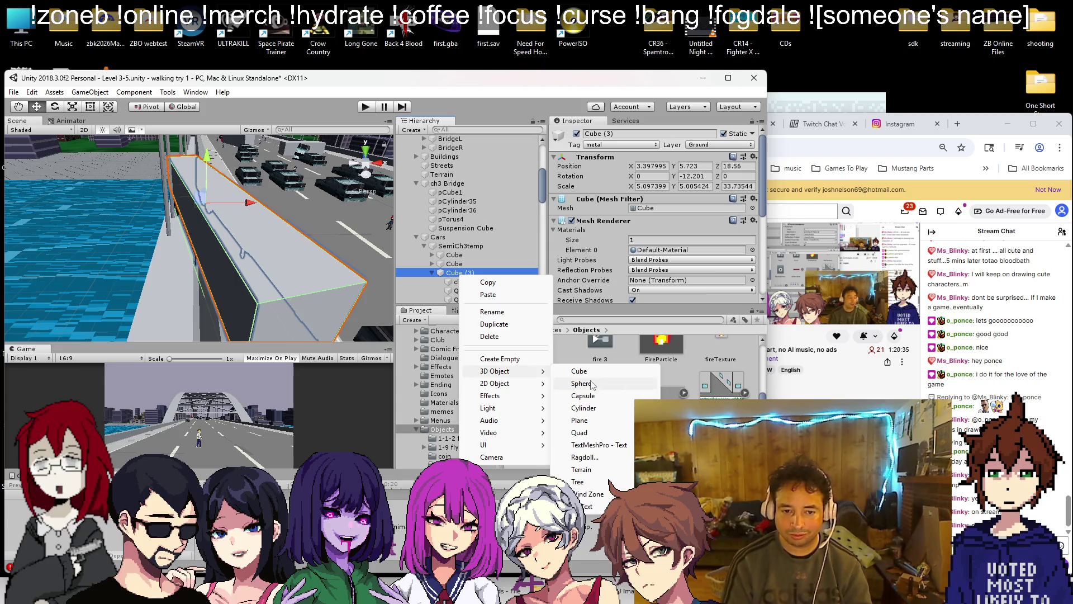
pyautogui.click(590, 437)
pyautogui.moveTo(203, 173); pyautogui.dragTo(218, 239)
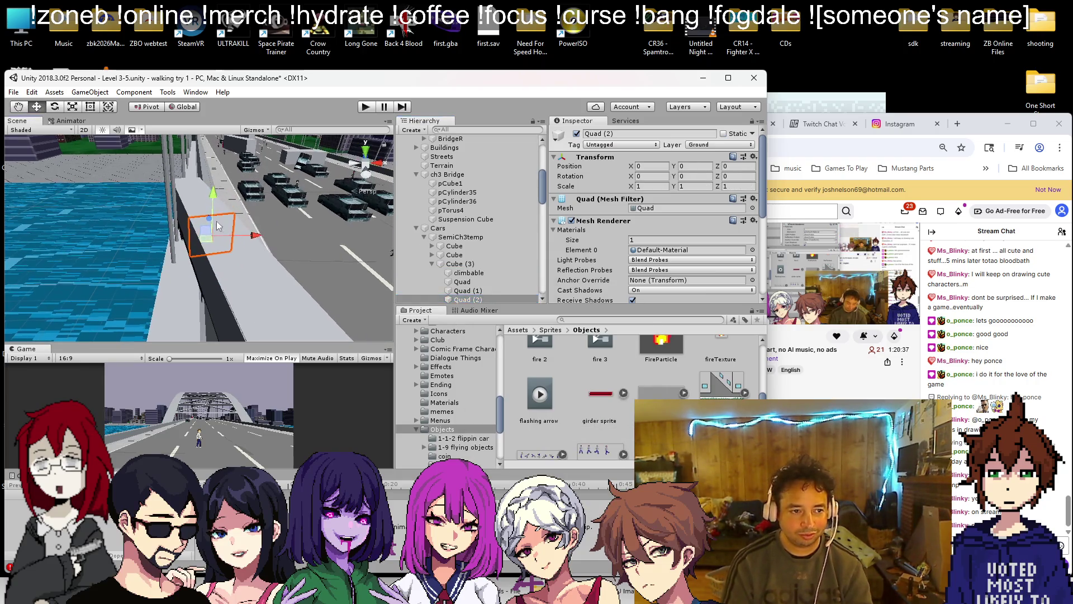
pyautogui.moveTo(212, 191); pyautogui.dragTo(213, 163)
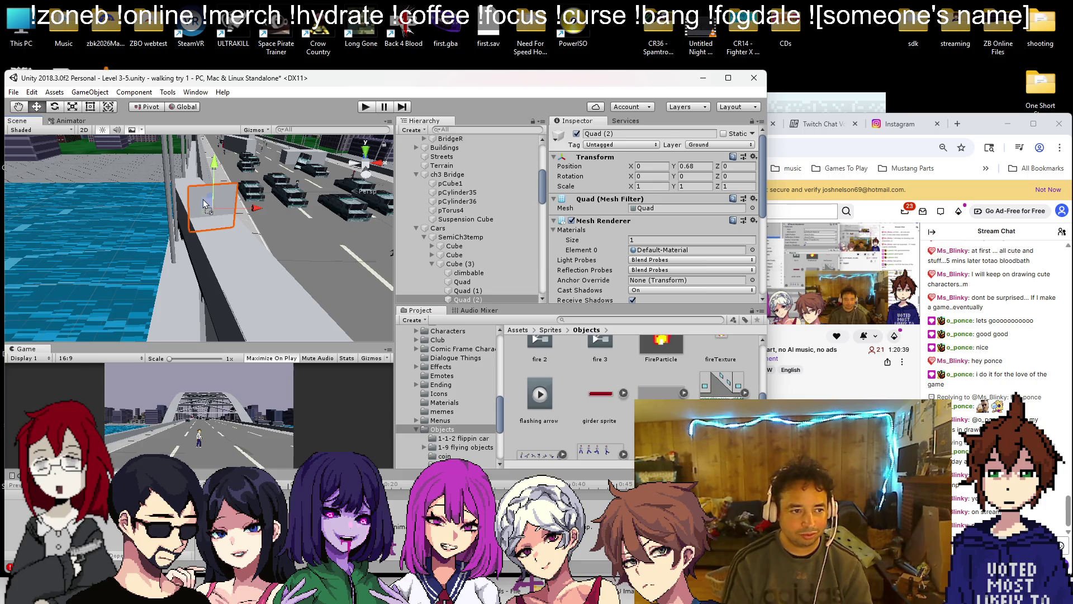
pyautogui.moveTo(207, 205); pyautogui.dragTo(208, 204)
# - Try rotating the quad, undo it, and parent Quad (2) under Cube (3)
pyautogui.click(56, 107)
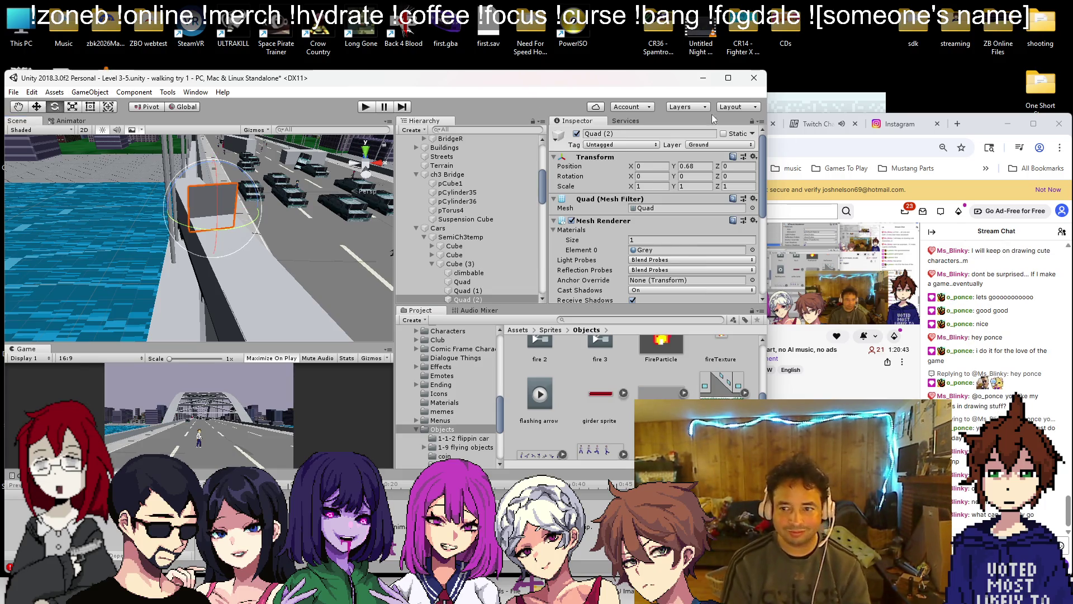
pyautogui.click(1056, 192)
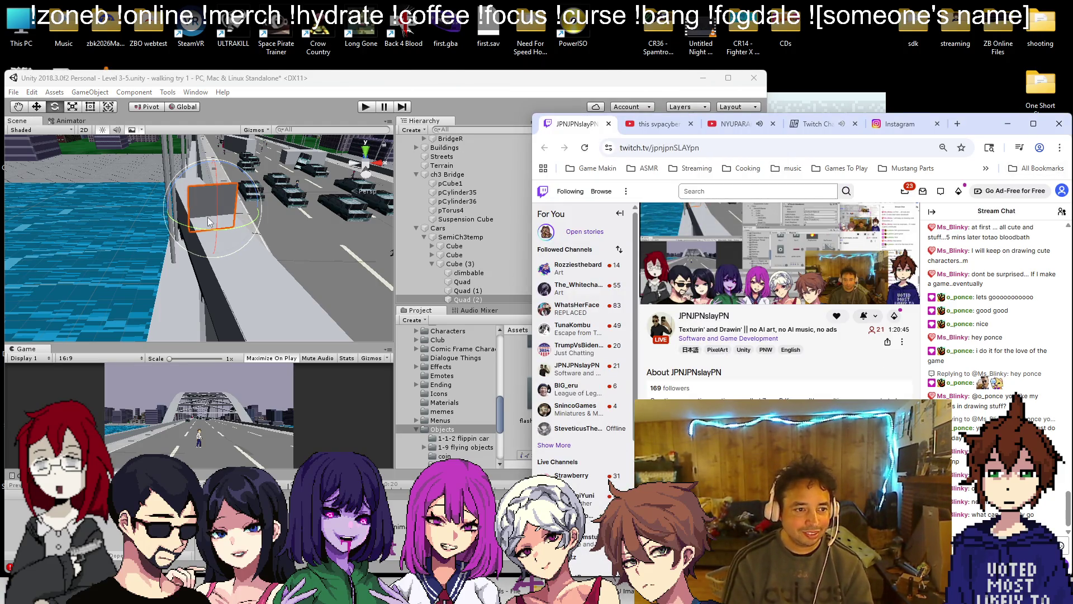
pyautogui.moveTo(209, 222); pyautogui.dragTo(205, 76)
pyautogui.moveTo(168, 185)
pyautogui.mouseDown()
pyautogui.moveTo(134, 175)
pyautogui.moveTo(190, 184)
pyautogui.mouseUp()
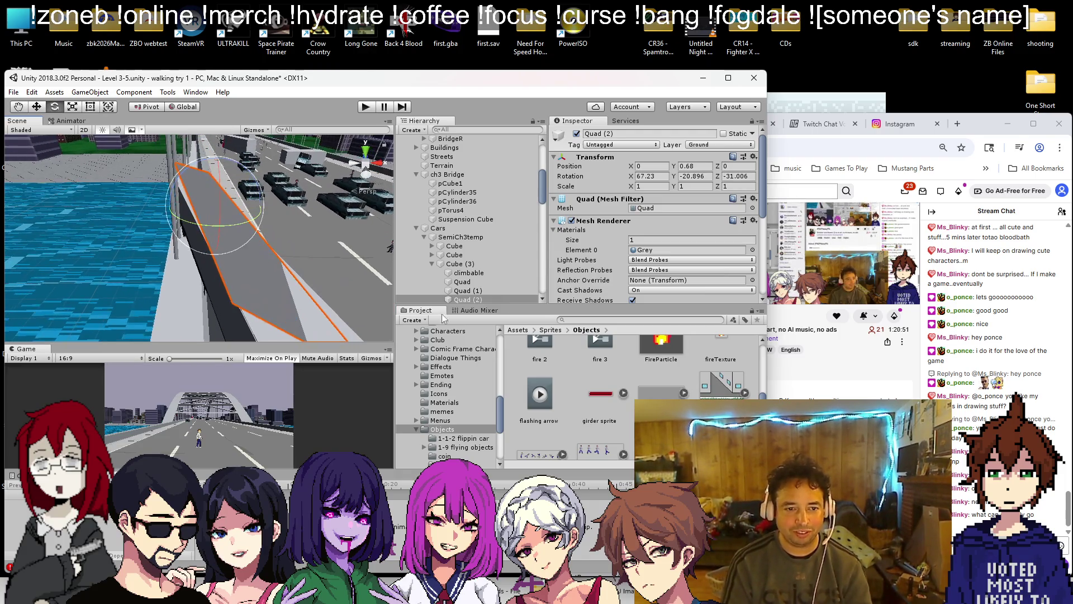
pyautogui.hotkey('ctrl', 'z')
pyautogui.moveTo(469, 299); pyautogui.dragTo(469, 263)
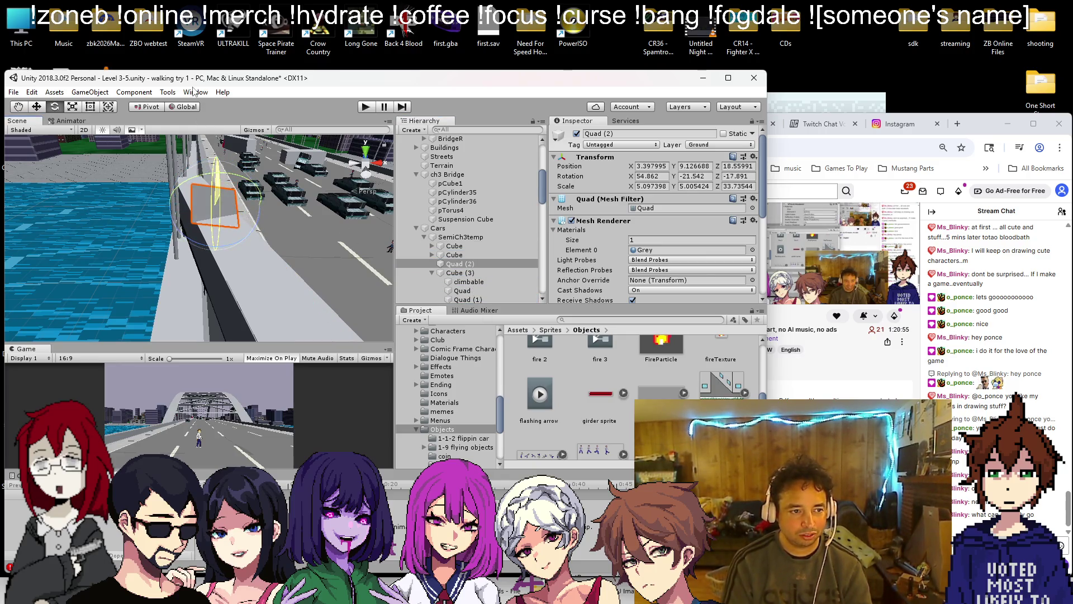
pyautogui.moveTo(265, 169); pyautogui.dragTo(221, 222)
pyautogui.moveTo(474, 265); pyautogui.dragTo(467, 273)
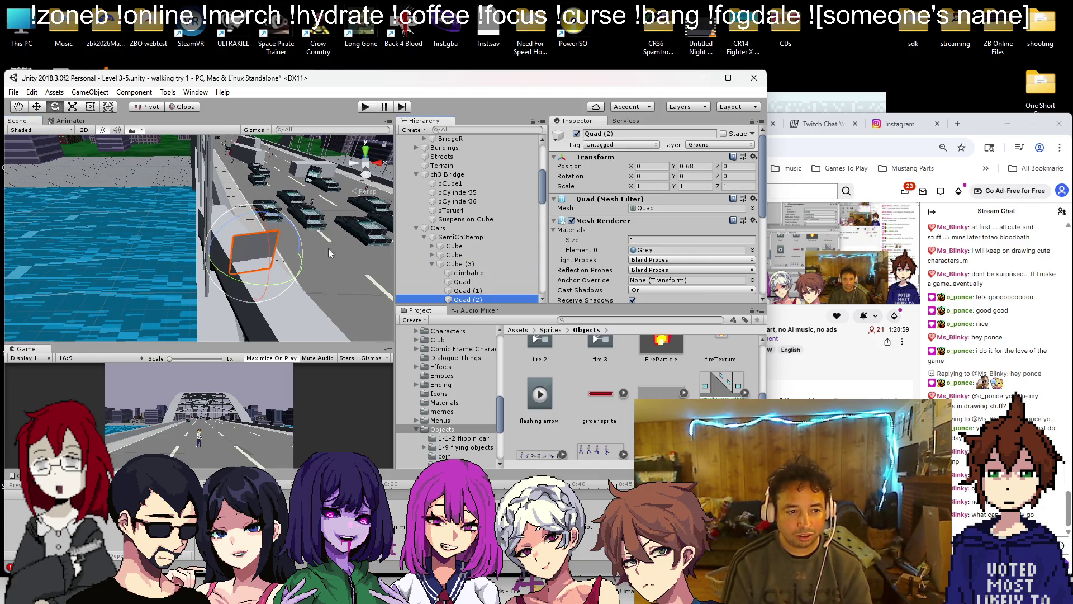
# - Set Quad (2) Rotation X to 90 and lower it onto the trailer cube's top
pyautogui.moveTo(270, 266); pyautogui.dragTo(224, 150)
pyautogui.moveTo(317, 230); pyautogui.dragTo(336, 255)
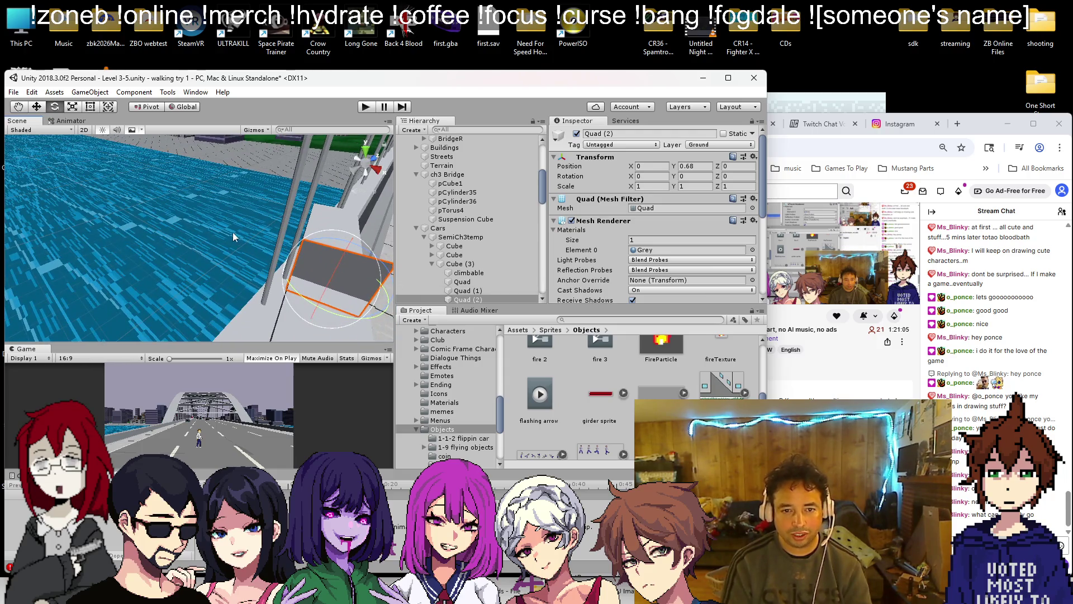
pyautogui.moveTo(234, 237); pyautogui.dragTo(384, 193)
pyautogui.click(652, 177)
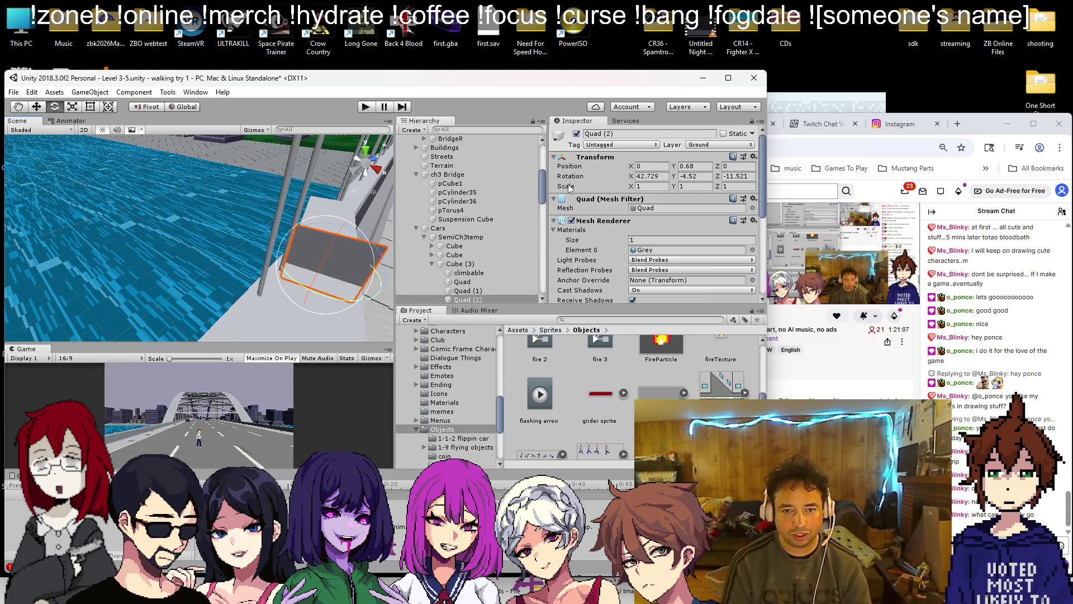
pyautogui.write('90')
pyautogui.write('0')
pyautogui.moveTo(80, 281)
pyautogui.mouseDown()
pyautogui.moveTo(246, 179)
pyautogui.moveTo(282, 197)
pyautogui.moveTo(206, 219)
pyautogui.mouseUp()
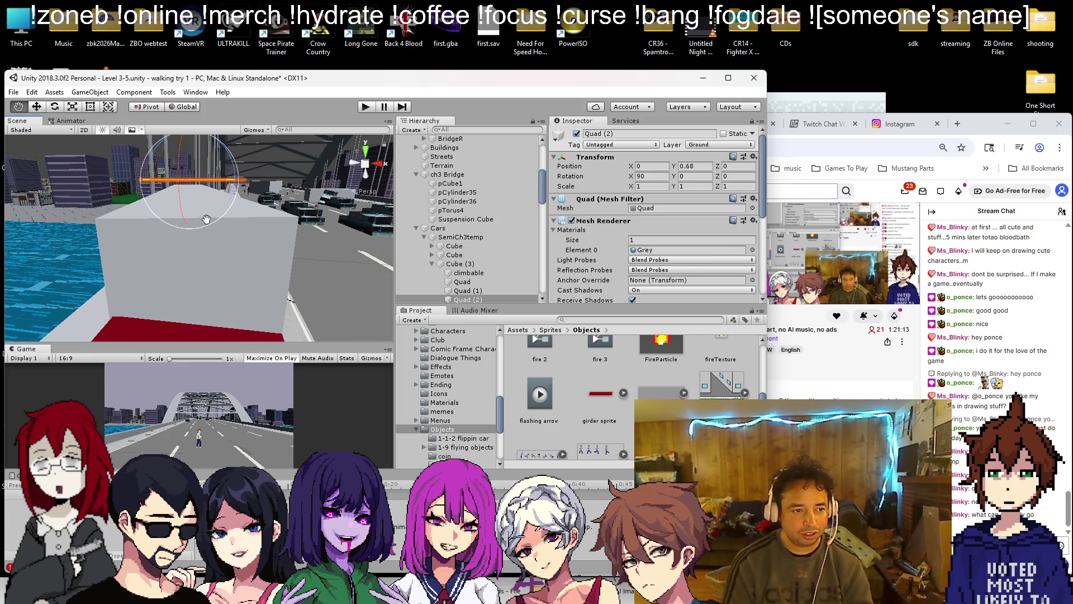
pyautogui.click(44, 109)
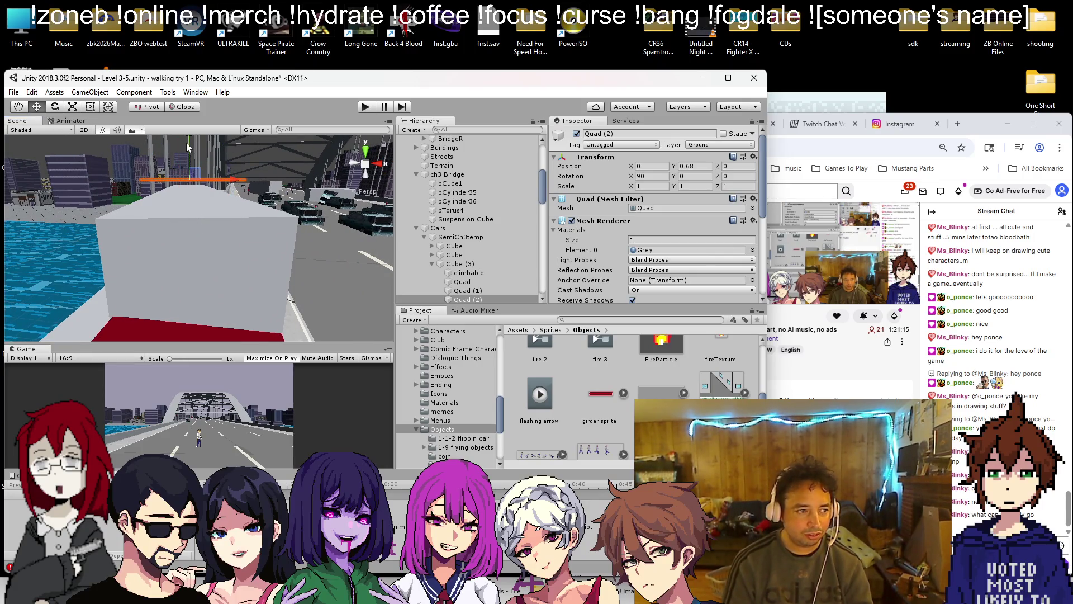
pyautogui.moveTo(187, 144); pyautogui.dragTo(223, 195)
# - Remove the quad's Mesh Collider and save the scene
pyautogui.scroll(-5, 586, 289)
pyautogui.rightClick(583, 276)
pyautogui.click(660, 323)
pyautogui.moveTo(290, 201)
pyautogui.mouseDown()
pyautogui.moveTo(250, 194)
pyautogui.moveTo(262, 225)
pyautogui.mouseUp()
pyautogui.hotkey('ctrl', 's')
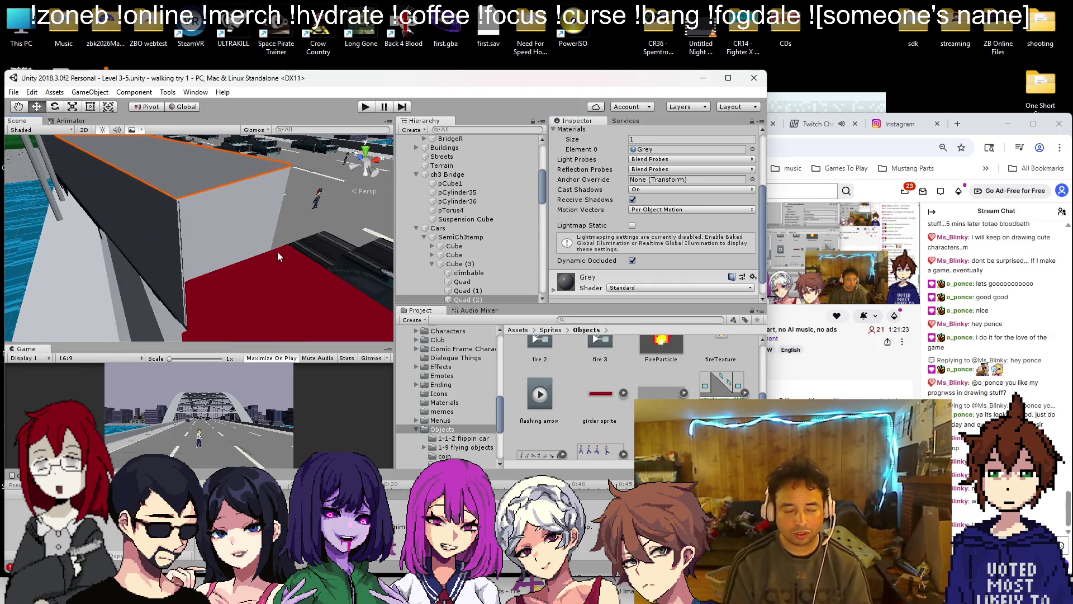
pyautogui.moveTo(283, 230)
pyautogui.mouseDown()
pyautogui.moveTo(143, 226)
pyautogui.moveTo(162, 230)
pyautogui.moveTo(143, 237)
pyautogui.moveTo(248, 294)
pyautogui.moveTo(211, 226)
pyautogui.moveTo(189, 268)
pyautogui.moveTo(269, 303)
pyautogui.mouseUp()
pyautogui.click(241, 258)
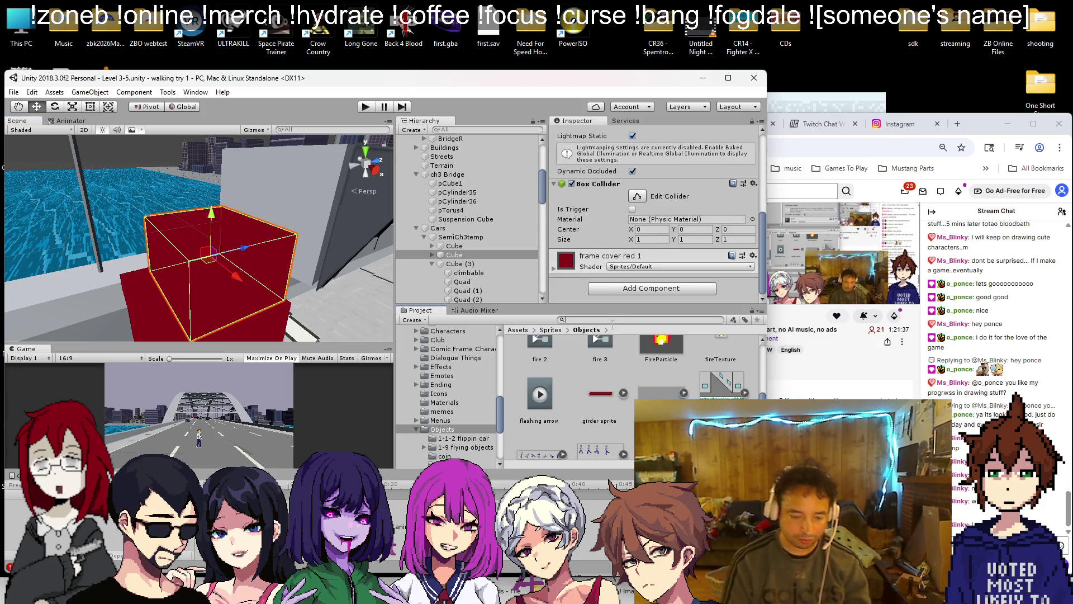
pyautogui.write('d')
# - Search the Project assets for 'semi' to list the truck sprites
pyautogui.press('BackSpace')
pyautogui.write('semi')
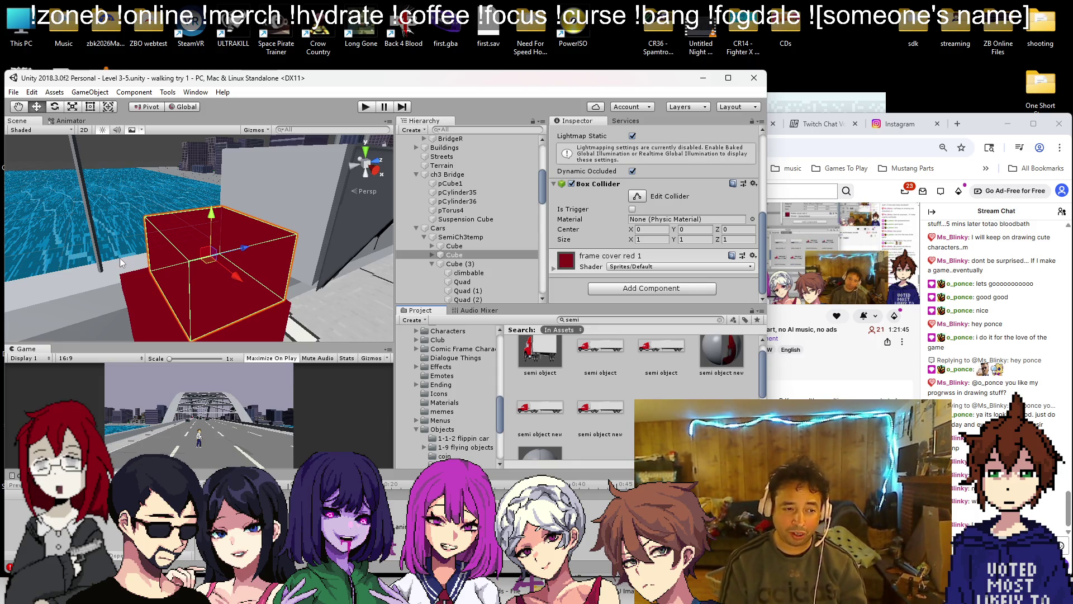
pyautogui.scroll(-10, 120, 263)
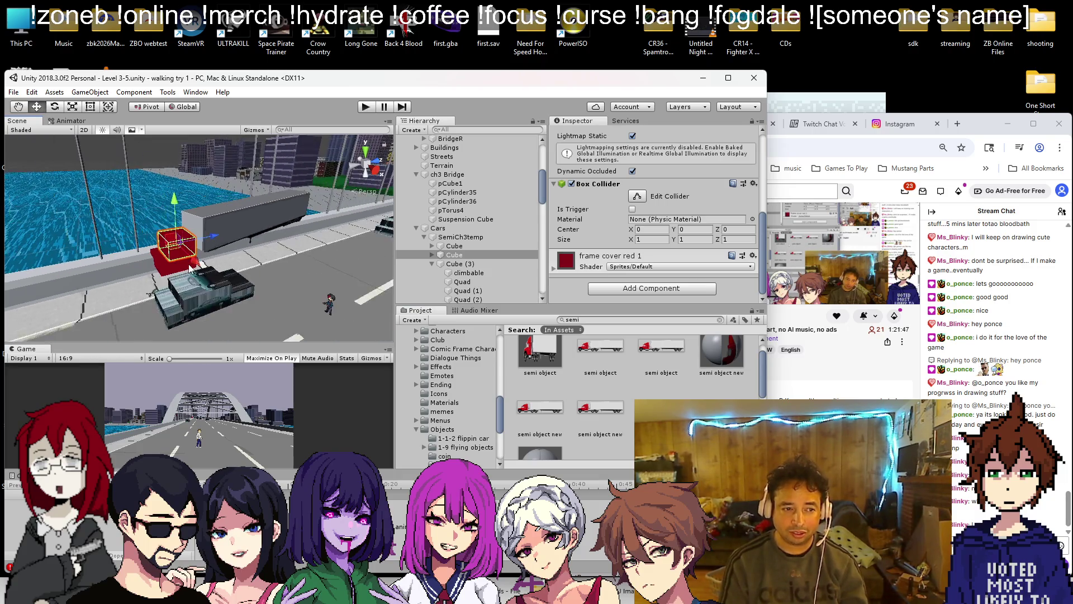
pyautogui.scroll(10, 190, 270)
pyautogui.scroll(-6, 202, 241)
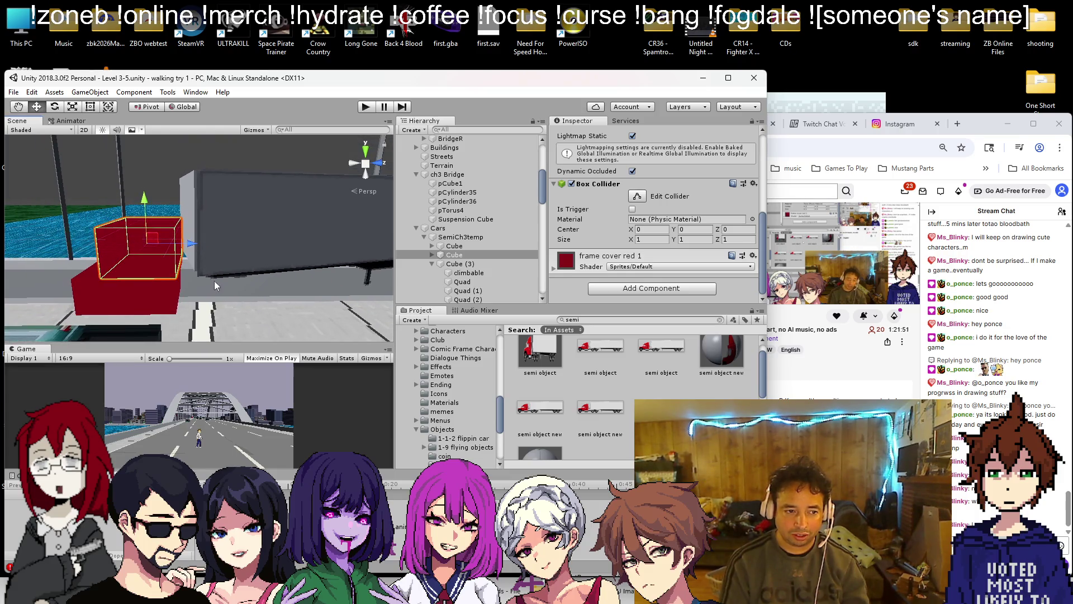
# - Frame the red cab cube, check the browser tabs, and return to Unity
pyautogui.press('f')
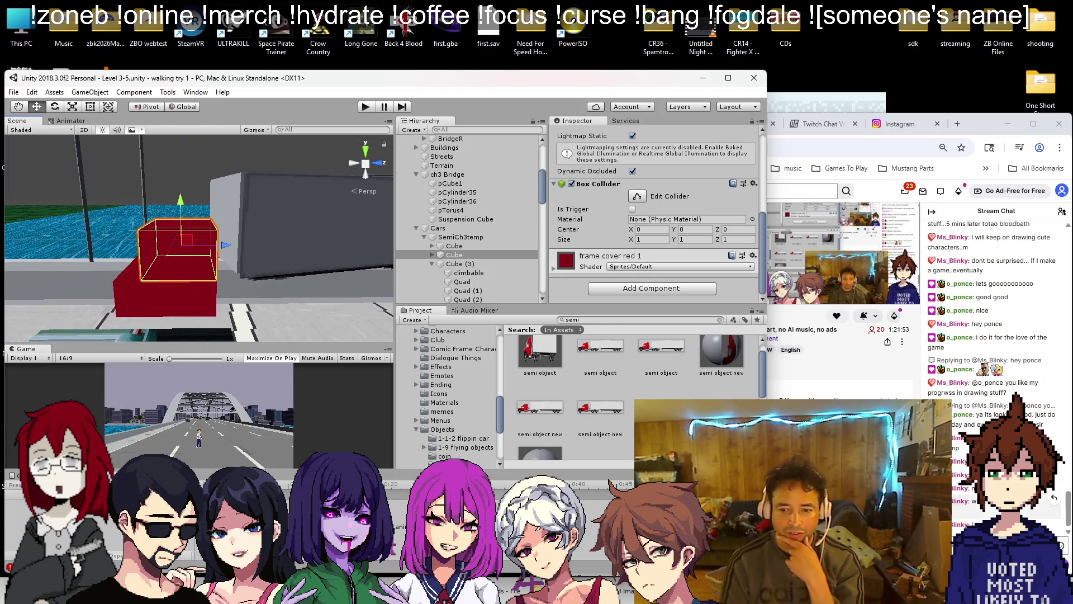
pyautogui.click(810, 235)
pyautogui.click(734, 124)
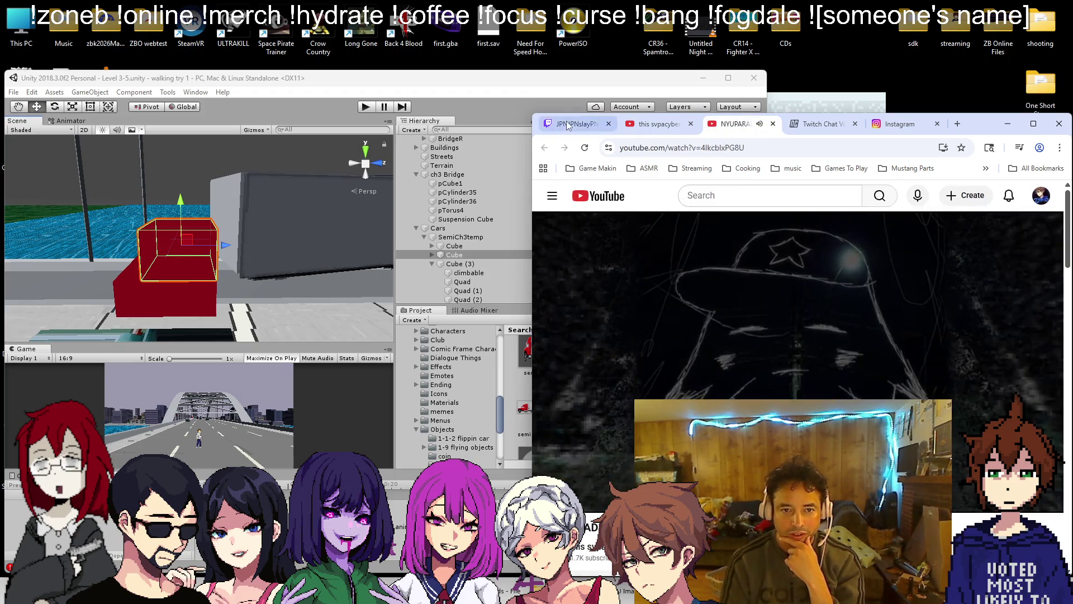
pyautogui.click(576, 124)
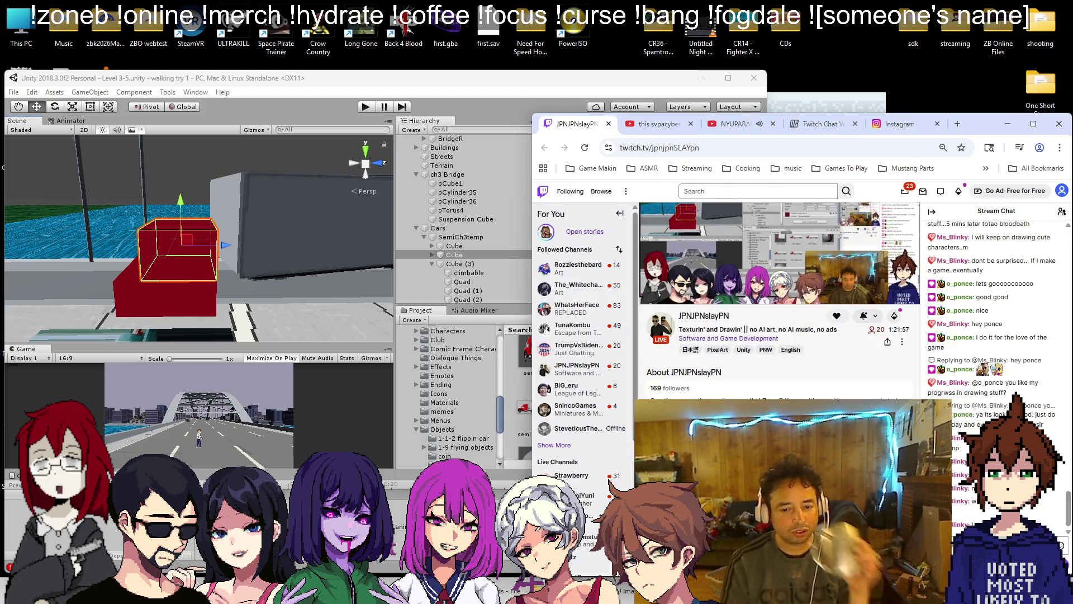
pyautogui.hotkey('alt', 'Tab')
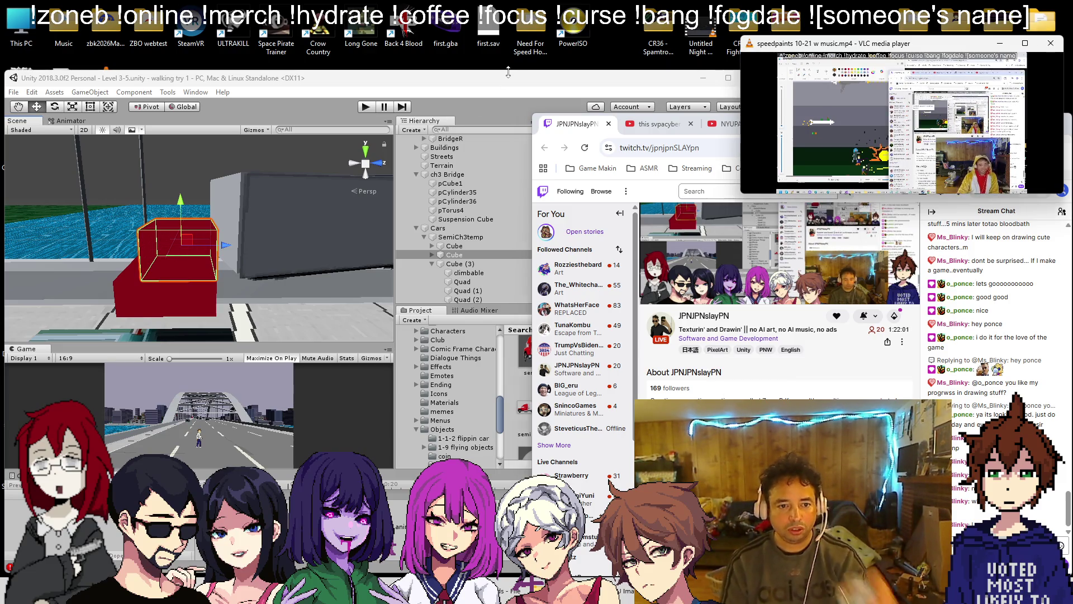
pyautogui.click(508, 72)
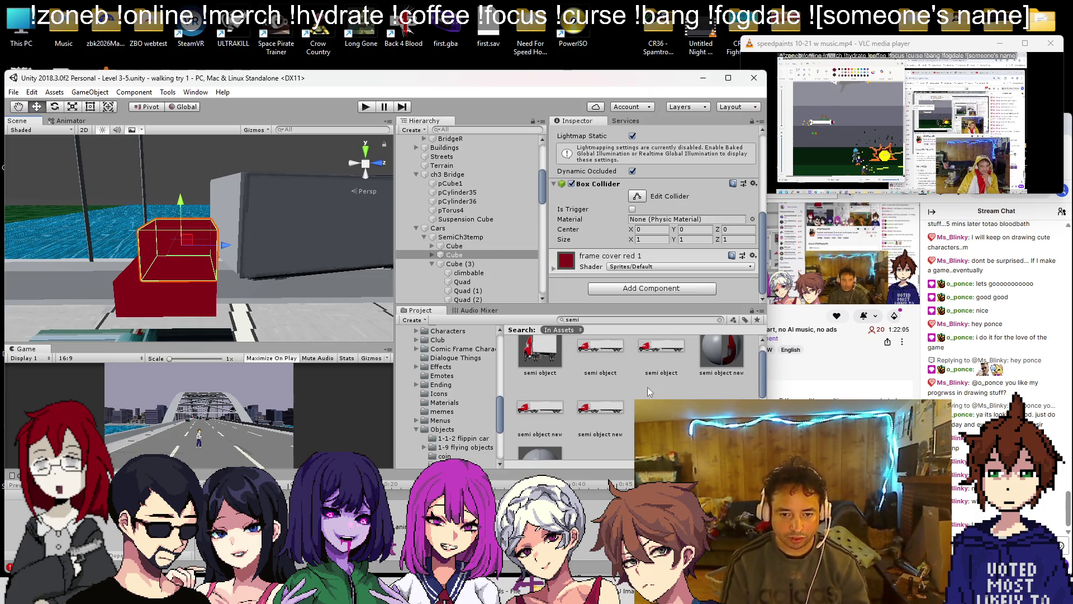
pyautogui.scroll(2, 665, 362)
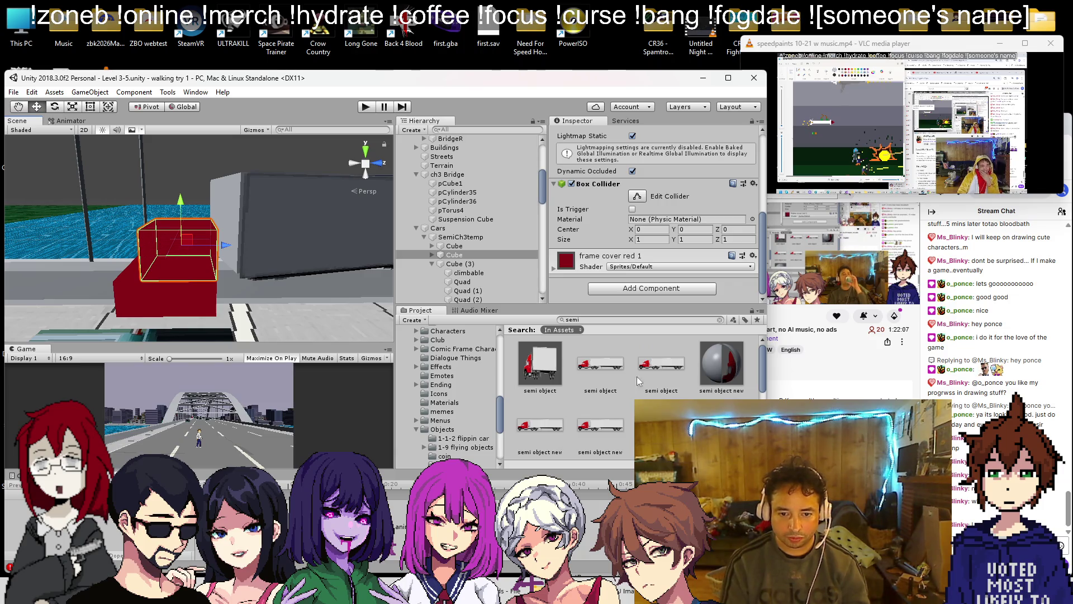
# - Duplicate the semi object sprite and rename the copy 'semi cab'
pyautogui.click(609, 367)
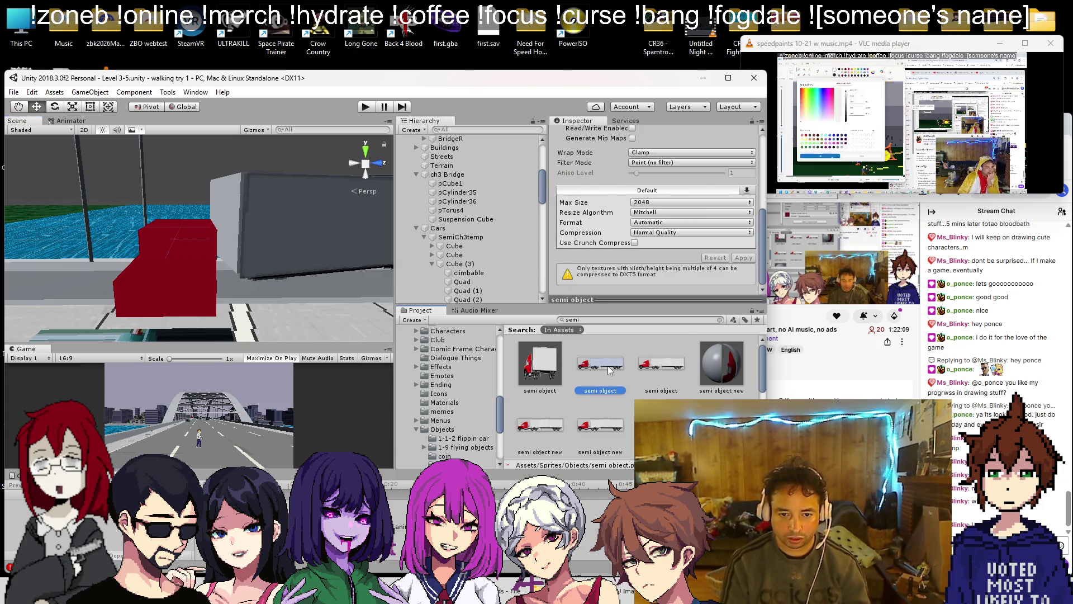
pyautogui.hotkey('ctrl', 'd')
pyautogui.rightClick(544, 398)
pyautogui.click(586, 179)
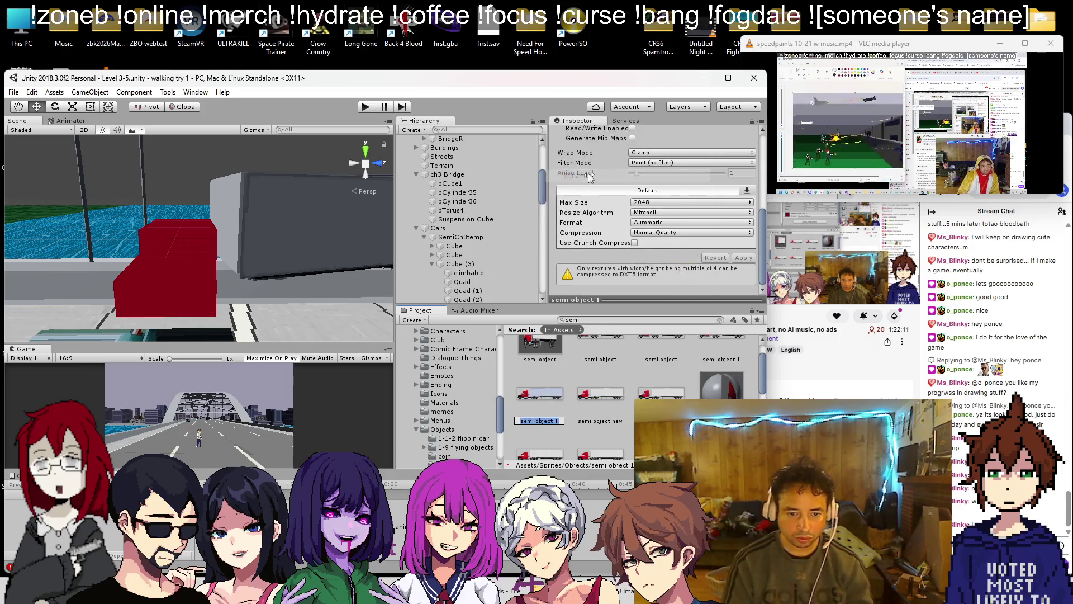
pyautogui.write('semi ')
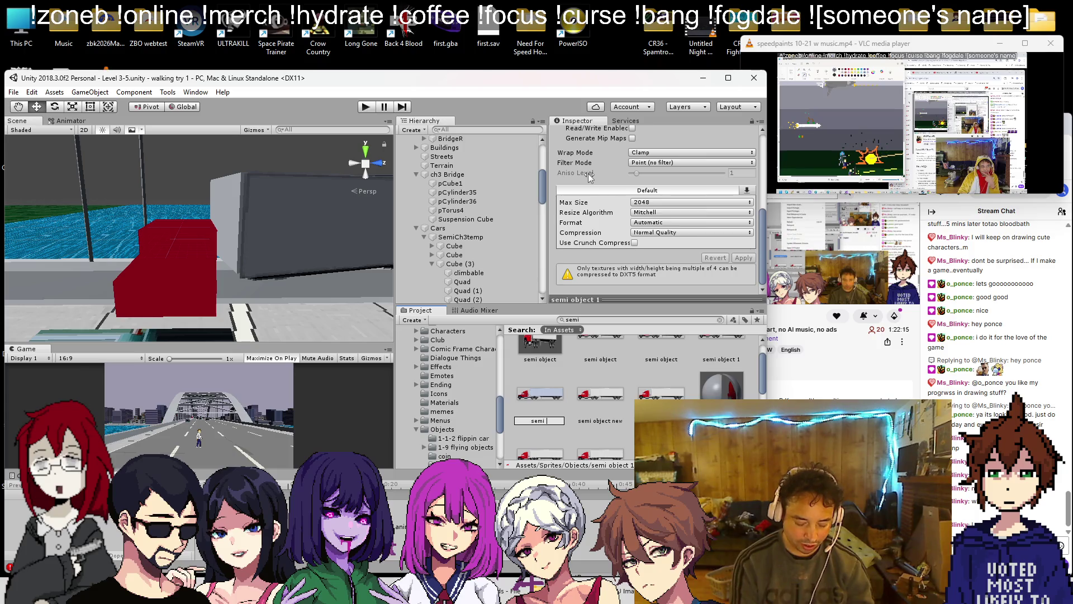
pyautogui.write('cab')
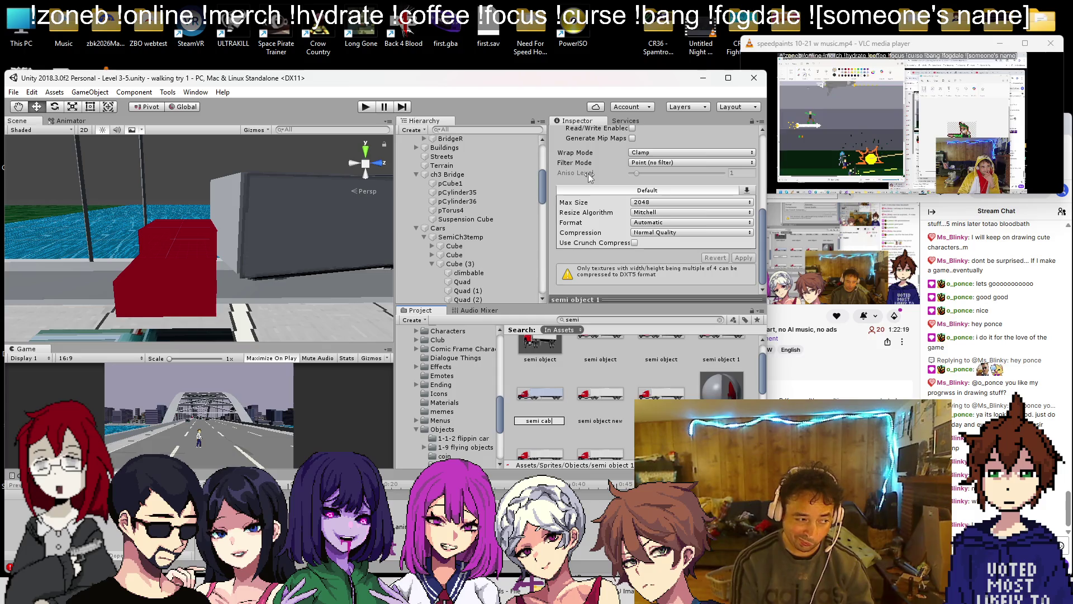
pyautogui.press('Return')
pyautogui.press('Return')
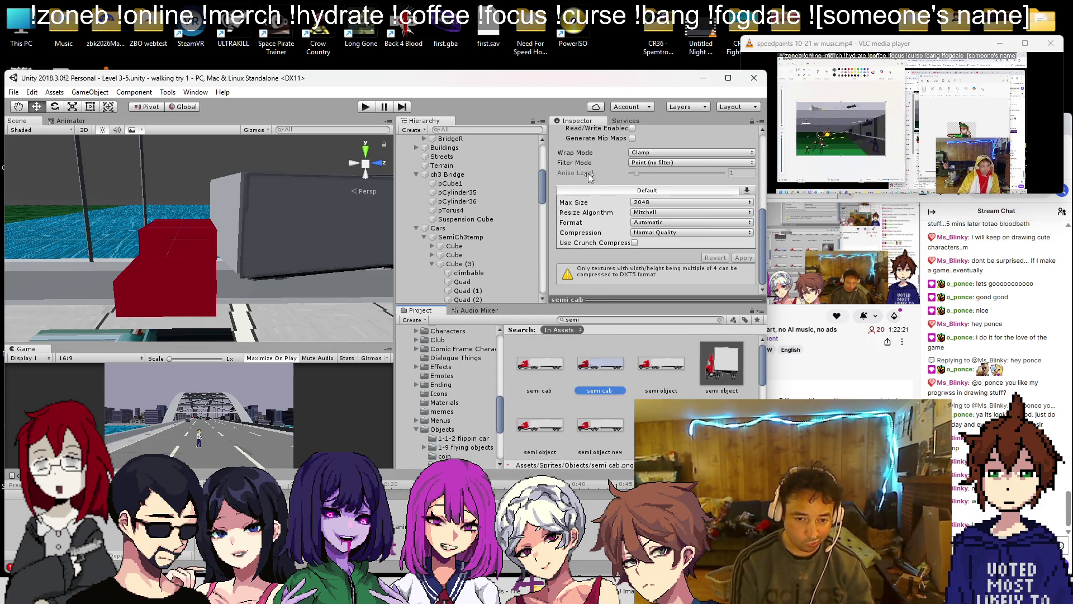
pyautogui.scroll(3, 338, 388)
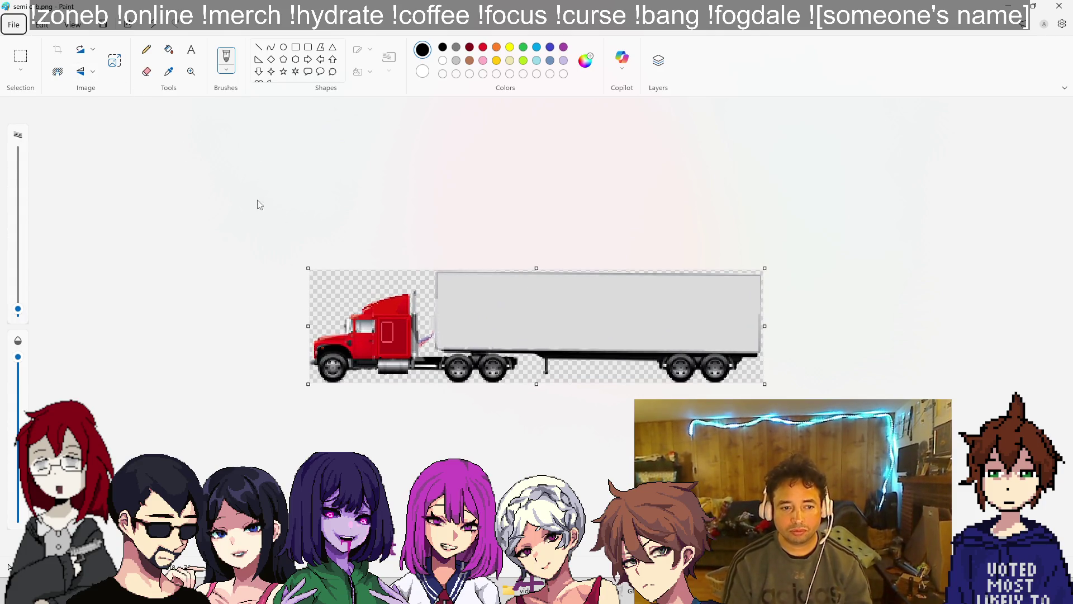
# - Select and delete the grey trailer sections from the truck picture
pyautogui.click(31, 55)
pyautogui.moveTo(525, 380)
pyautogui.mouseDown()
pyautogui.moveTo(641, 253)
pyautogui.moveTo(767, 263)
pyautogui.mouseUp()
pyautogui.press('Delete')
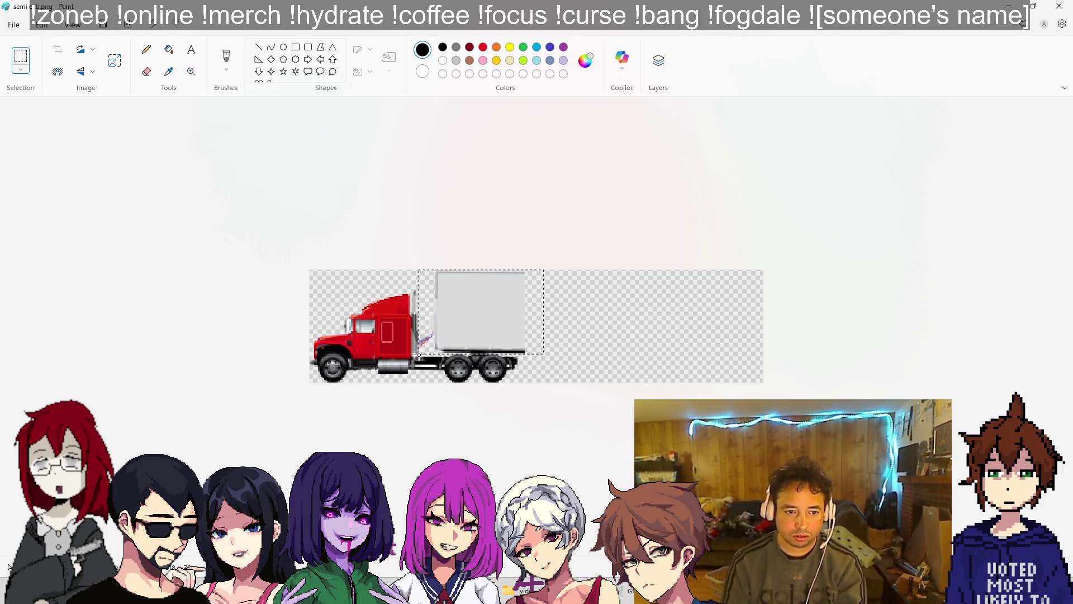
pyautogui.moveTo(418, 354); pyautogui.dragTo(417, 353)
pyautogui.press('Delete')
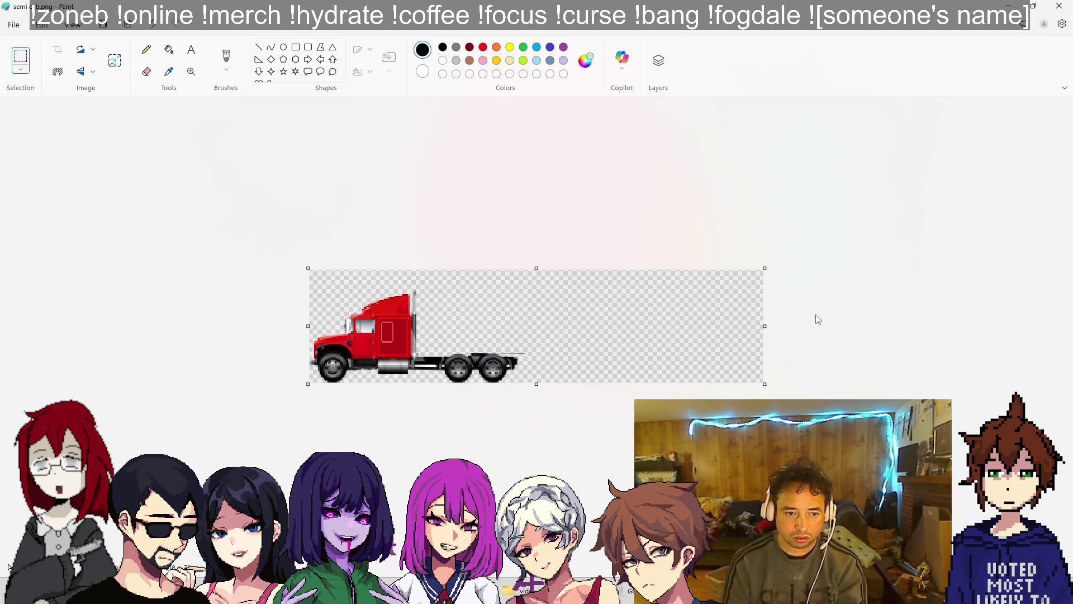
pyautogui.scroll(3, 527, 346)
pyautogui.moveTo(535, 364); pyautogui.dragTo(510, 382)
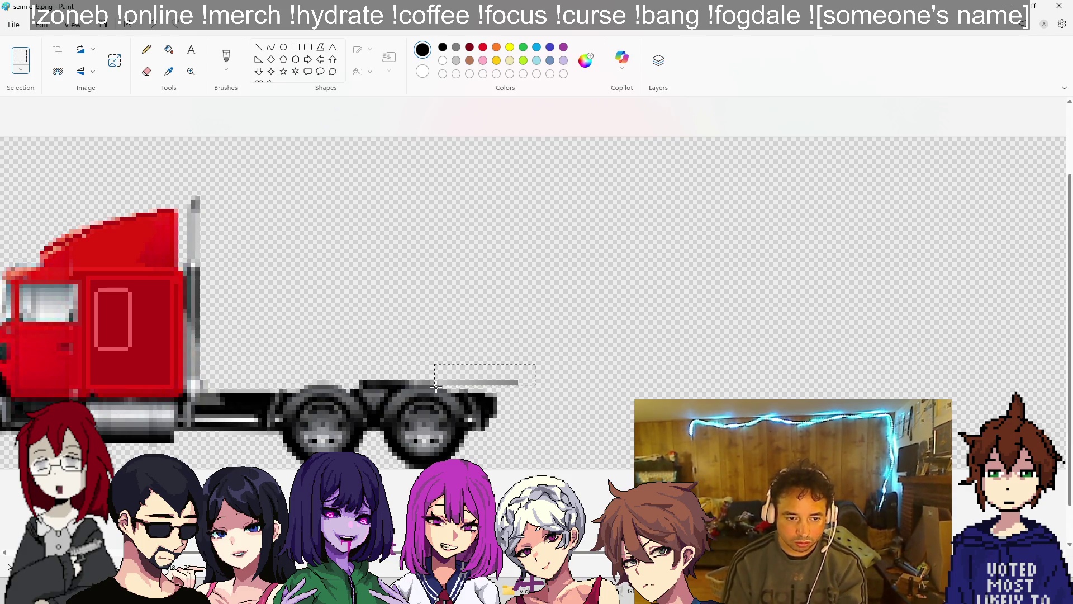
pyautogui.scroll(-3, 629, 338)
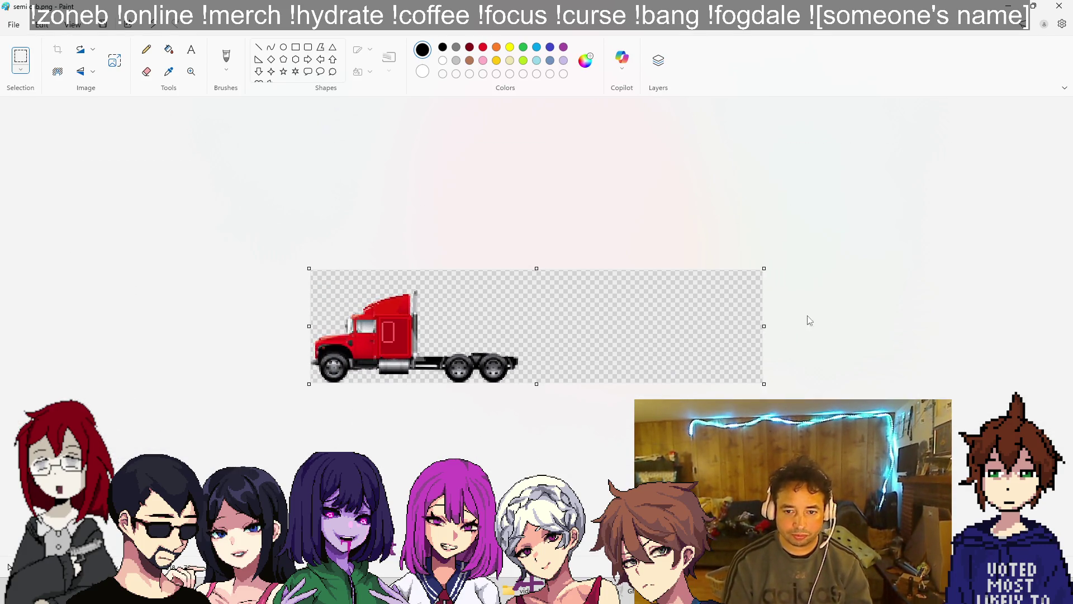
# - Crop the canvas right and top edges around the red cab, then close Paint
pyautogui.moveTo(541, 345); pyautogui.dragTo(541, 345)
pyautogui.scroll(2, 718, 324)
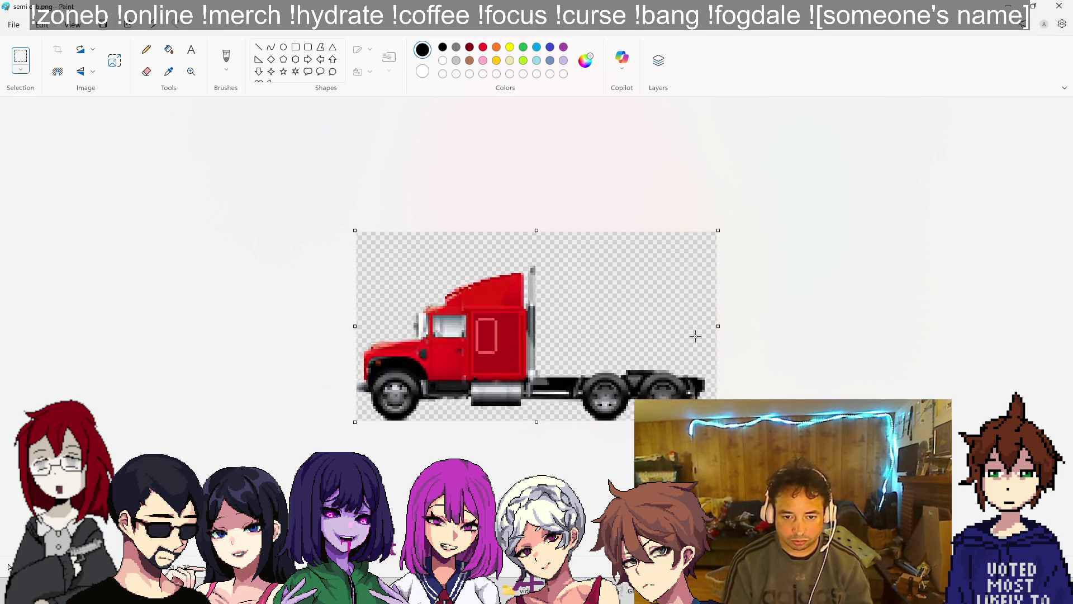
pyautogui.moveTo(727, 335); pyautogui.dragTo(728, 334)
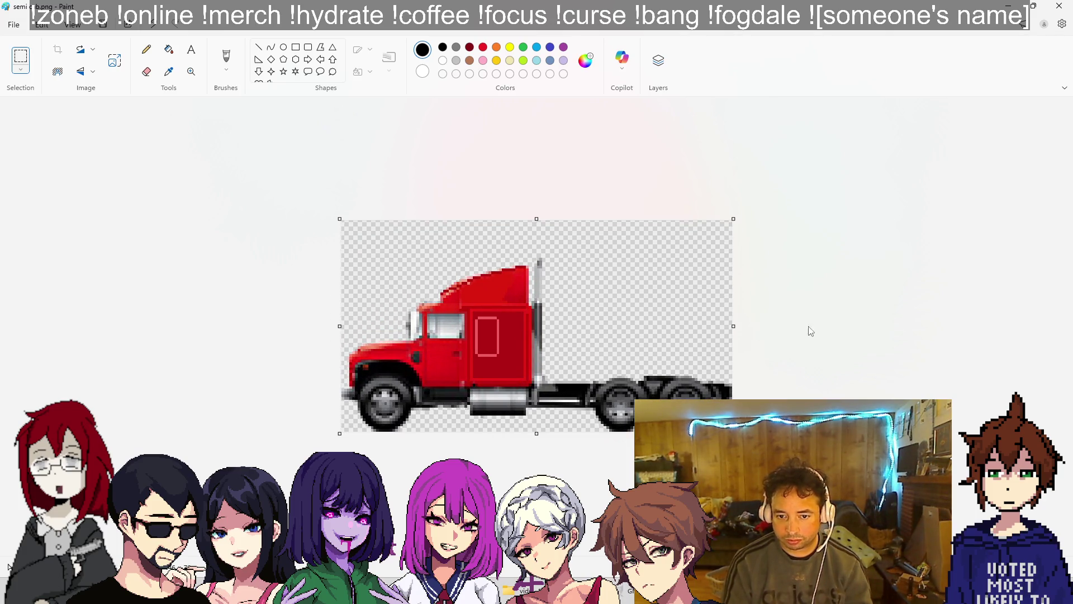
pyautogui.moveTo(536, 242); pyautogui.dragTo(535, 256)
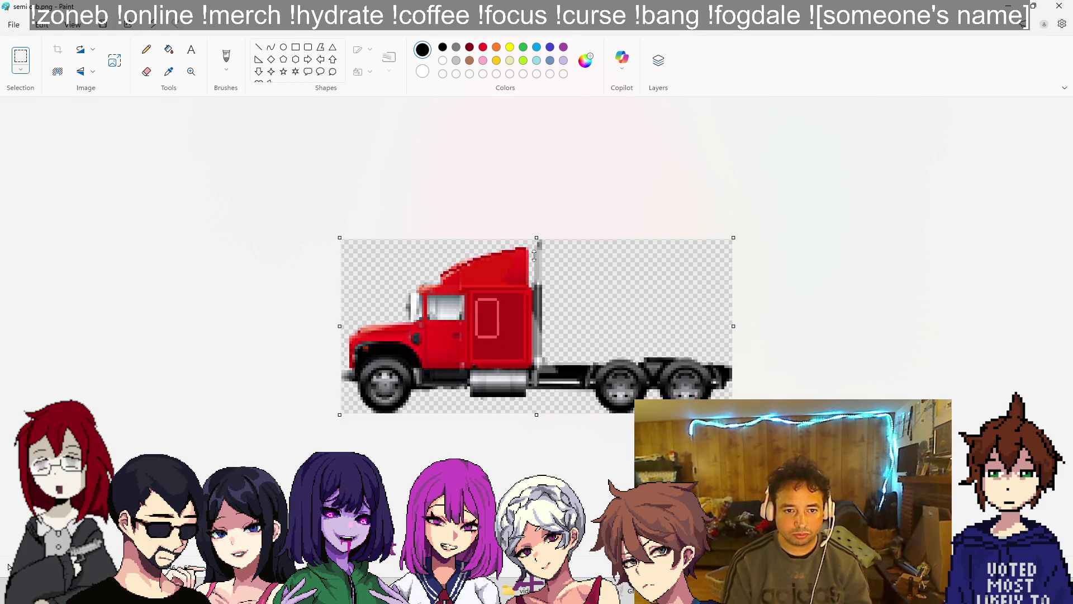
pyautogui.click(1059, 5)
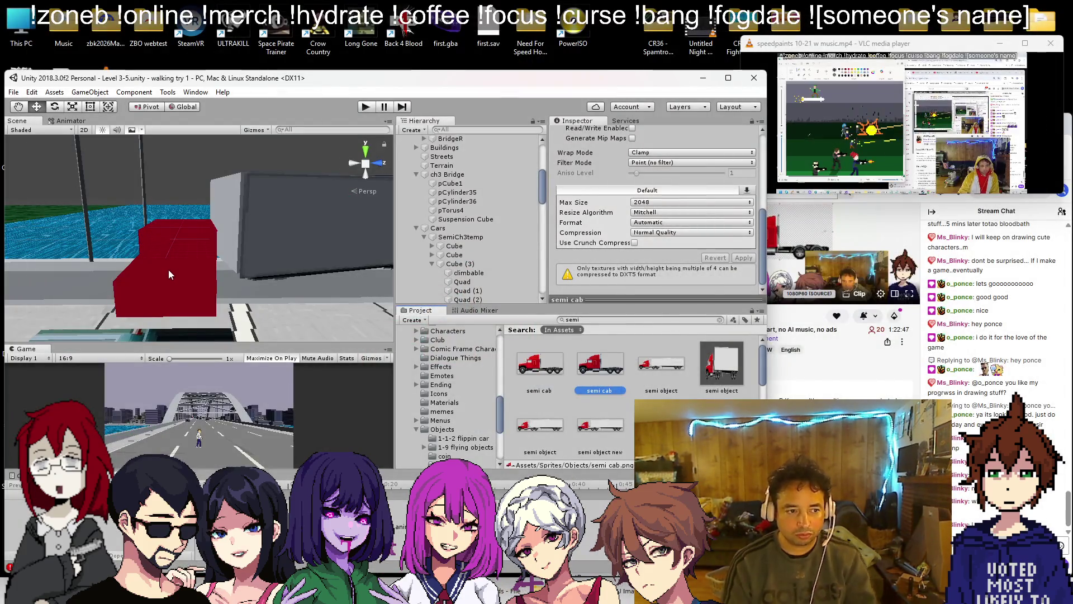
# - Add a new Quad as a child of the first cab Cube under SemiCh3temp
pyautogui.click(169, 272)
pyautogui.click(454, 238)
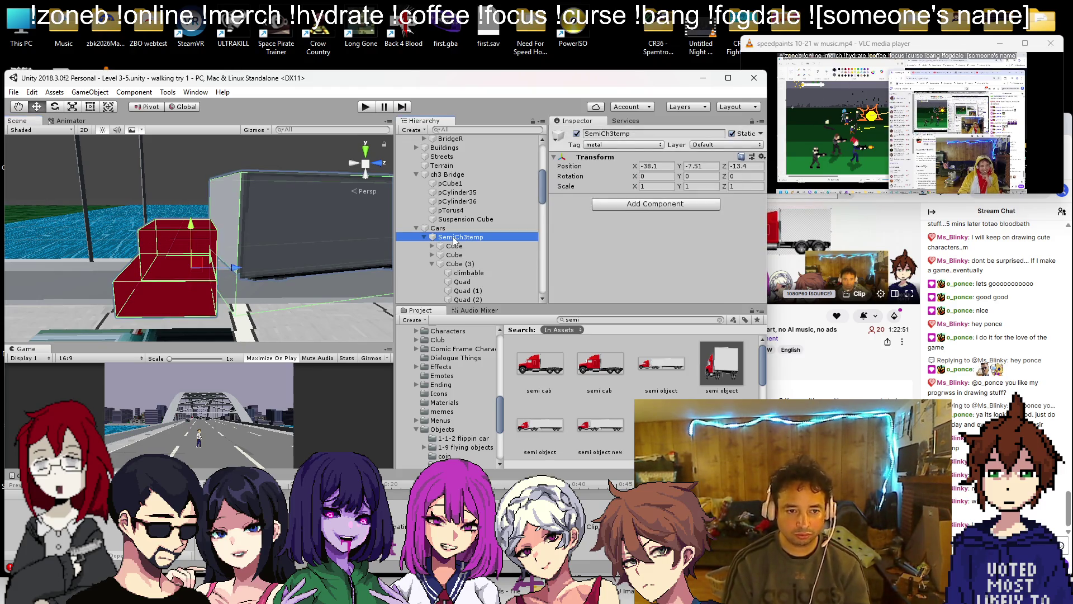
pyautogui.click(454, 247)
pyautogui.rightClick(456, 249)
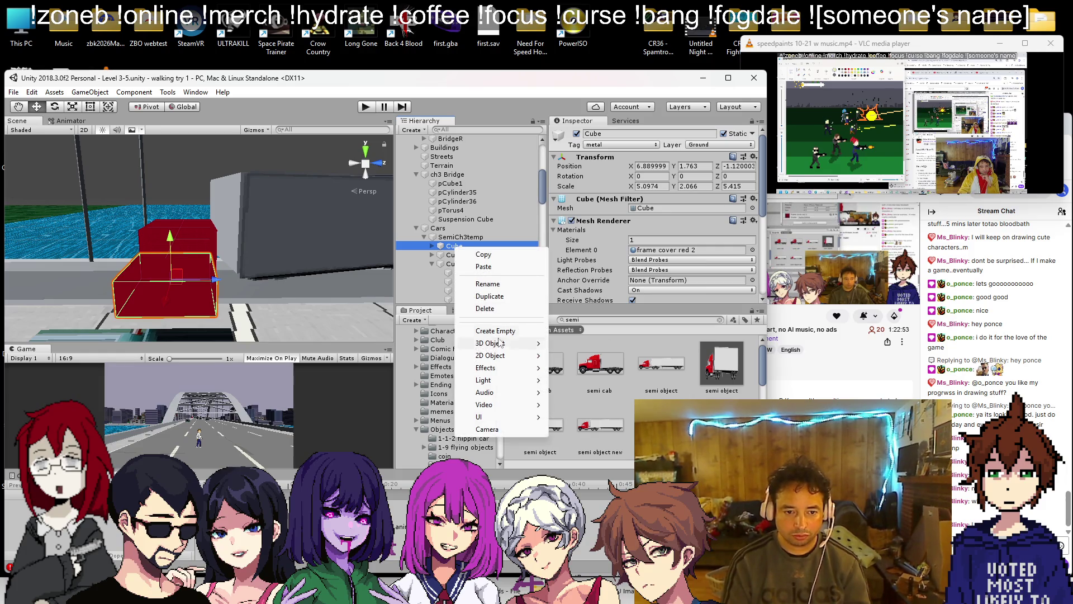
pyautogui.moveTo(492, 343)
pyautogui.click(578, 406)
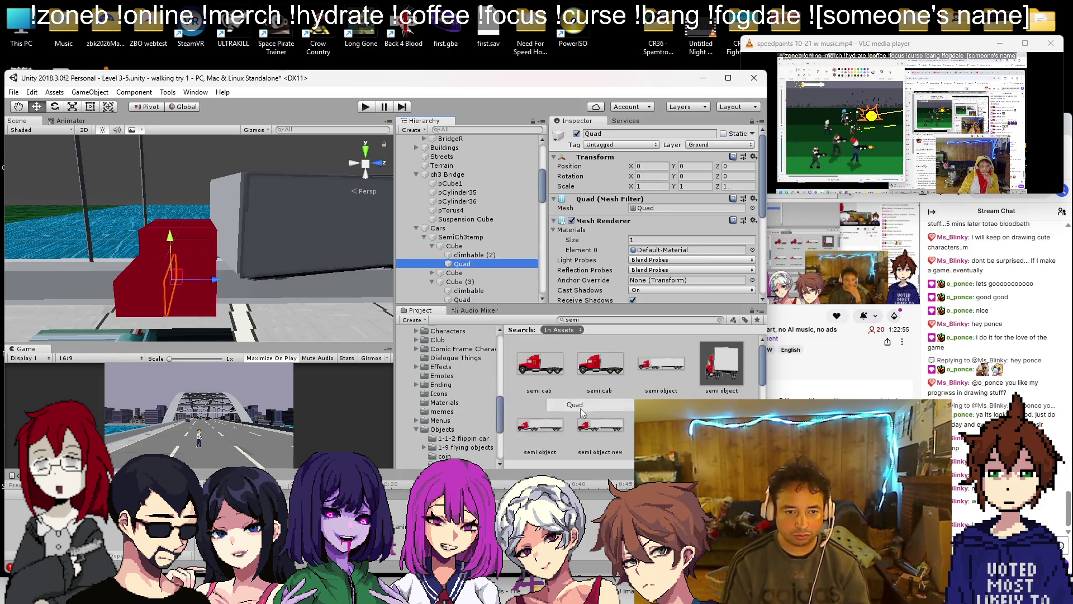
# - Move the quad beside the cab and set its Y rotation to -90
pyautogui.moveTo(169, 277)
pyautogui.mouseDown()
pyautogui.moveTo(238, 304)
pyautogui.moveTo(240, 323)
pyautogui.moveTo(441, 336)
pyautogui.mouseUp()
pyautogui.press('e')
pyautogui.write('-90')
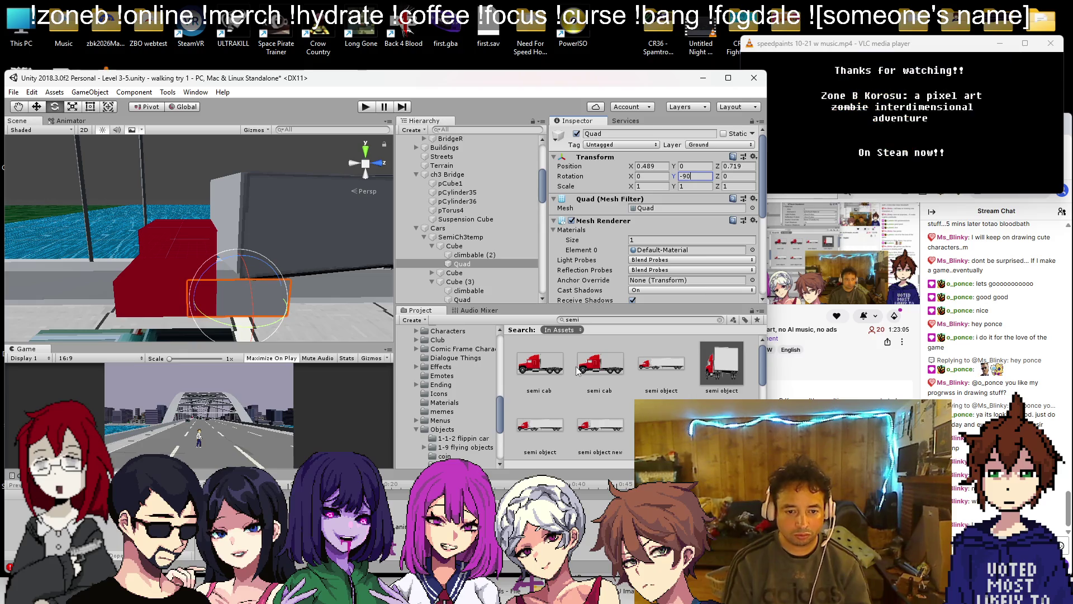
pyautogui.press('Return')
# - Apply the semi cab texture to the quad and set its material's Rendering Mode to Cutout
pyautogui.moveTo(224, 298); pyautogui.dragTo(234, 298)
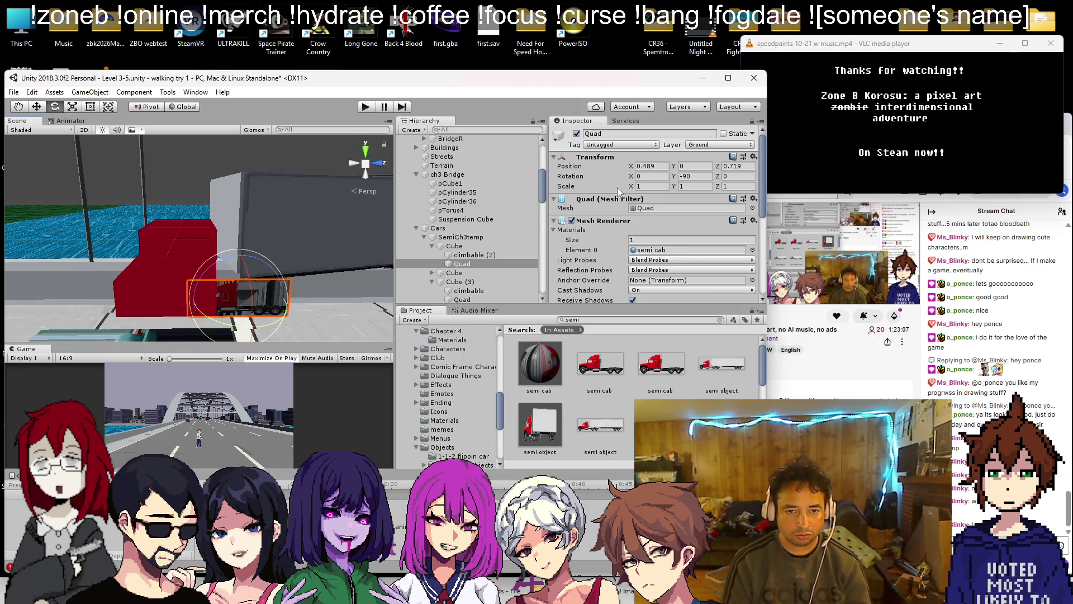
pyautogui.scroll(-5, 620, 236)
pyautogui.scroll(-3, 619, 235)
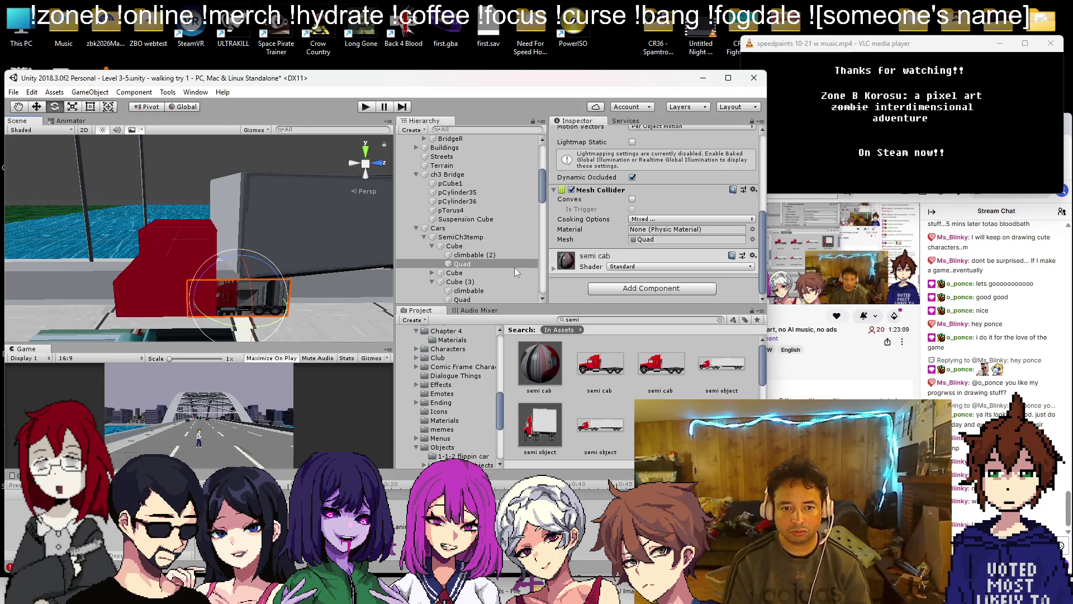
pyautogui.click(553, 270)
pyautogui.scroll(-3, 631, 244)
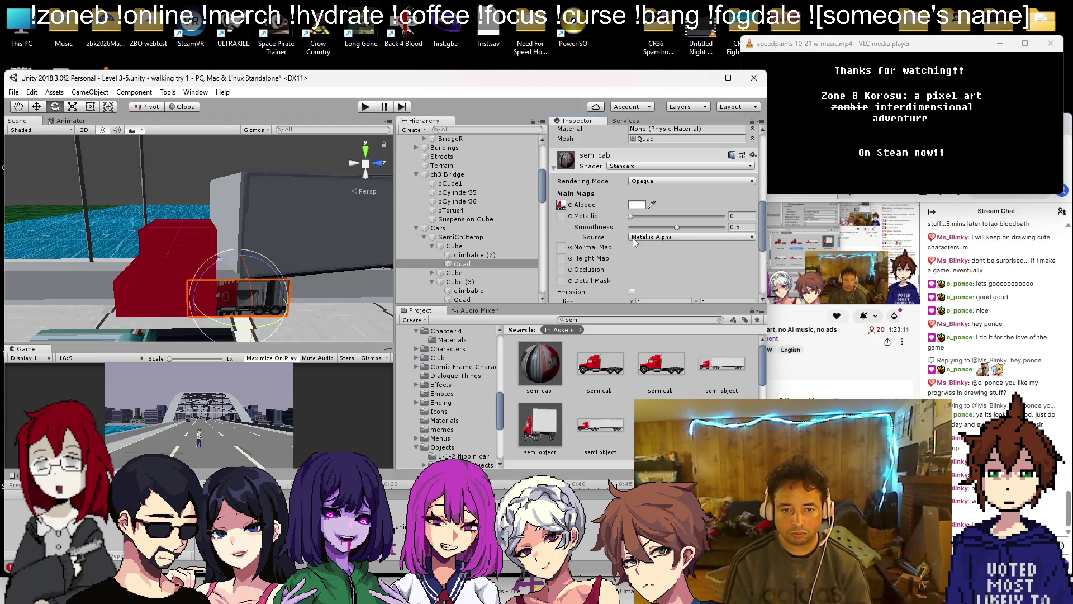
pyautogui.click(654, 180)
pyautogui.click(671, 203)
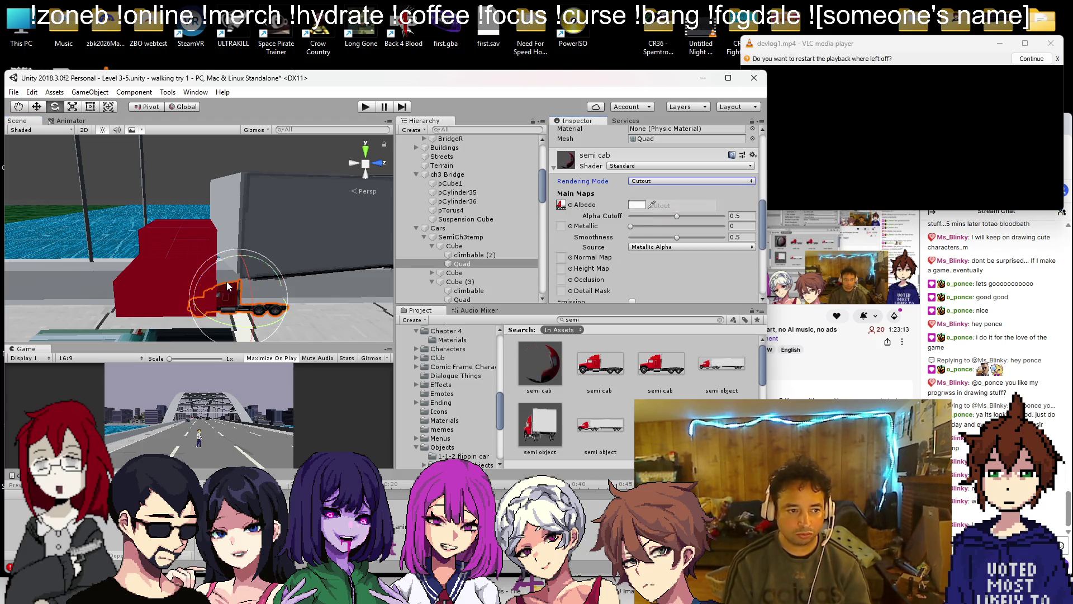
# - Slide the quad into the red cab and stretch it to X scale 2.2267
pyautogui.press('w')
pyautogui.moveTo(283, 307); pyautogui.dragTo(207, 307)
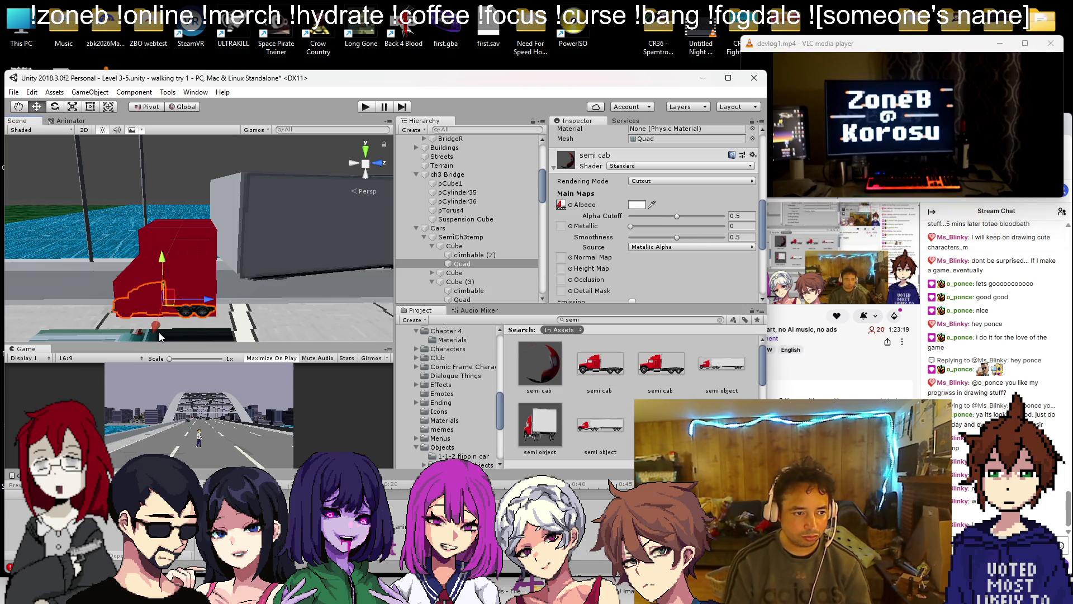
pyautogui.press('t')
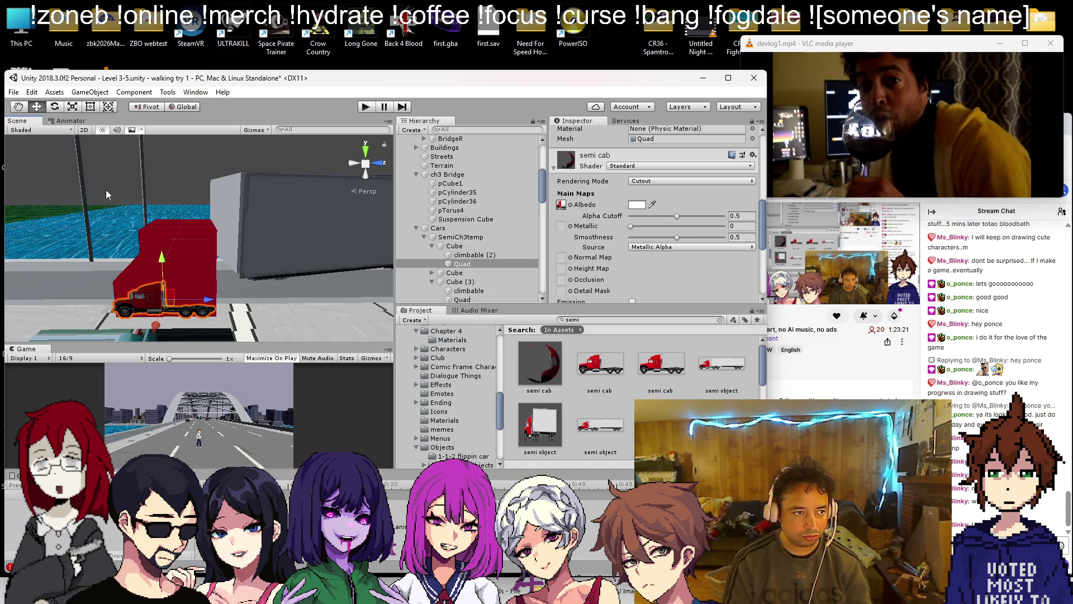
pyautogui.moveTo(213, 295); pyautogui.dragTo(337, 295)
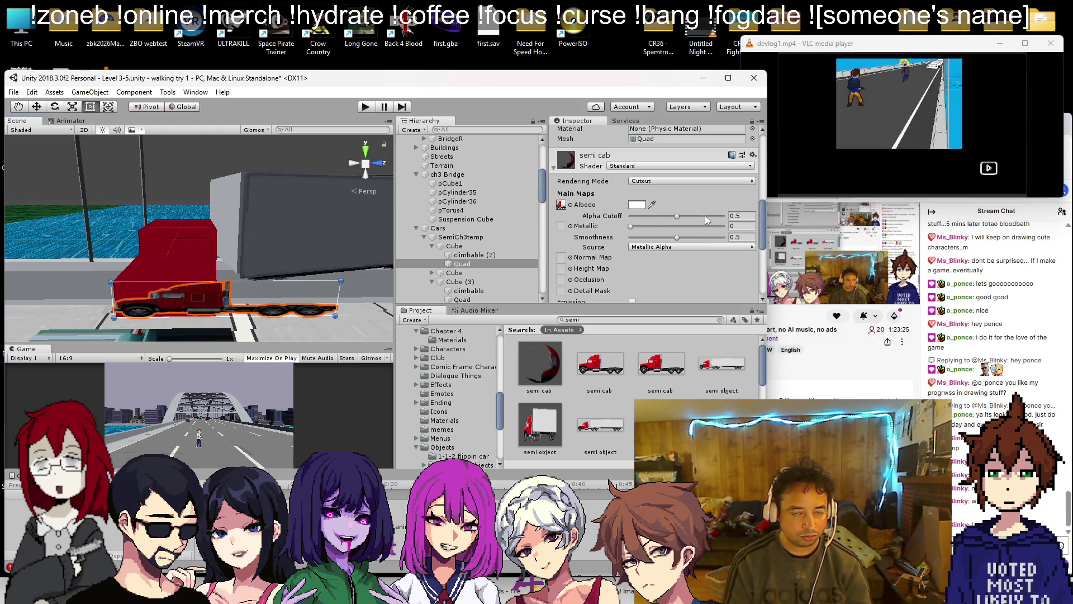
pyautogui.scroll(8, 693, 218)
pyautogui.click(662, 196)
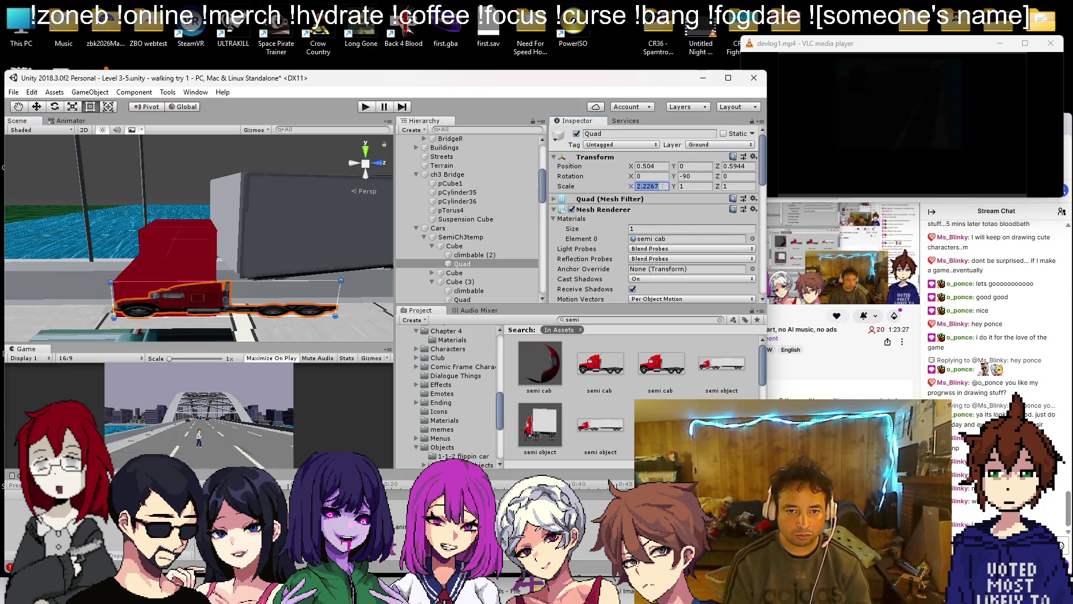
# - Set the cab quad's Y scale to 2.2267 and raise it to position Y 0.62
pyautogui.click(693, 186)
pyautogui.write('2.2267')
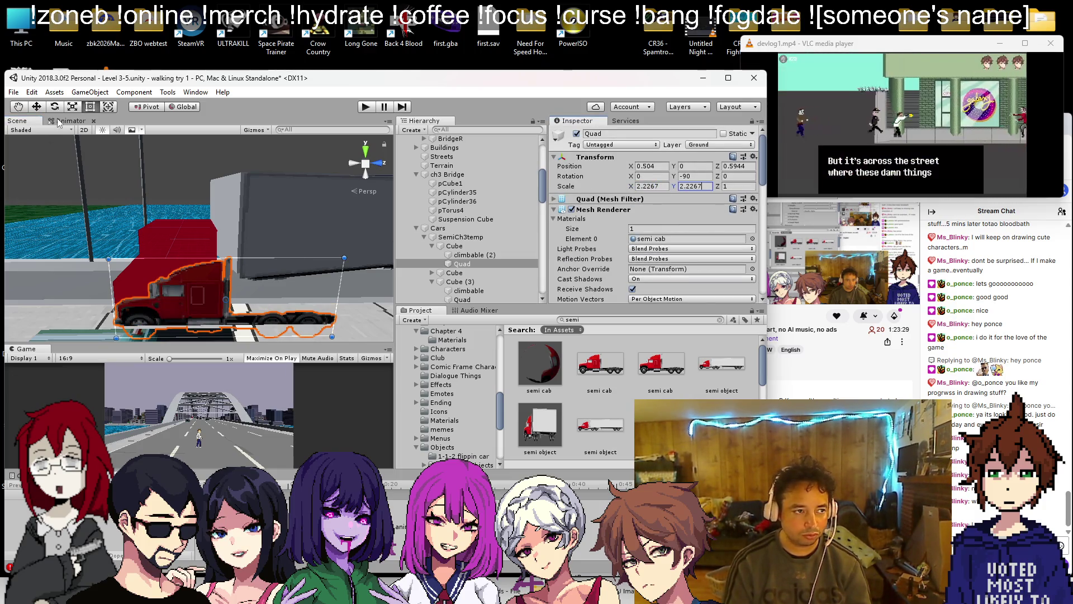
pyautogui.moveTo(224, 296)
pyautogui.mouseDown()
pyautogui.moveTo(223, 274)
pyautogui.moveTo(340, 255)
pyautogui.moveTo(324, 263)
pyautogui.moveTo(394, 267)
pyautogui.moveTo(261, 289)
pyautogui.moveTo(153, 196)
pyautogui.moveTo(80, 297)
pyautogui.moveTo(221, 272)
pyautogui.moveTo(341, 226)
pyautogui.moveTo(268, 130)
pyautogui.moveTo(230, 116)
pyautogui.moveTo(248, 254)
pyautogui.moveTo(291, 287)
pyautogui.moveTo(211, 278)
pyautogui.mouseUp()
pyautogui.scroll(-2, 248, 253)
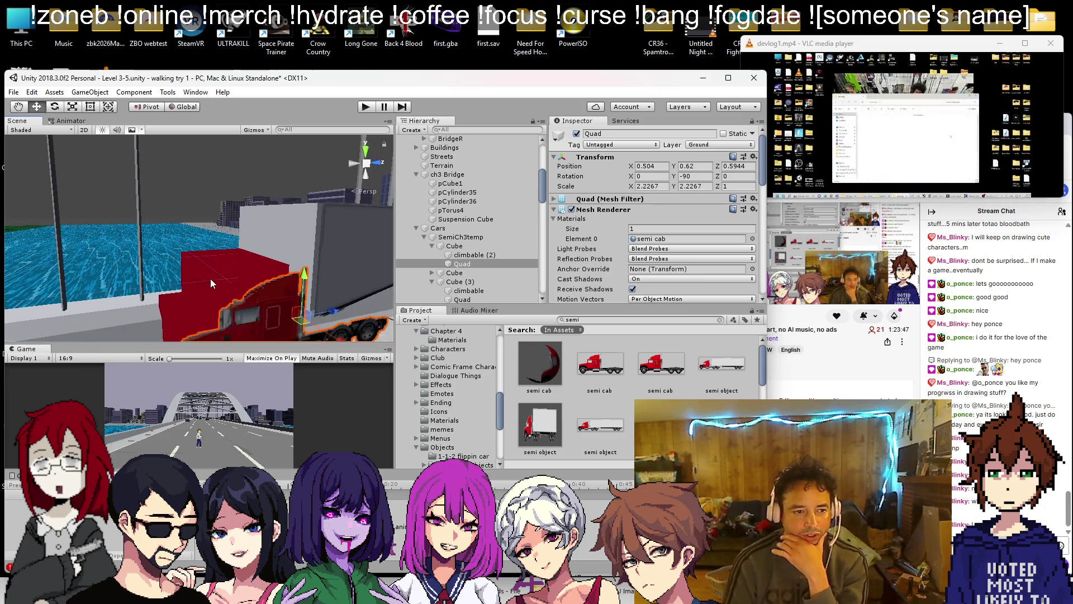
# - Select the cab Cube and locate its red frame cover material in the Project assets
pyautogui.click(210, 277)
pyautogui.click(691, 248)
pyautogui.click(160, 239)
pyautogui.click(665, 239)
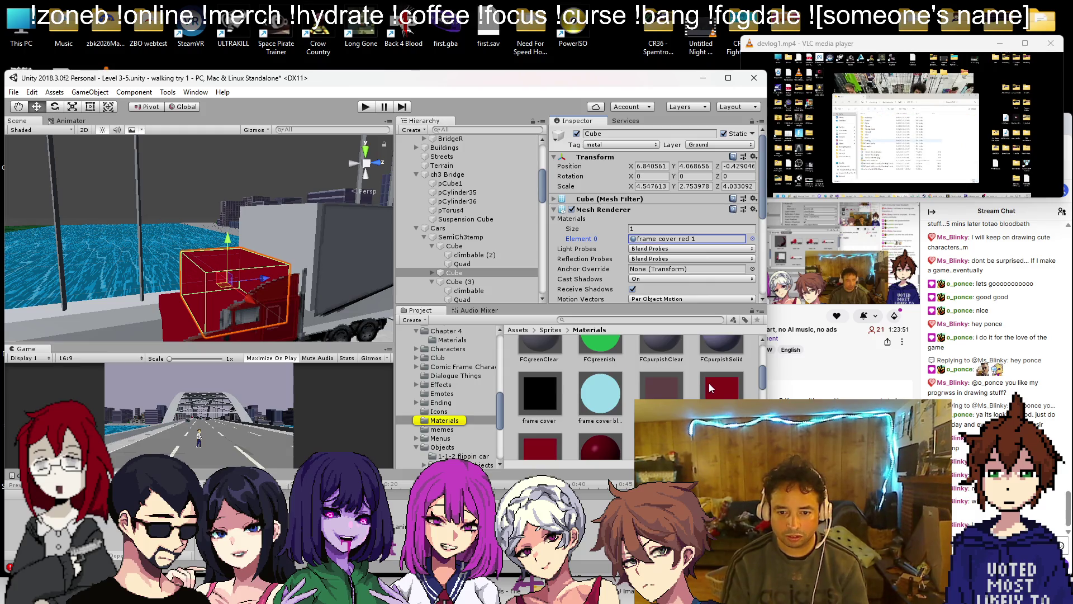
pyautogui.click(596, 384)
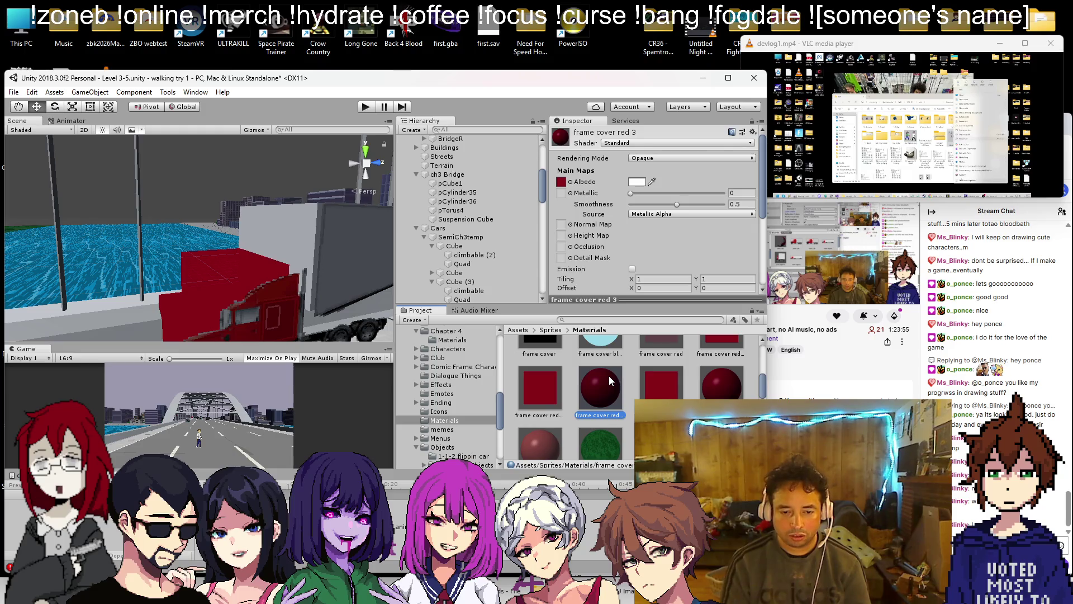
# - Rename frame cover red 4 to 'fc red better' and apply it to the cab cube
pyautogui.rightClick(668, 356)
pyautogui.click(702, 173)
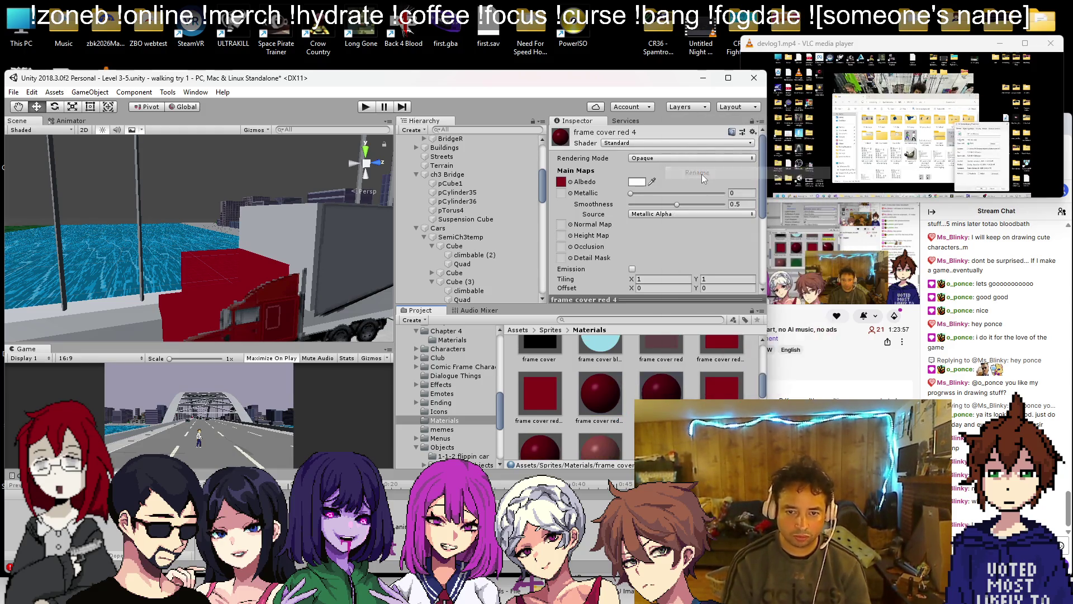
pyautogui.write('fc red better')
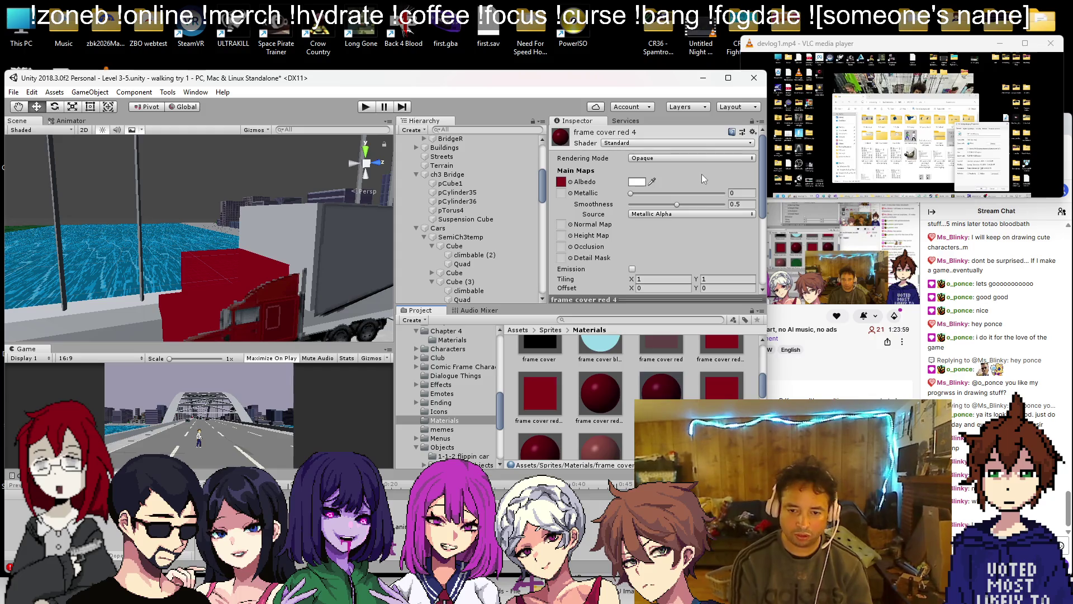
pyautogui.press('Return')
pyautogui.moveTo(595, 400); pyautogui.dragTo(186, 283)
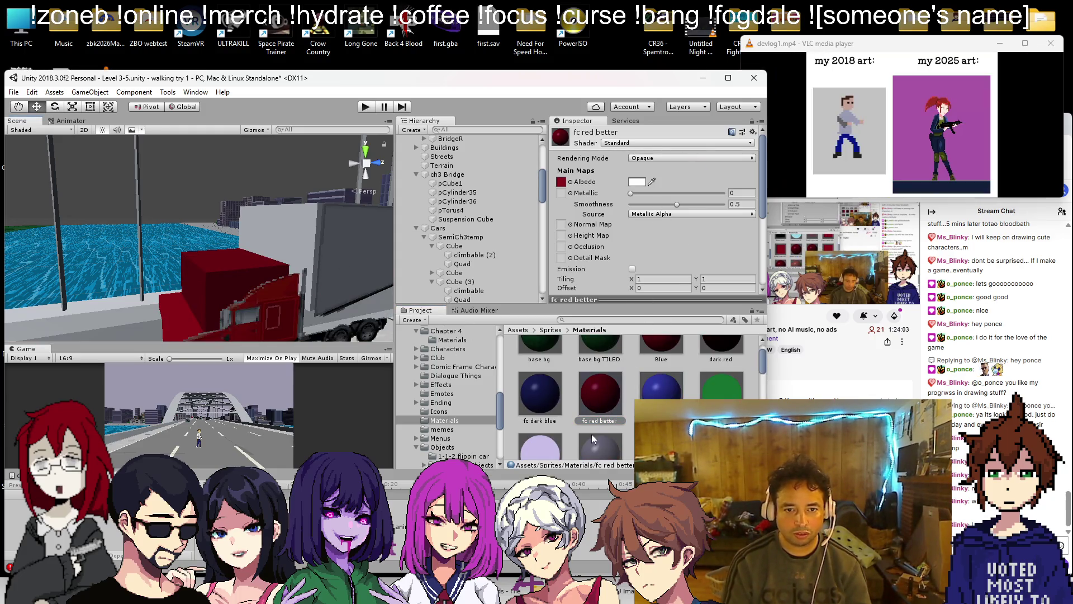
pyautogui.moveTo(183, 309)
pyautogui.mouseDown()
pyautogui.moveTo(195, 243)
pyautogui.moveTo(260, 272)
pyautogui.moveTo(146, 210)
pyautogui.mouseUp()
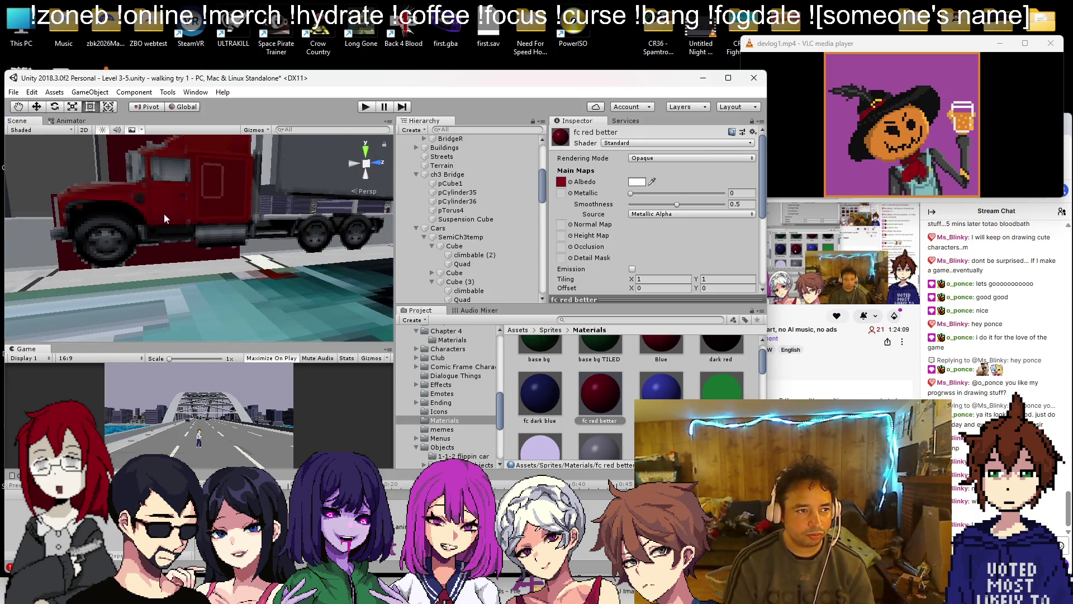
# - Move climbable (2) and the Quad out of the cab Cube, then raise the cube's bottom
pyautogui.click(403, 246)
pyautogui.press('f')
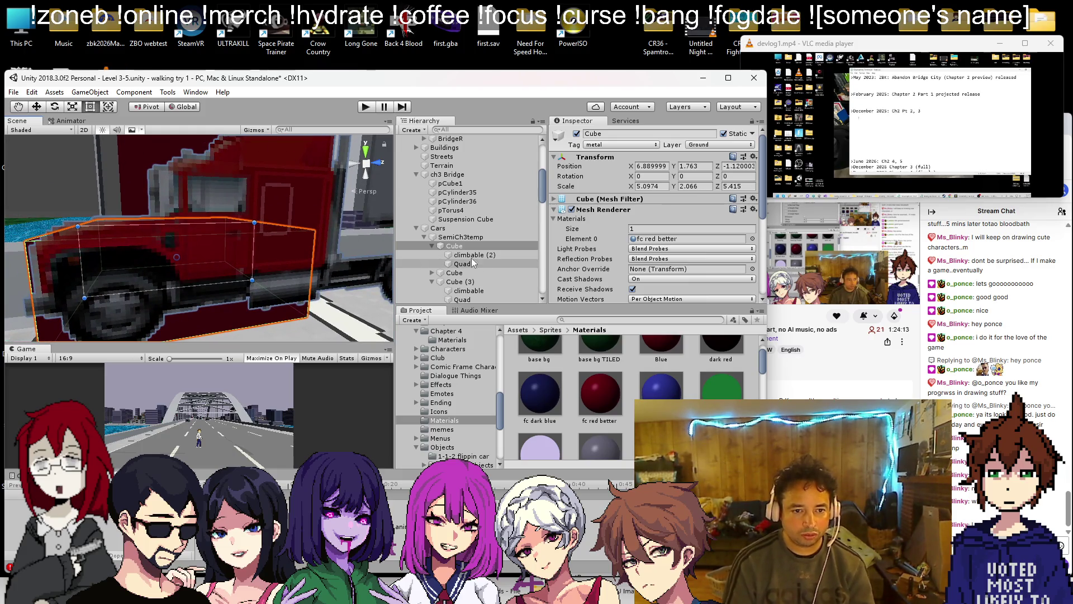
pyautogui.click(469, 255)
pyautogui.keyDown('shift'); pyautogui.click(469, 265); pyautogui.keyUp('shift')
pyautogui.moveTo(469, 265); pyautogui.dragTo(468, 241)
pyautogui.click(177, 280)
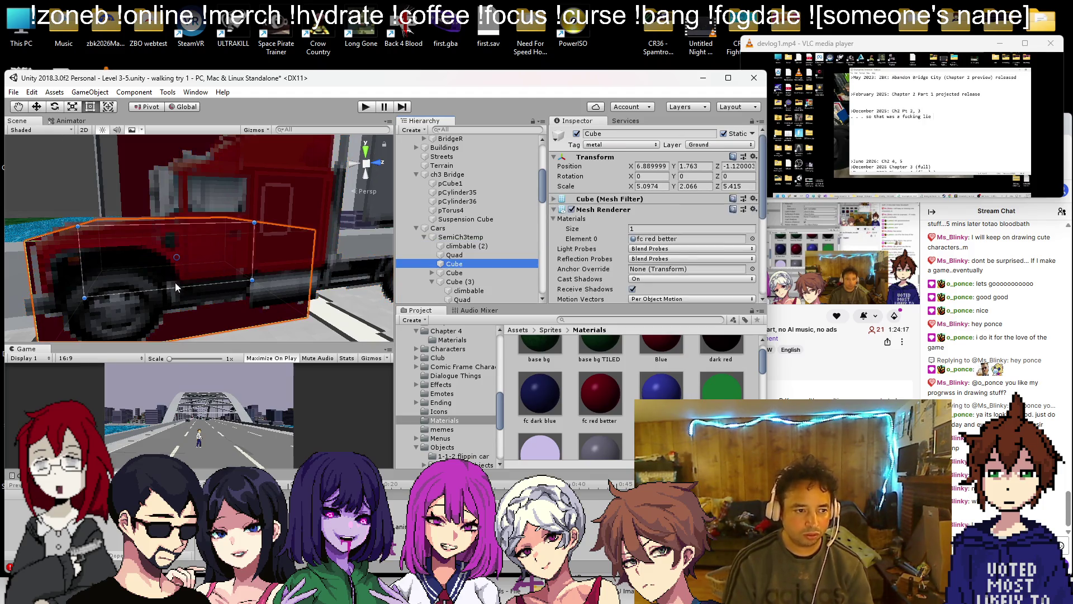
pyautogui.moveTo(215, 264); pyautogui.dragTo(226, 269)
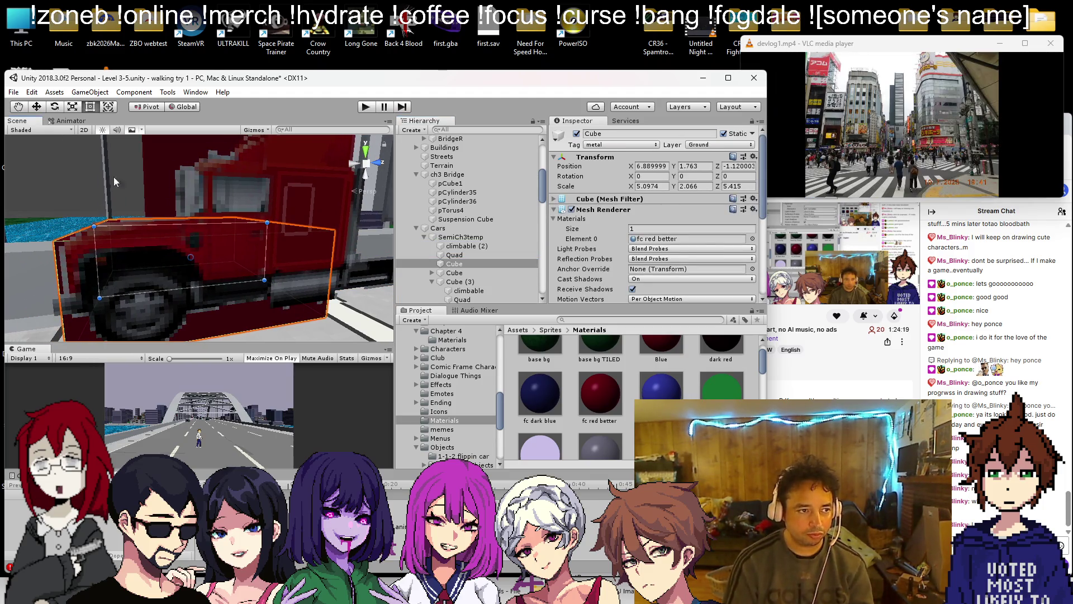
pyautogui.moveTo(154, 290)
pyautogui.mouseDown()
pyautogui.moveTo(155, 265)
pyautogui.moveTo(121, 273)
pyautogui.mouseUp()
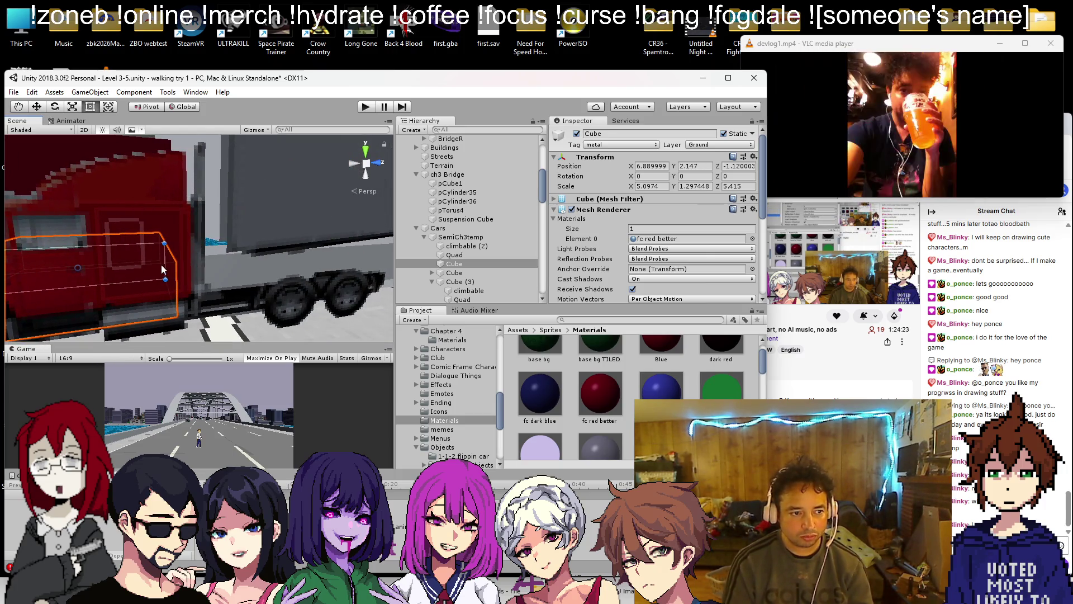
# - Lower the cab block's top edge, duplicate it, and slide Cube (1) back to Z -0.9
pyautogui.moveTo(185, 257)
pyautogui.mouseDown()
pyautogui.moveTo(274, 294)
pyautogui.moveTo(226, 217)
pyautogui.moveTo(166, 217)
pyautogui.moveTo(175, 213)
pyautogui.moveTo(80, 156)
pyautogui.mouseUp()
pyautogui.click(218, 195)
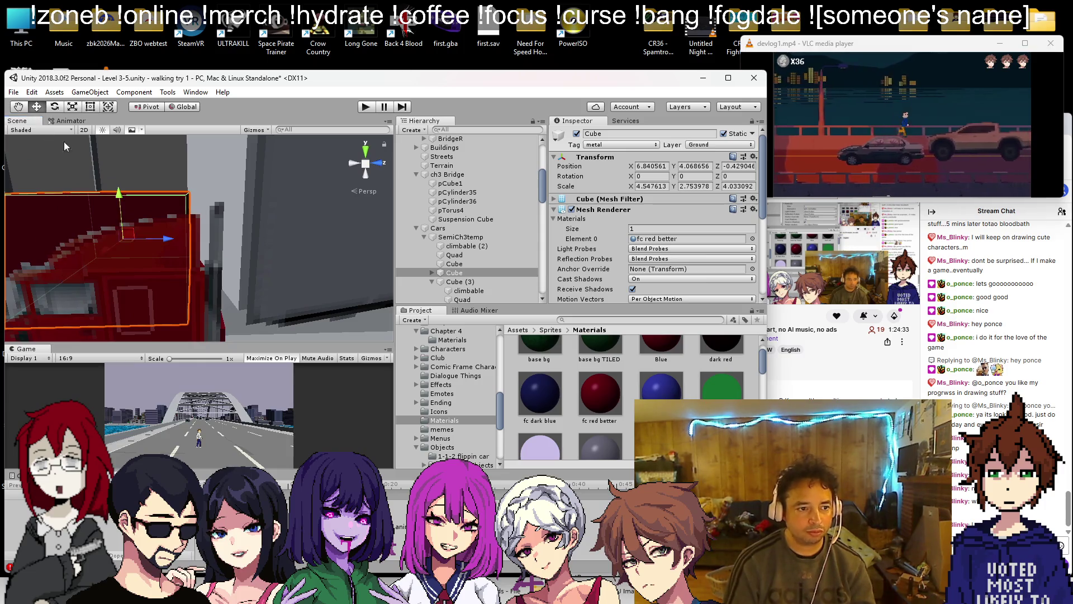
pyautogui.moveTo(171, 241)
pyautogui.mouseDown()
pyautogui.moveTo(157, 236)
pyautogui.moveTo(208, 239)
pyautogui.mouseUp()
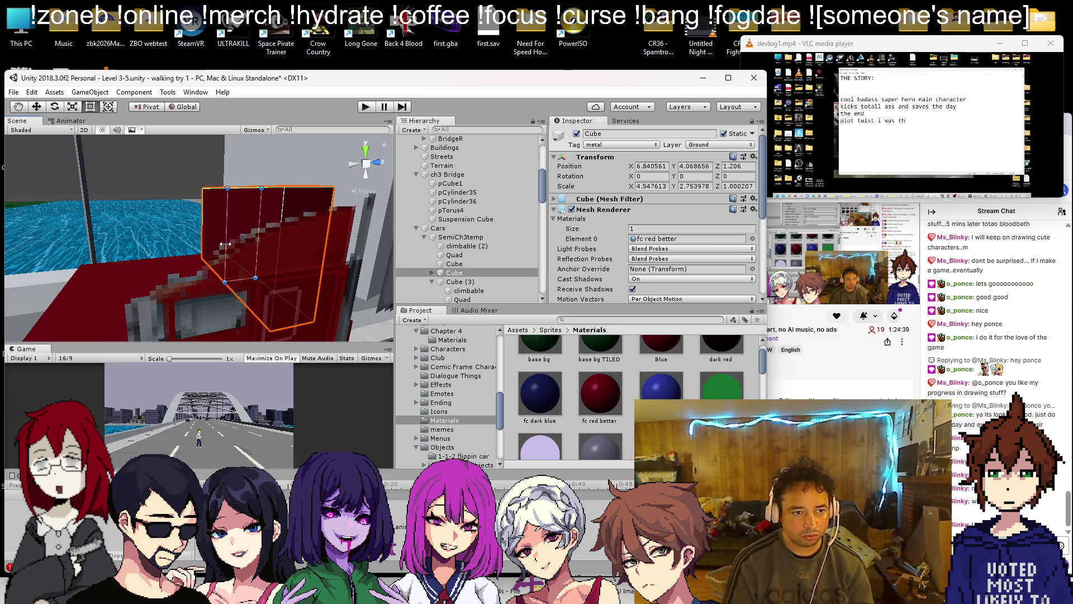
pyautogui.moveTo(248, 189)
pyautogui.mouseDown()
pyautogui.moveTo(248, 204)
pyautogui.moveTo(275, 229)
pyautogui.moveTo(218, 209)
pyautogui.mouseUp()
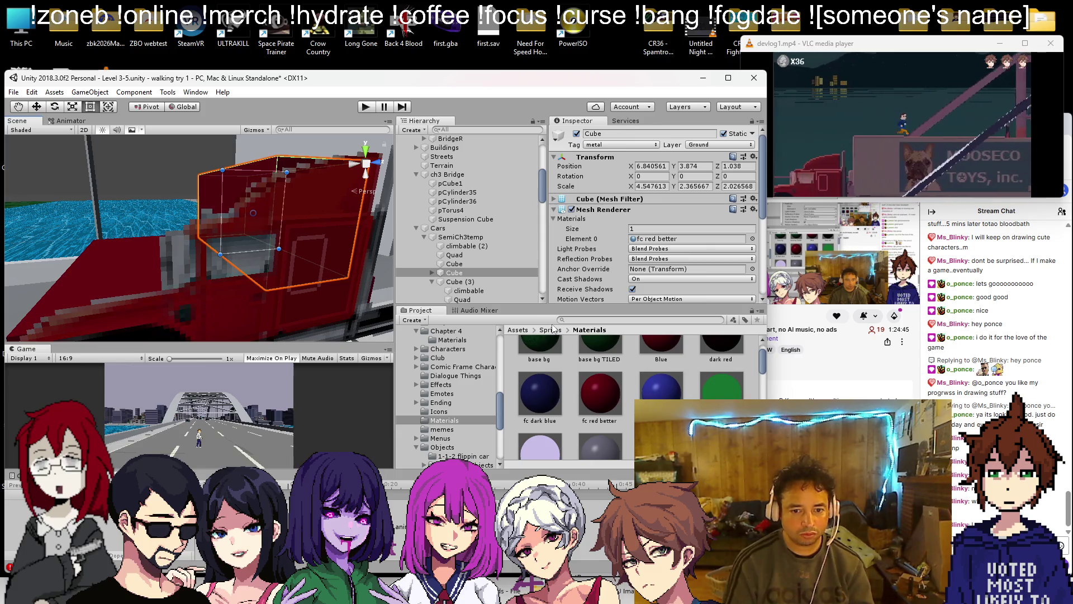
pyautogui.hotkey('ctrl', 'd')
pyautogui.press('w')
pyautogui.moveTo(291, 213)
pyautogui.mouseDown()
pyautogui.moveTo(235, 216)
pyautogui.moveTo(199, 196)
pyautogui.moveTo(167, 196)
pyautogui.moveTo(180, 222)
pyautogui.moveTo(391, 324)
pyautogui.mouseUp()
pyautogui.scroll(-5, 656, 361)
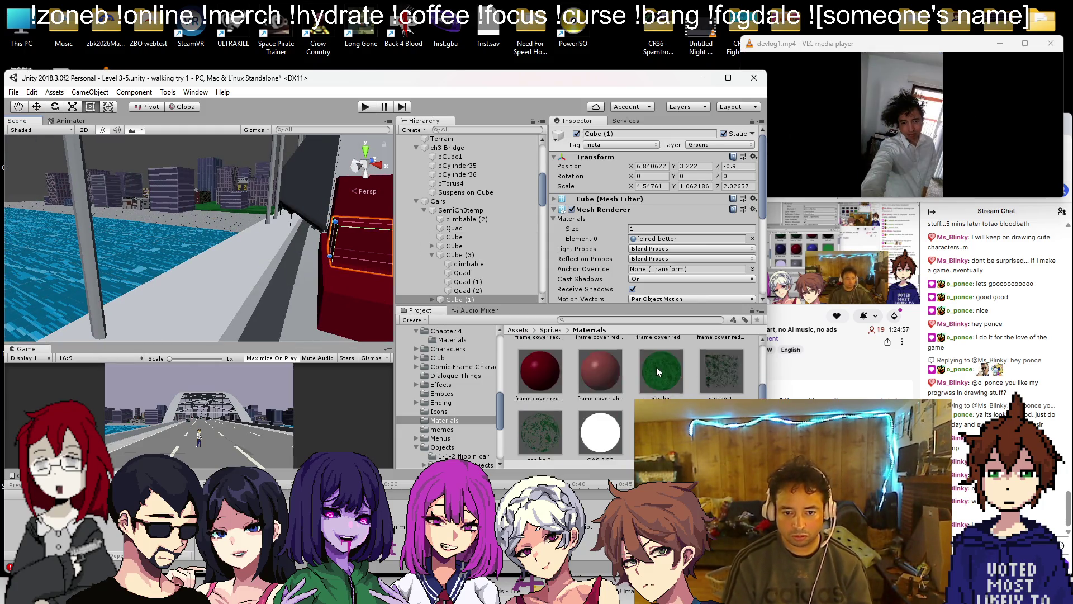
# - Apply the blueclear material to Cube (1), then reselect the original cab block
pyautogui.scroll(-2, 648, 368)
pyautogui.scroll(4, 634, 372)
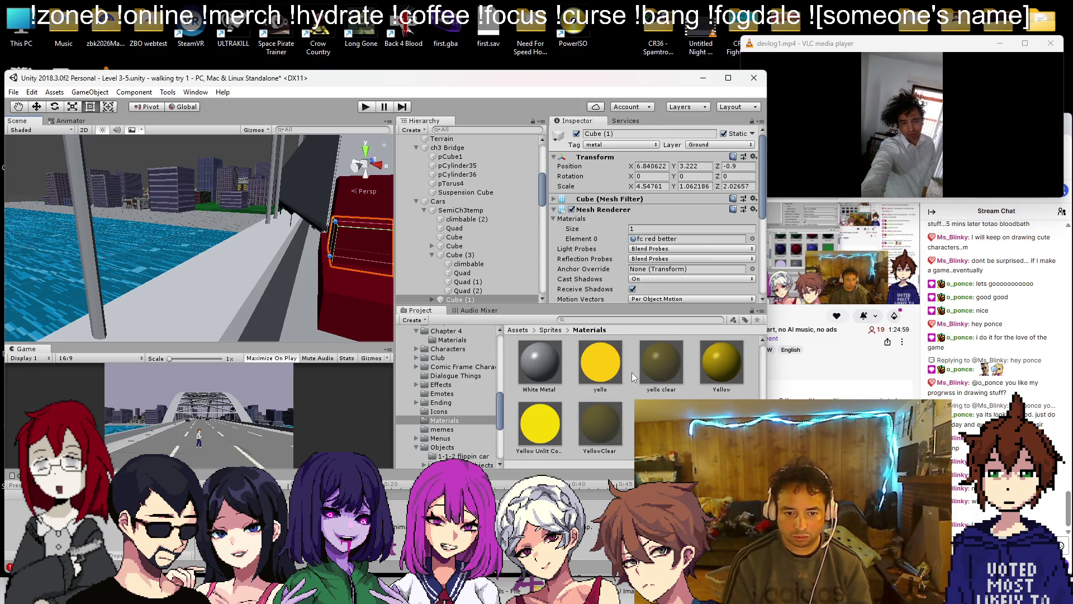
pyautogui.scroll(8, 631, 372)
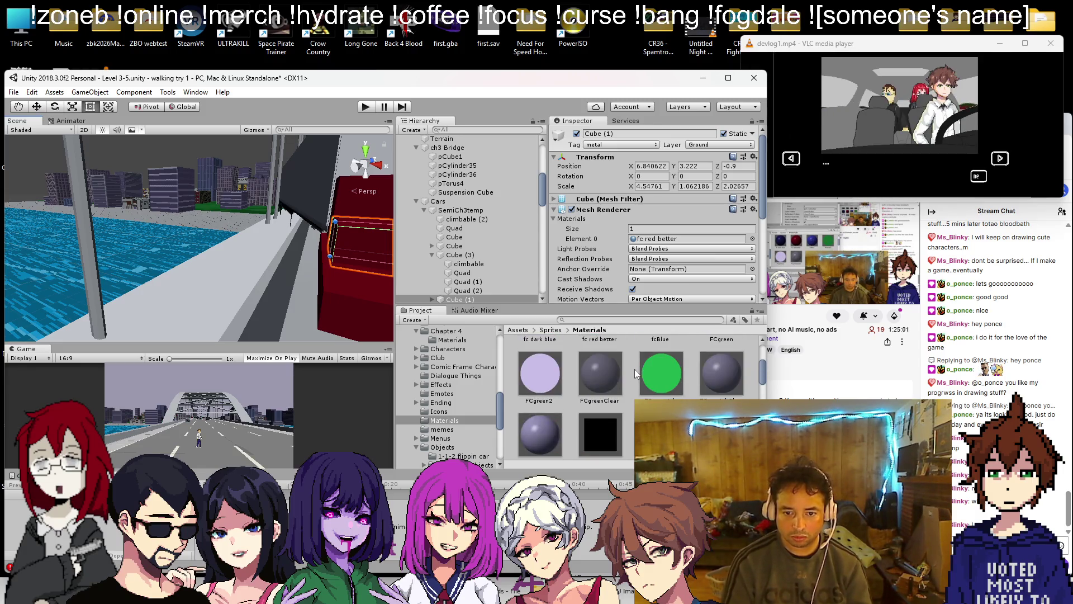
pyautogui.scroll(-2, 635, 369)
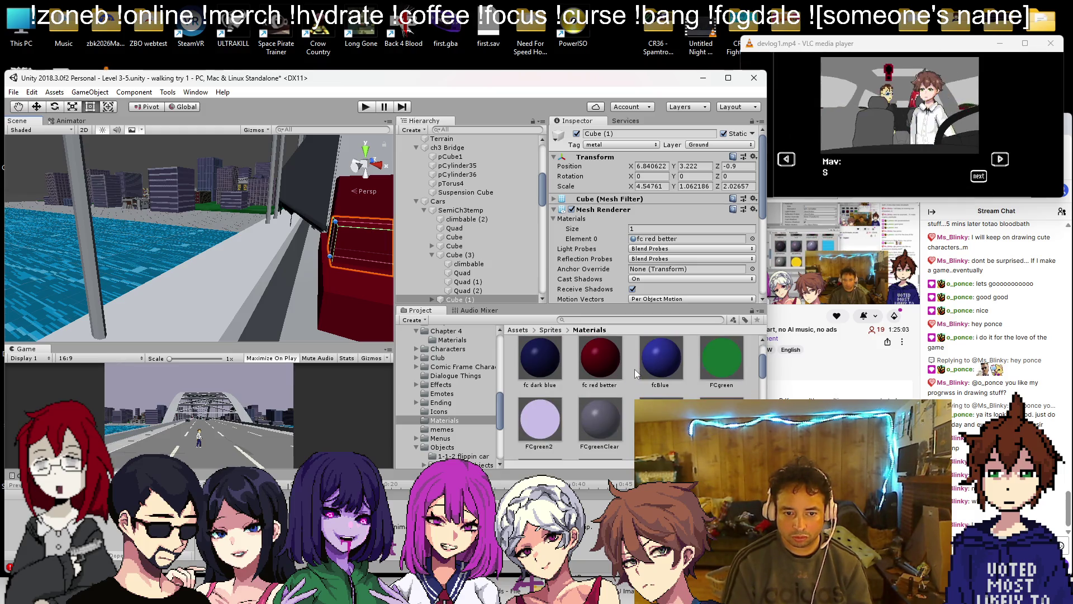
pyautogui.scroll(-2, 635, 369)
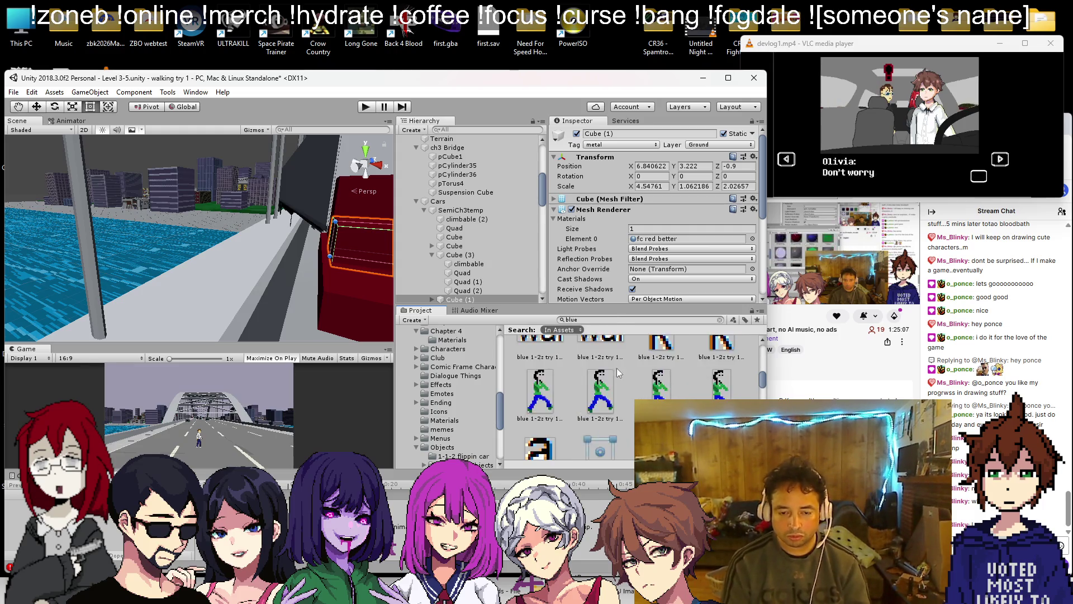
pyautogui.scroll(-1, 623, 373)
pyautogui.scroll(-2, 626, 364)
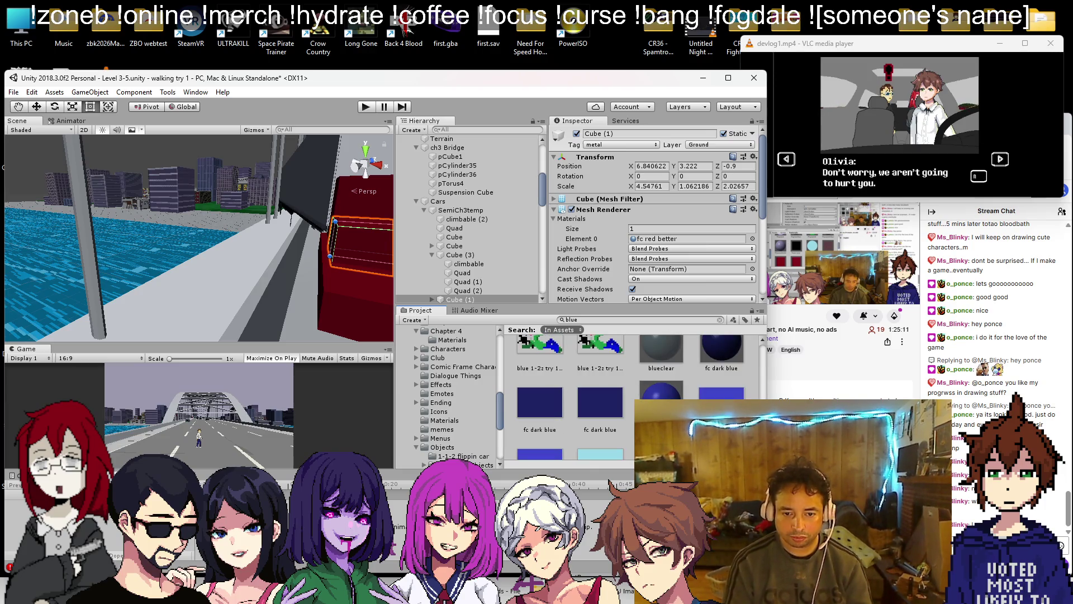
pyautogui.moveTo(348, 233)
pyautogui.mouseDown()
pyautogui.moveTo(256, 267)
pyautogui.moveTo(208, 256)
pyautogui.moveTo(215, 239)
pyautogui.moveTo(159, 243)
pyautogui.moveTo(123, 224)
pyautogui.moveTo(230, 274)
pyautogui.moveTo(283, 264)
pyautogui.moveTo(242, 232)
pyautogui.moveTo(242, 246)
pyautogui.moveTo(268, 258)
pyautogui.moveTo(240, 227)
pyautogui.moveTo(347, 184)
pyautogui.moveTo(271, 219)
pyautogui.mouseUp()
pyautogui.click(346, 185)
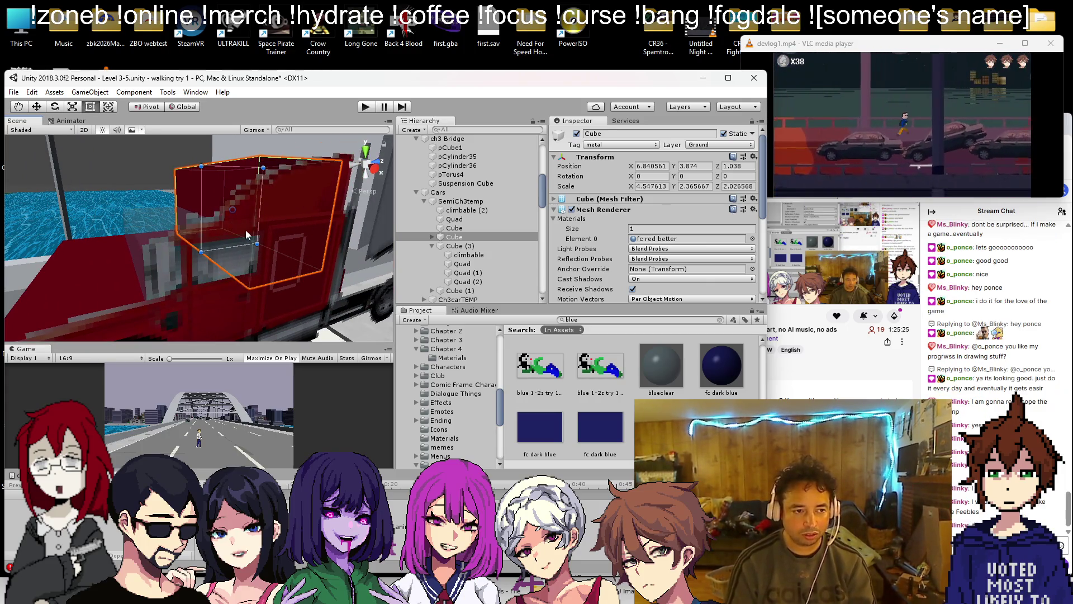
pyautogui.moveTo(233, 222)
pyautogui.mouseDown()
pyautogui.moveTo(183, 216)
pyautogui.moveTo(237, 237)
pyautogui.moveTo(268, 229)
pyautogui.moveTo(338, 172)
pyautogui.moveTo(270, 231)
pyautogui.moveTo(233, 180)
pyautogui.moveTo(288, 199)
pyautogui.moveTo(317, 170)
pyautogui.mouseUp()
# - Search Google for 'meet the feebles' in a new tab and browse the image results
pyautogui.hotkey('alt', 'Tab')
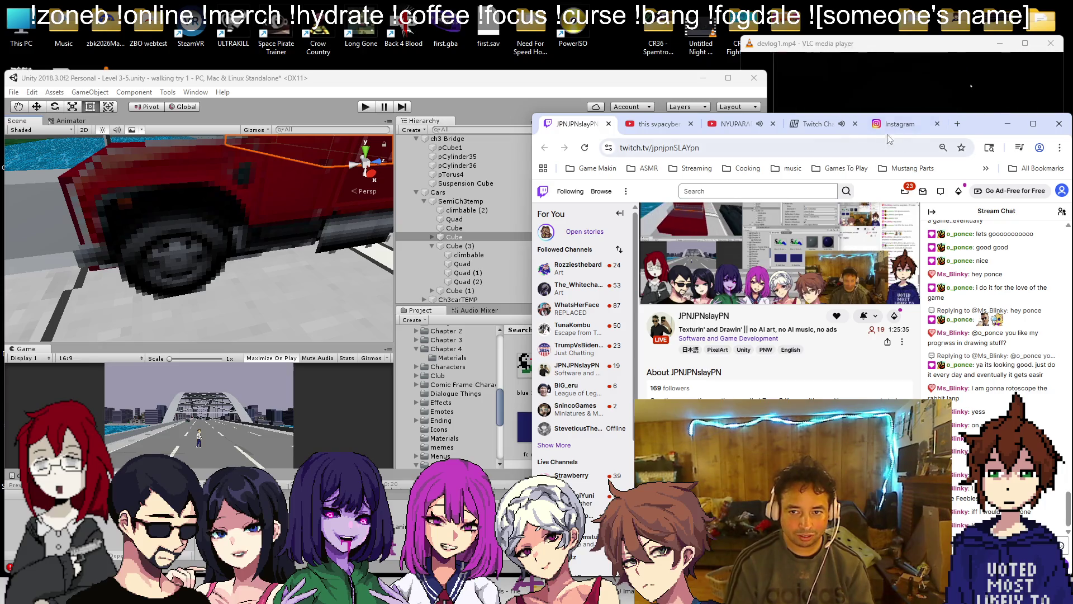
pyautogui.click(957, 124)
pyautogui.write('meet the feebles')
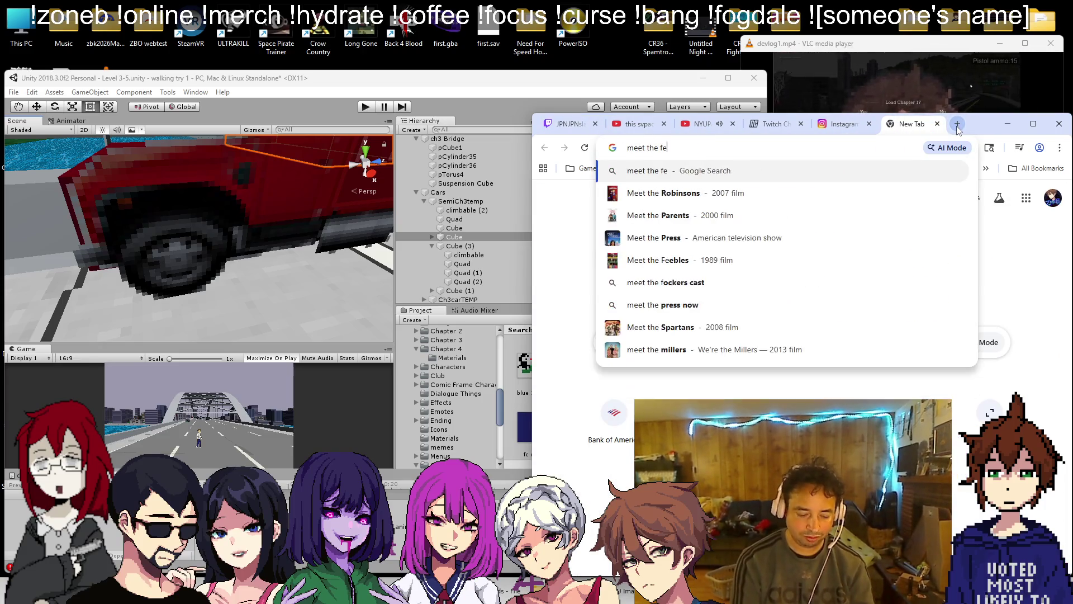
pyautogui.press('Return')
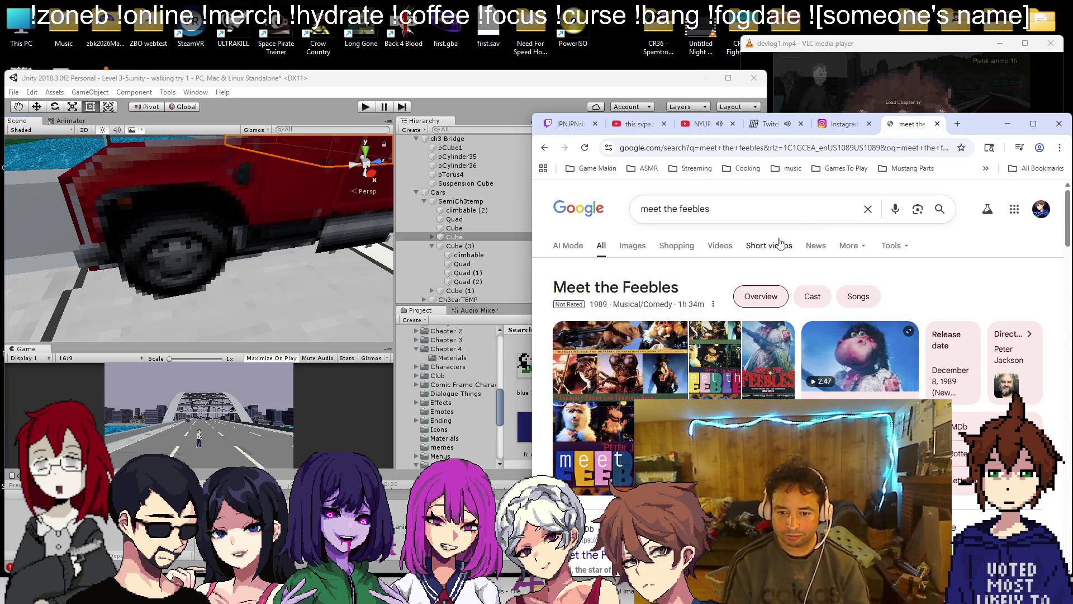
pyautogui.click(627, 246)
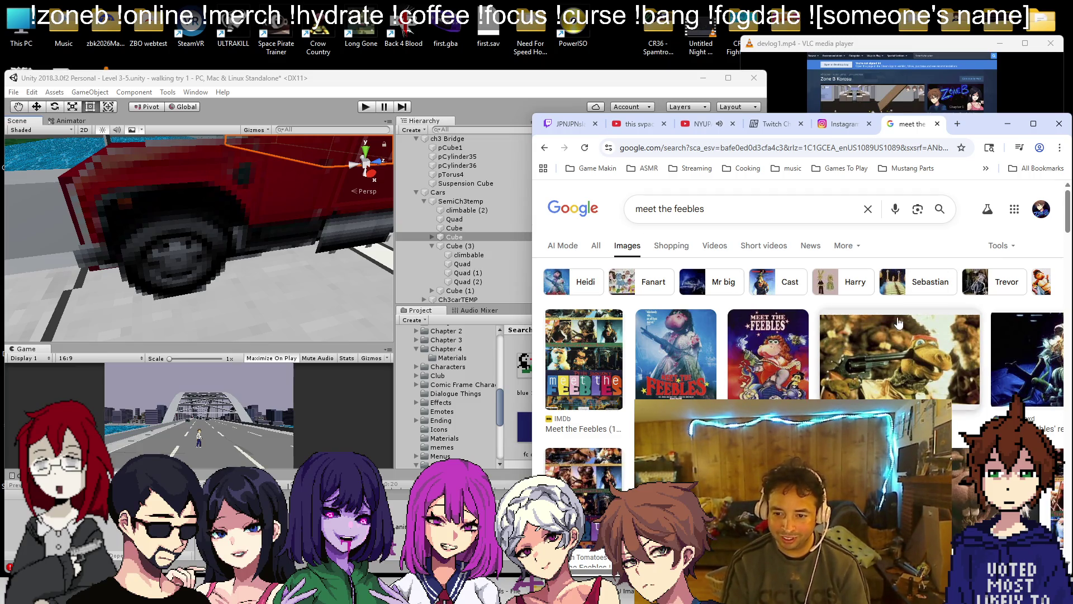
pyautogui.scroll(-3, 881, 323)
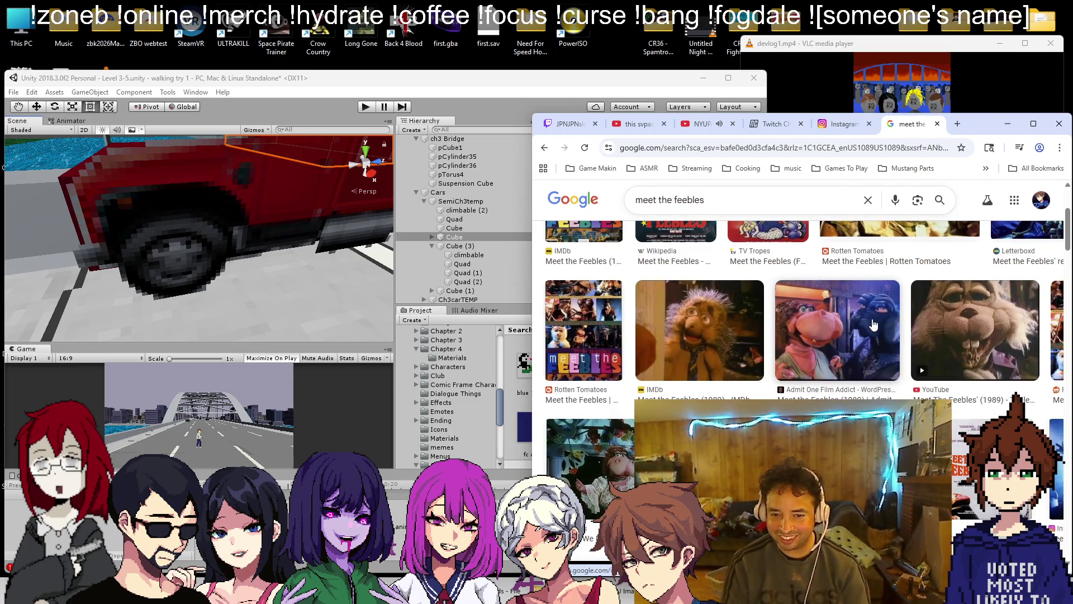
pyautogui.scroll(-4, 874, 325)
pyautogui.scroll(-3, 879, 332)
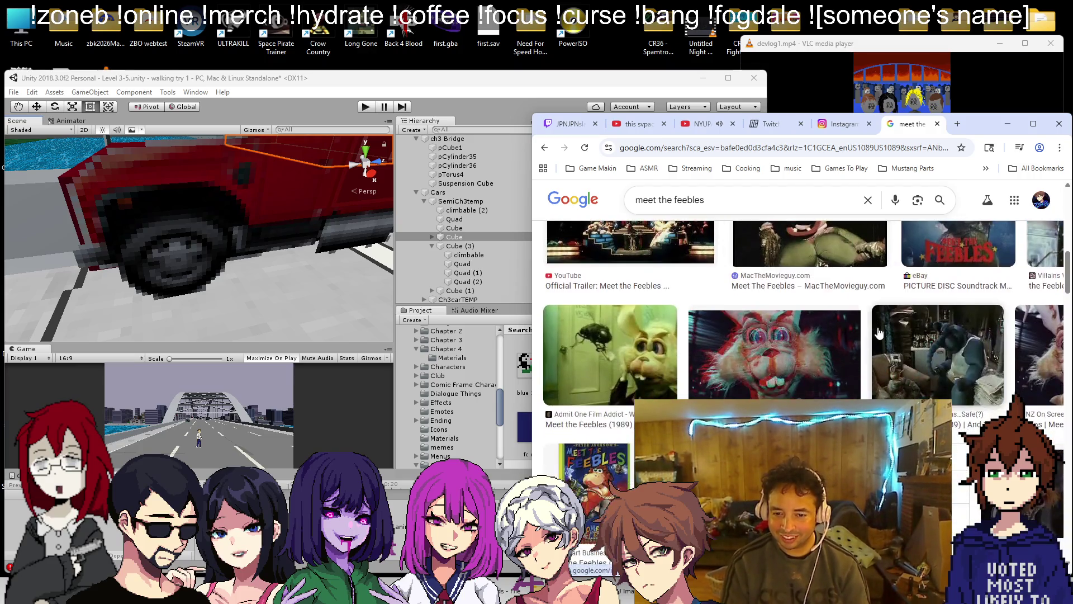
pyautogui.scroll(-2, 881, 329)
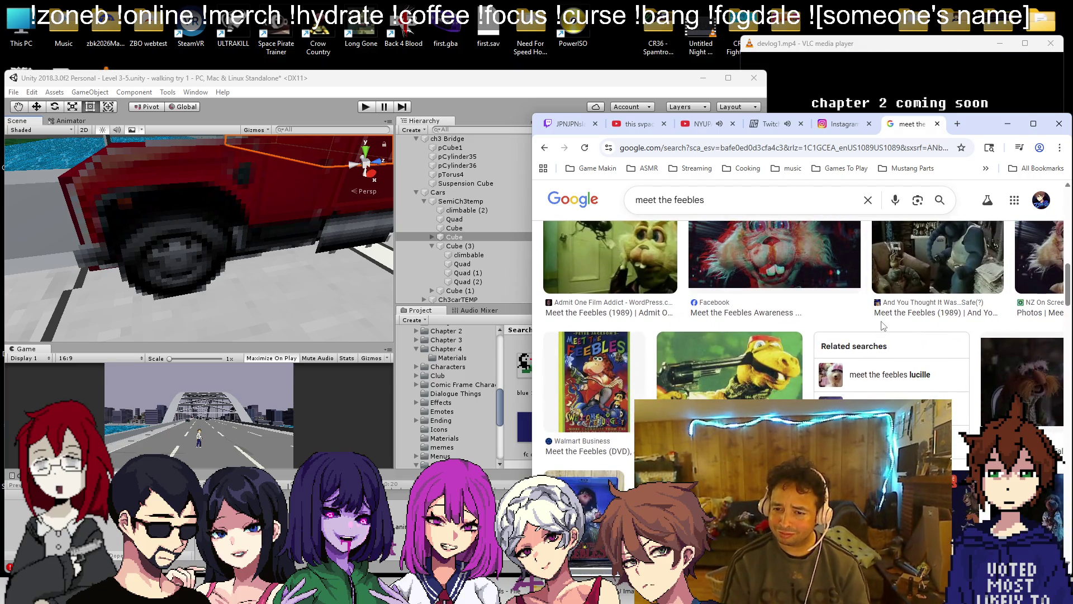
pyautogui.scroll(-3, 880, 327)
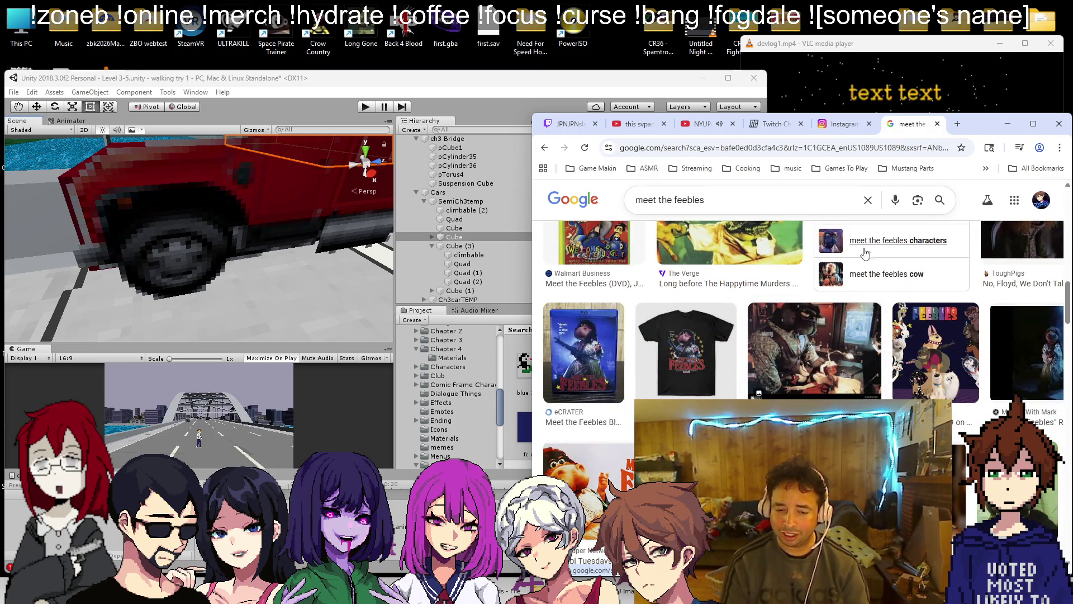
# - Close the search tab and return to the Unity editor
pyautogui.click(938, 125)
pyautogui.click(841, 66)
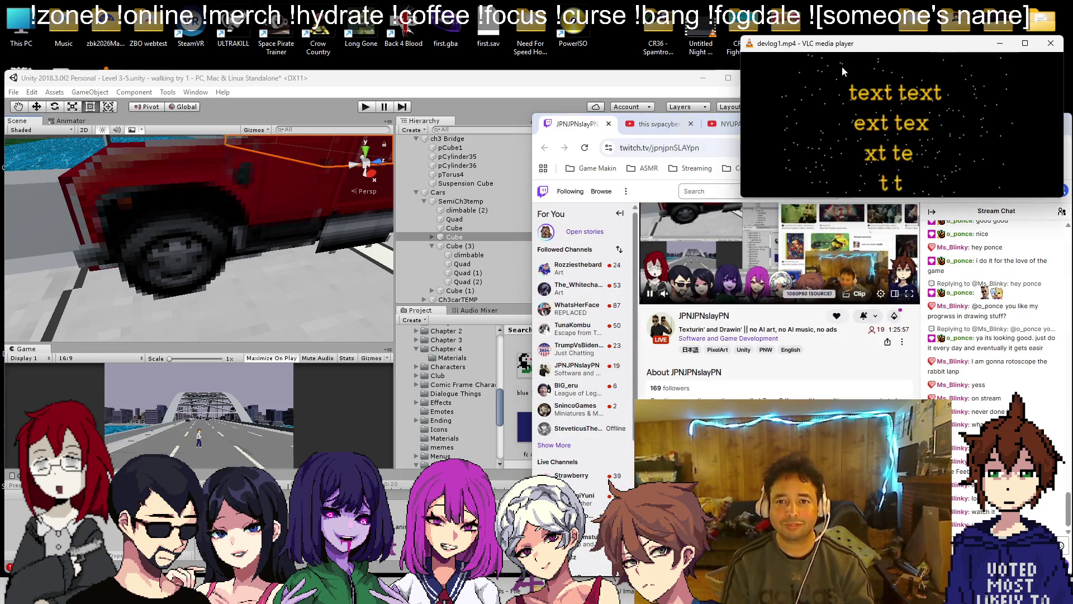
pyautogui.click(359, 239)
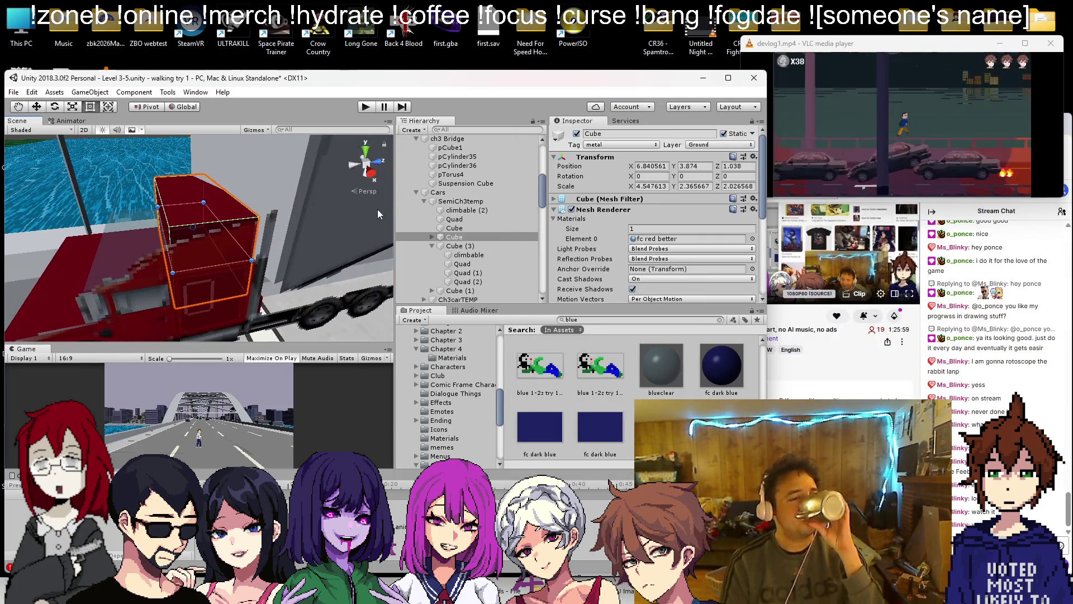
# - Pan across the truck cab and bring up the creation menu on the SemiCh3temp group
pyautogui.moveTo(341, 215)
pyautogui.mouseDown()
pyautogui.moveTo(243, 247)
pyautogui.moveTo(229, 303)
pyautogui.mouseUp()
pyautogui.click(229, 303)
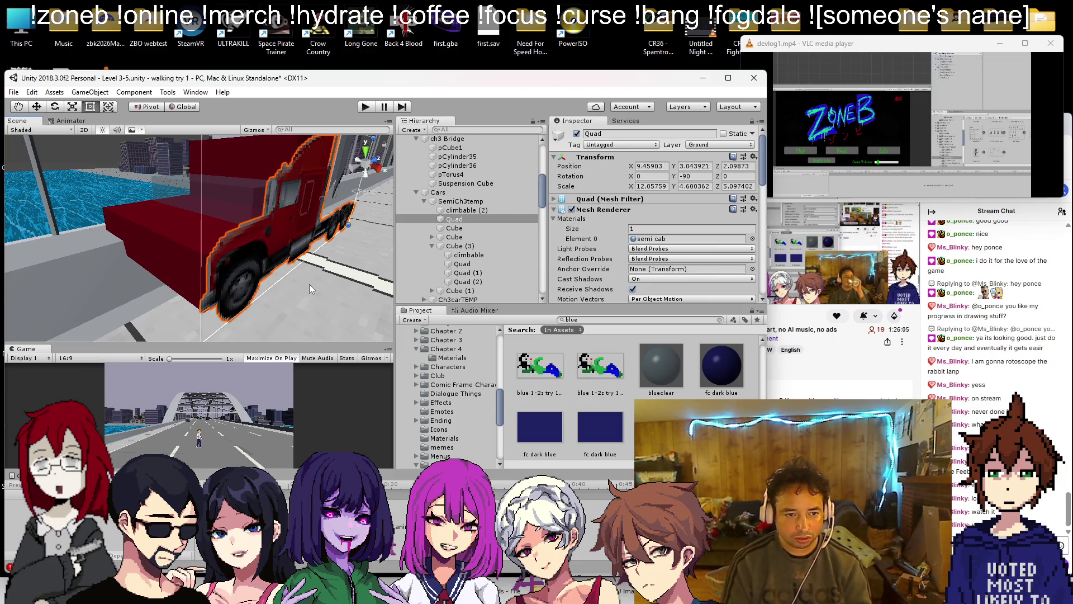
pyautogui.click(229, 271)
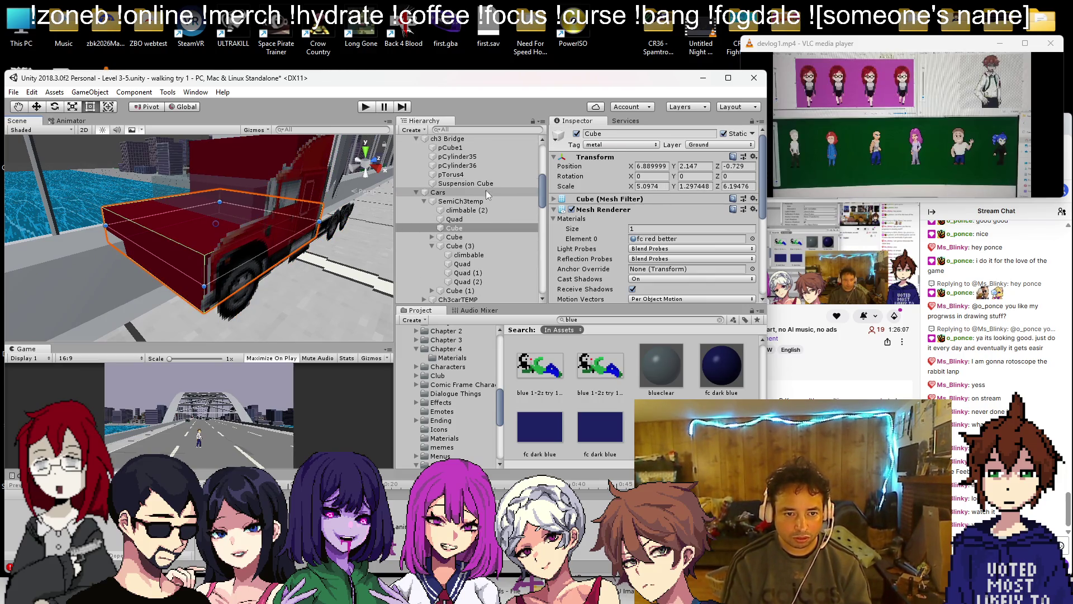
pyautogui.click(480, 200)
pyautogui.rightClick(479, 203)
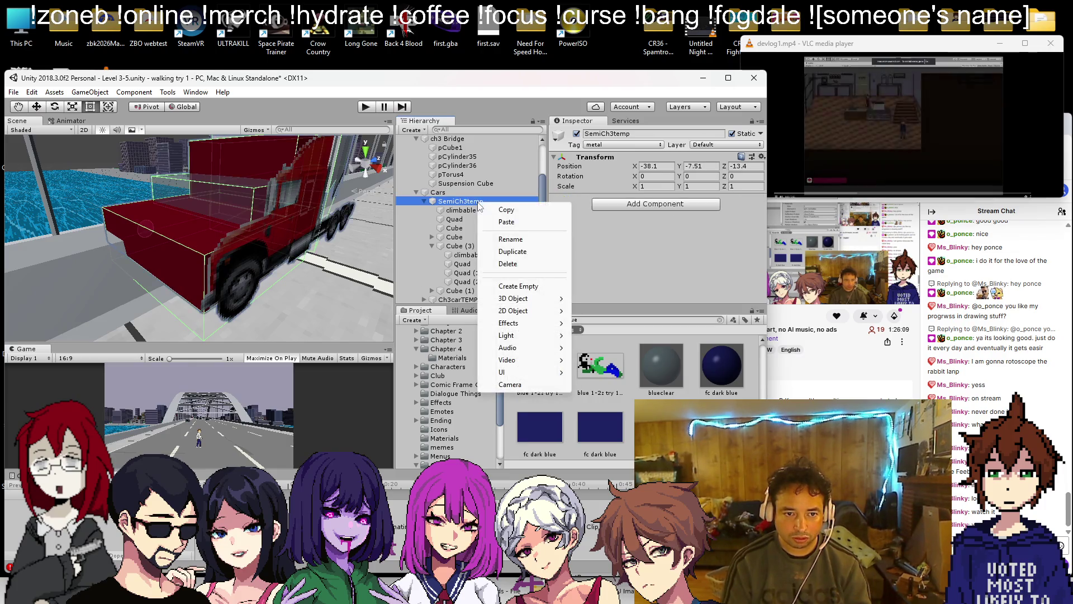
# - Add a Cylinder under SemiCh3temp, rotate it 90° on Z, and move it to X 8.9
pyautogui.moveTo(525, 299)
pyautogui.click(601, 335)
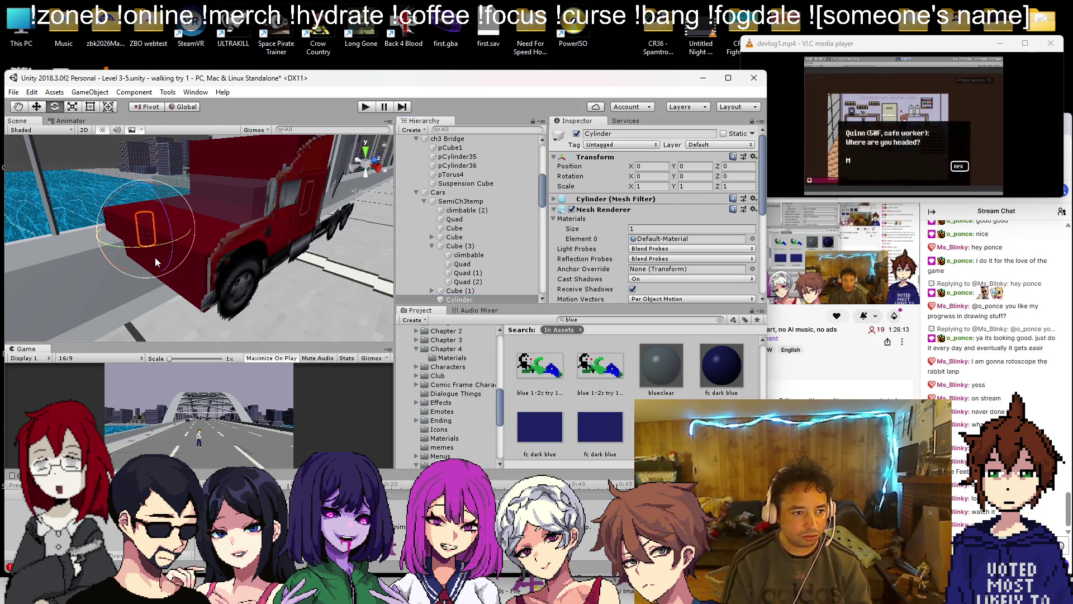
pyautogui.moveTo(155, 257); pyautogui.dragTo(200, 287)
pyautogui.moveTo(237, 398); pyautogui.dragTo(229, 352)
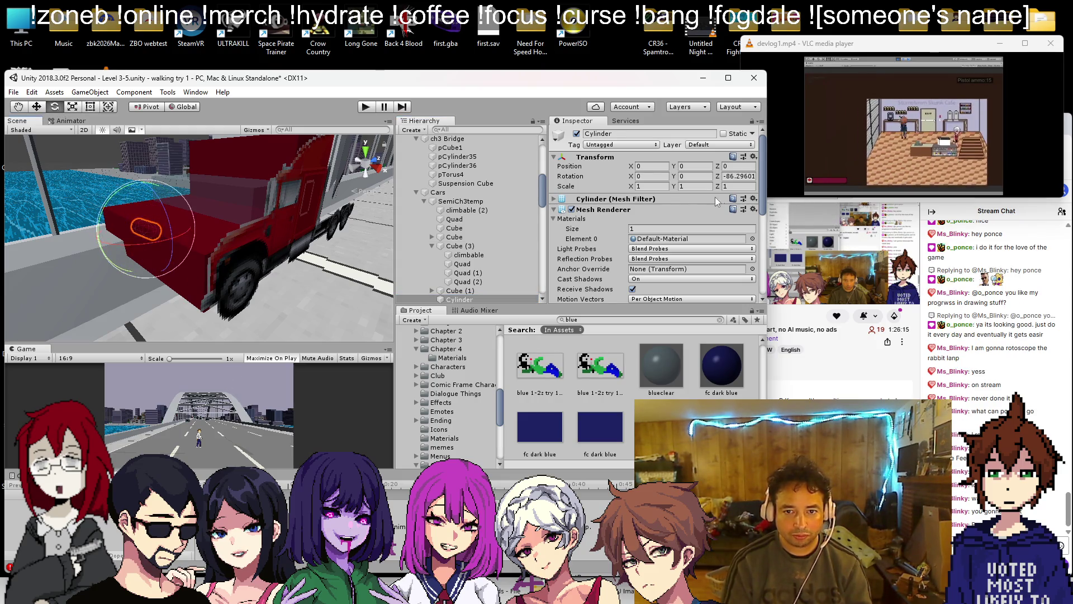
pyautogui.write('90')
pyautogui.press('Return')
pyautogui.press('f')
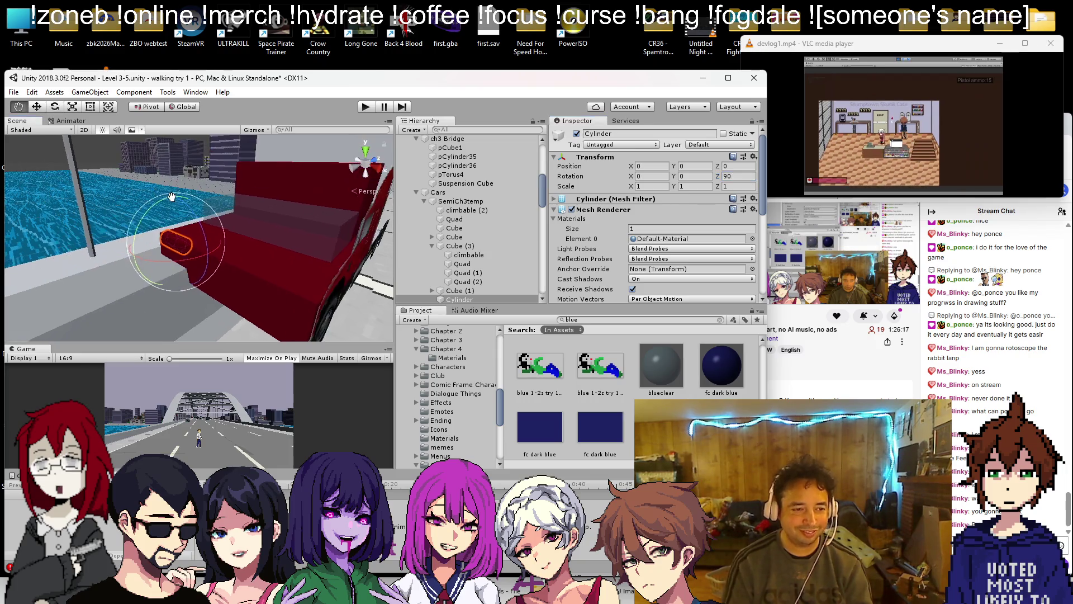
pyautogui.moveTo(209, 259)
pyautogui.mouseDown()
pyautogui.moveTo(300, 315)
pyautogui.moveTo(274, 307)
pyautogui.moveTo(380, 337)
pyautogui.mouseUp()
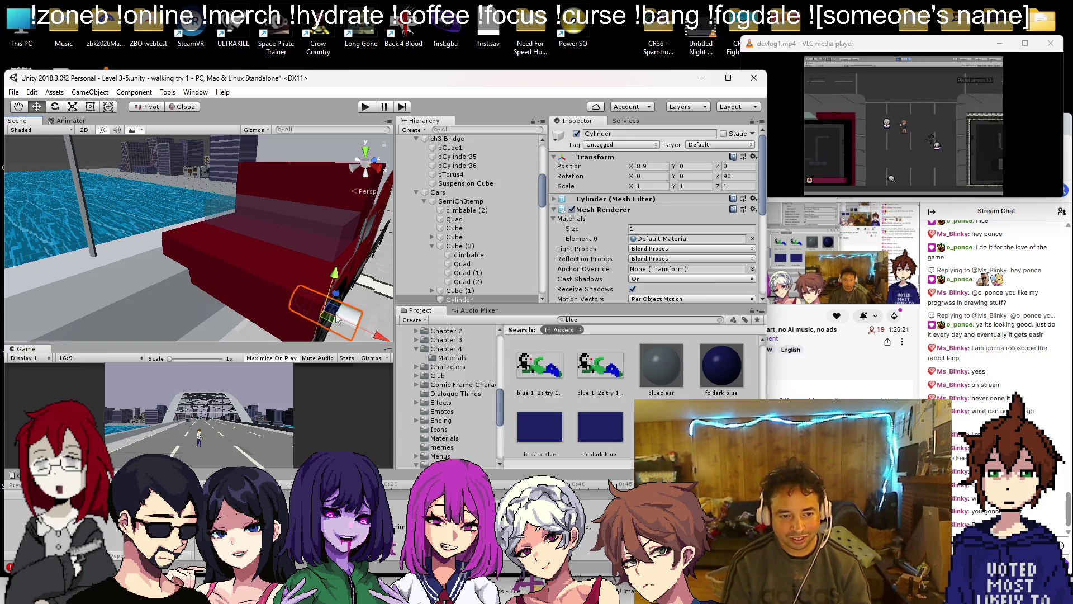
pyautogui.press('f')
# - Raise the cylinder, give it the frame cover material, and place it at 8.34, 0.6, -2.54
pyautogui.moveTo(292, 259)
pyautogui.mouseDown()
pyautogui.moveTo(223, 293)
pyautogui.moveTo(194, 246)
pyautogui.moveTo(208, 266)
pyautogui.mouseUp()
pyautogui.press('w')
pyautogui.moveTo(137, 193); pyautogui.dragTo(138, 187)
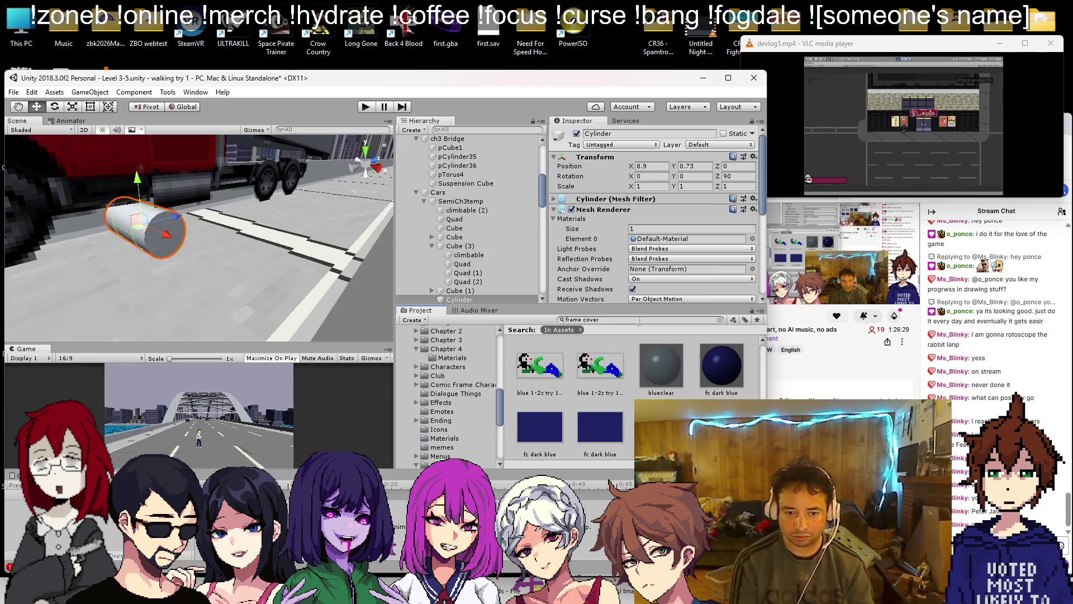
pyautogui.write('over')
pyautogui.scroll(-2, 607, 391)
pyautogui.scroll(5, 614, 400)
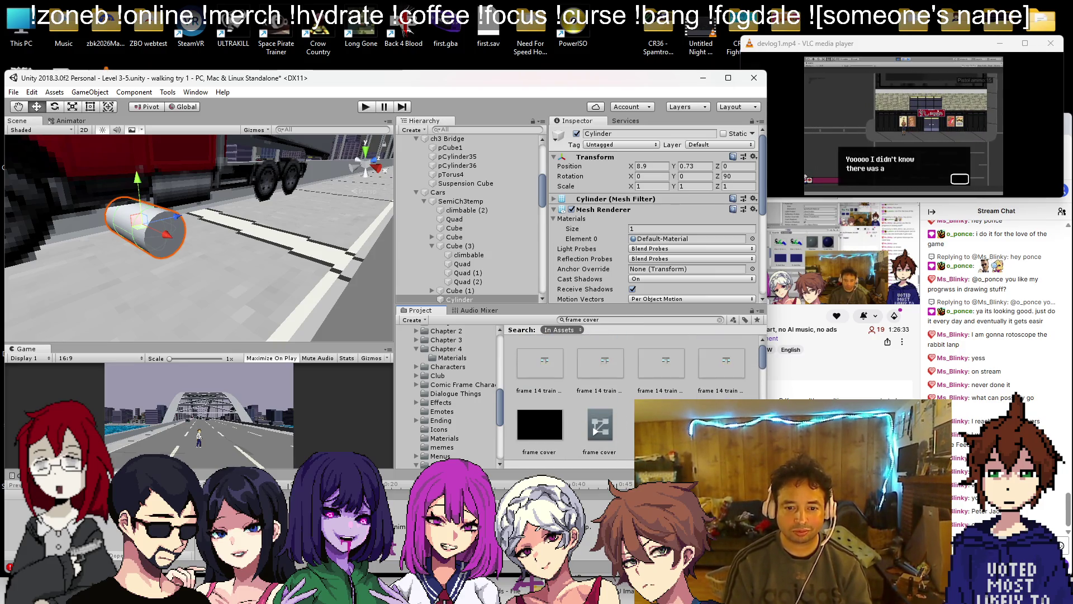
pyautogui.moveTo(600, 425); pyautogui.dragTo(190, 241)
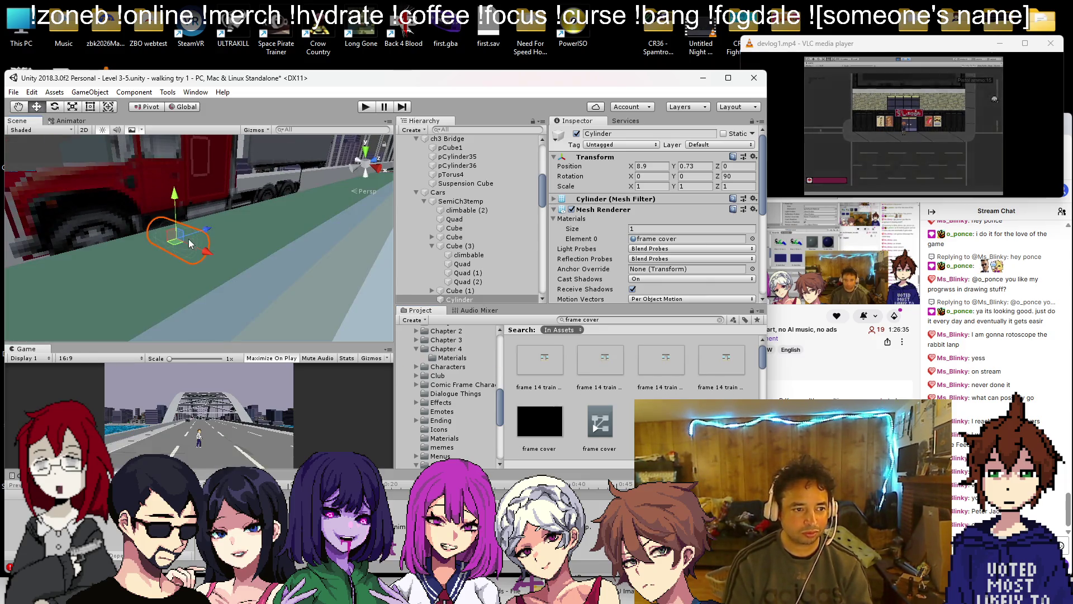
pyautogui.scroll(3, 190, 241)
pyautogui.moveTo(190, 241)
pyautogui.mouseDown()
pyautogui.moveTo(266, 286)
pyautogui.moveTo(207, 307)
pyautogui.moveTo(190, 299)
pyautogui.moveTo(154, 241)
pyautogui.moveTo(225, 281)
pyautogui.moveTo(165, 179)
pyautogui.moveTo(275, 321)
pyautogui.moveTo(330, 225)
pyautogui.mouseUp()
pyautogui.scroll(-3, 169, 194)
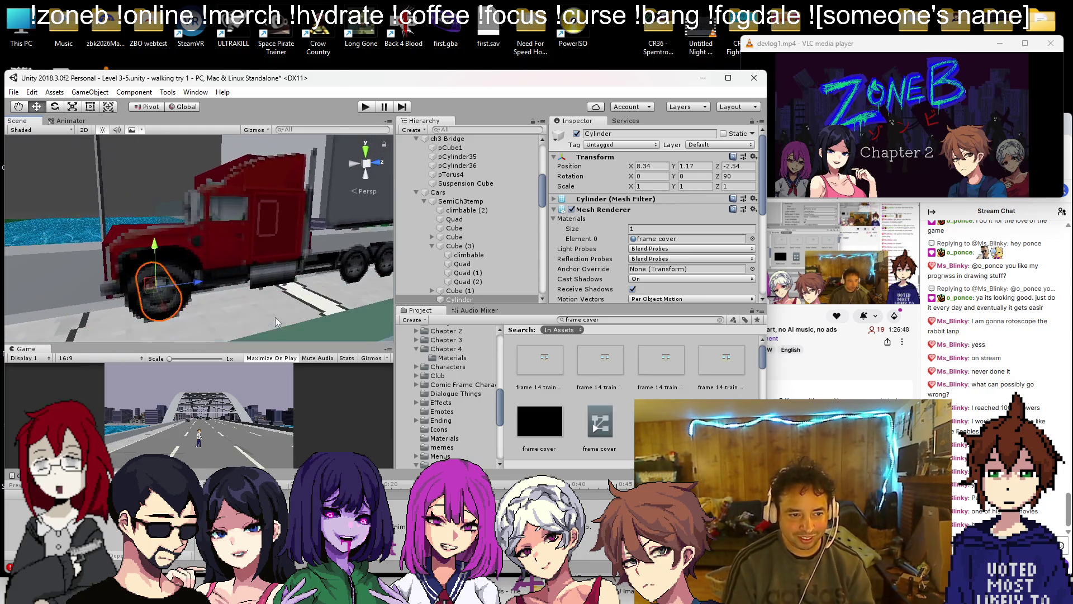
pyautogui.scroll(3, 276, 321)
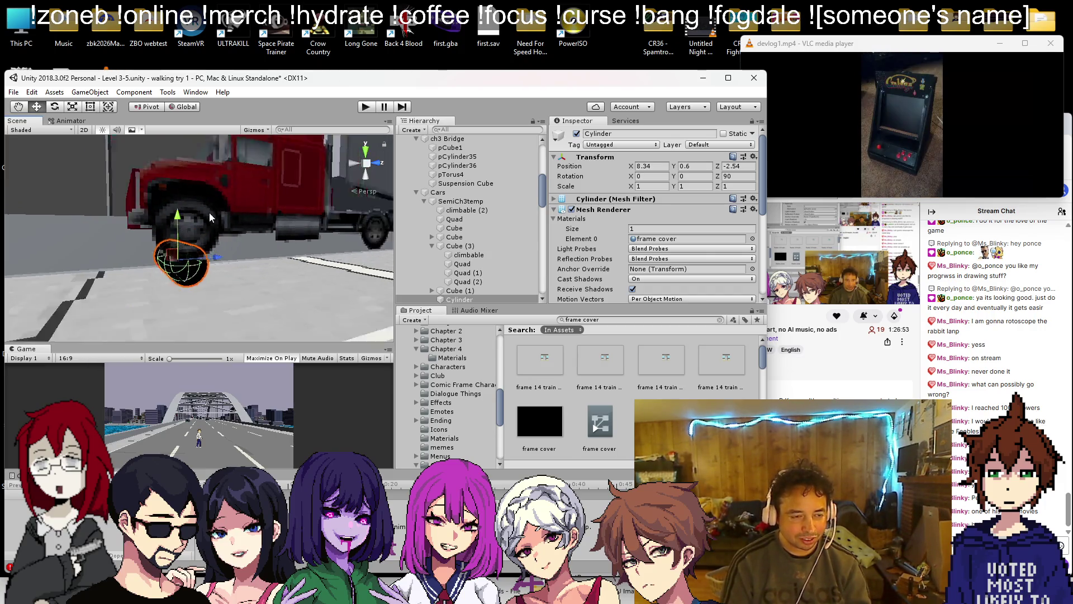
# - Set the front wheel cylinder's X and Z scale to 2.043
pyautogui.scroll(-3, 177, 223)
pyautogui.scroll(4, 173, 235)
pyautogui.keyDown('alt'); pyautogui.moveTo(174, 235); pyautogui.dragTo(169, 253); pyautogui.keyUp('alt')
pyautogui.scroll(2, 169, 253)
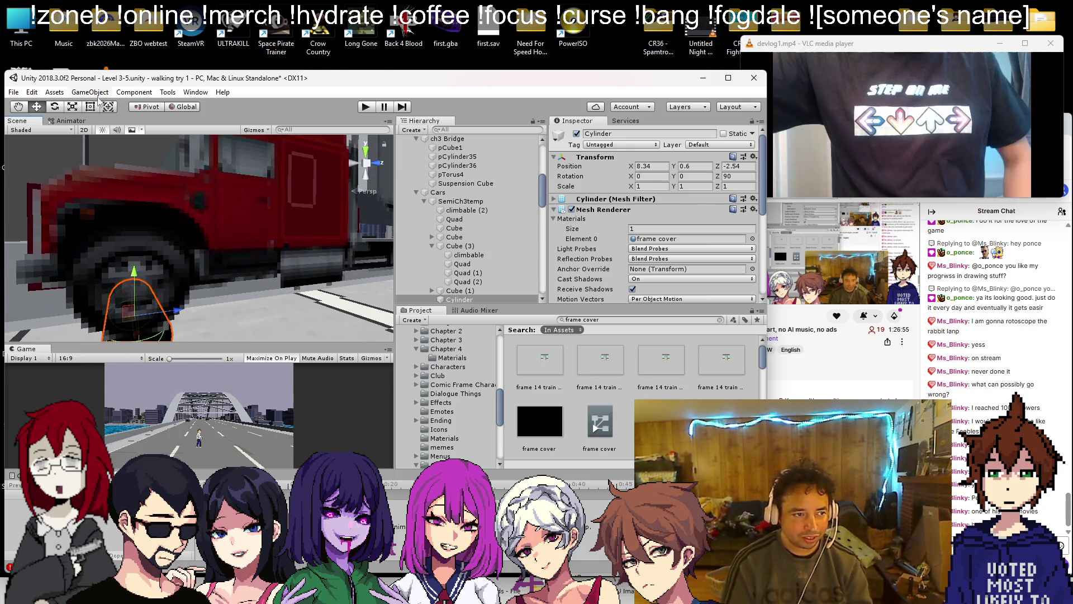
pyautogui.click(90, 106)
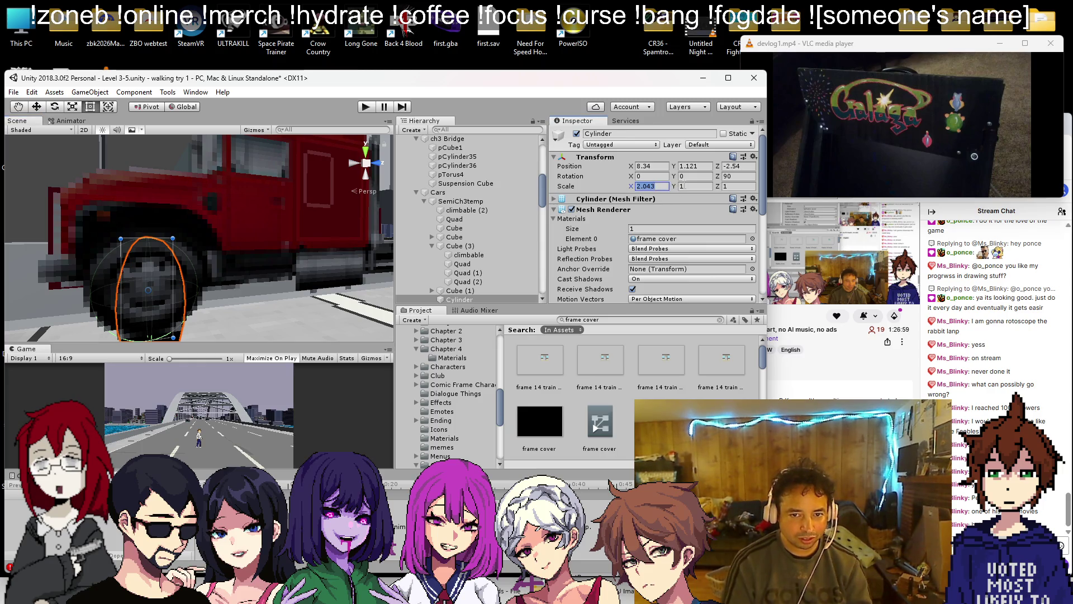
pyautogui.press('Tab')
pyautogui.write('2.043')
pyautogui.press('Return')
pyautogui.moveTo(223, 235)
pyautogui.mouseDown()
pyautogui.moveTo(250, 214)
pyautogui.moveTo(202, 272)
pyautogui.moveTo(255, 265)
pyautogui.mouseUp()
pyautogui.hotkey('ctrl', 'z')
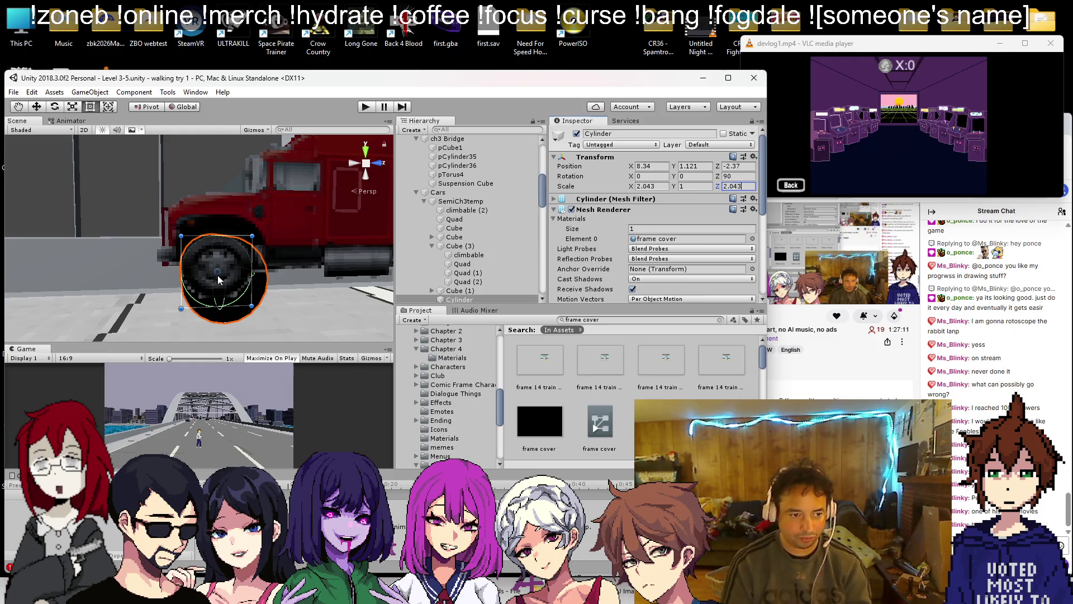
# - Thin the wheel to Y scale 0.353 and duplicate it as Cylinder (1)
pyautogui.moveTo(218, 278); pyautogui.dragTo(245, 287)
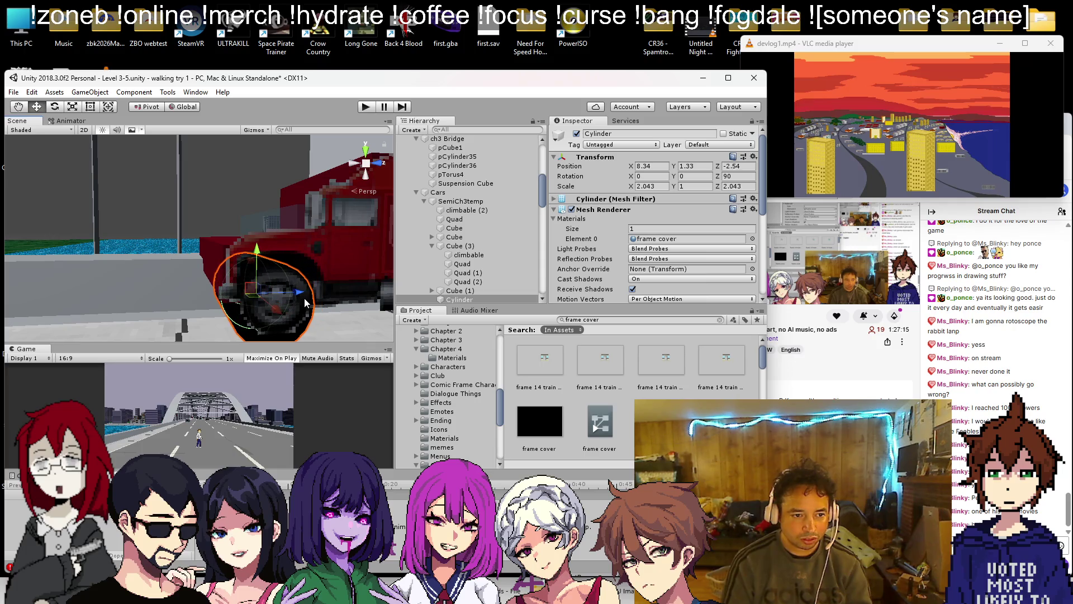
pyautogui.moveTo(305, 302)
pyautogui.mouseDown()
pyautogui.moveTo(168, 232)
pyautogui.moveTo(167, 243)
pyautogui.moveTo(133, 207)
pyautogui.moveTo(27, 145)
pyautogui.mouseUp()
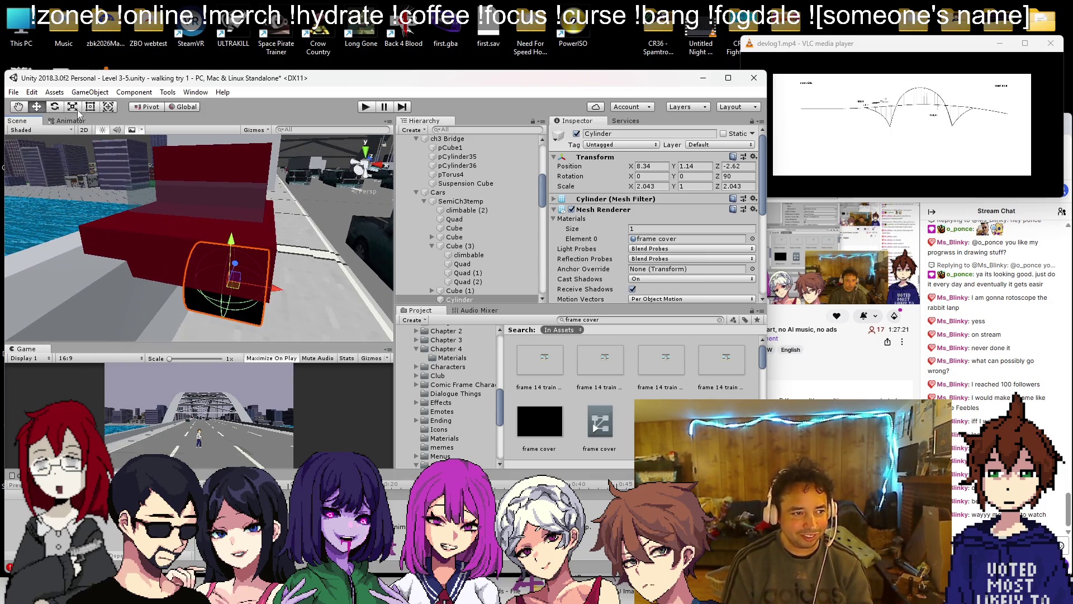
pyautogui.moveTo(199, 283)
pyautogui.mouseDown()
pyautogui.moveTo(234, 285)
pyautogui.moveTo(191, 259)
pyautogui.moveTo(87, 247)
pyautogui.mouseUp()
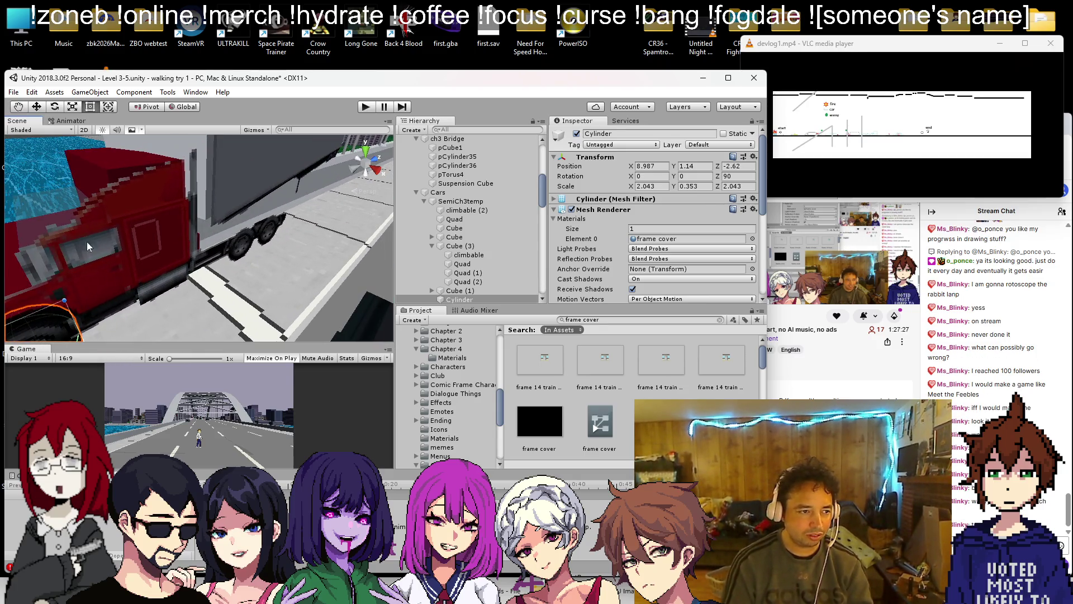
pyautogui.click(37, 108)
pyautogui.click(480, 299)
pyautogui.hotkey('ctrl', 'd')
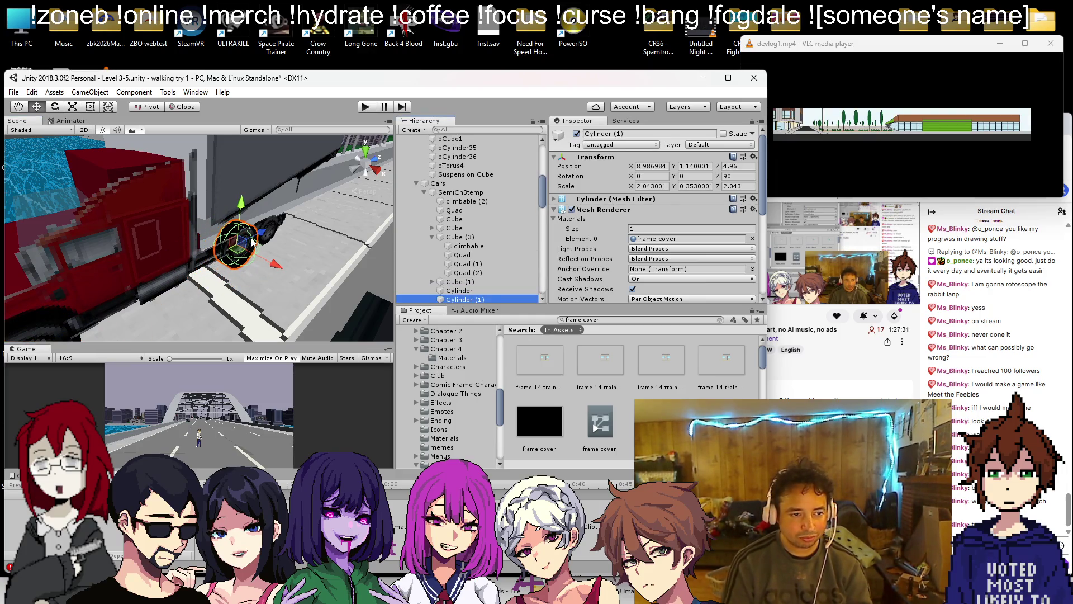
# - Bring the copied wheel and red cab cube into view, then select the cab cube
pyautogui.moveTo(373, 258); pyautogui.dragTo(165, 260)
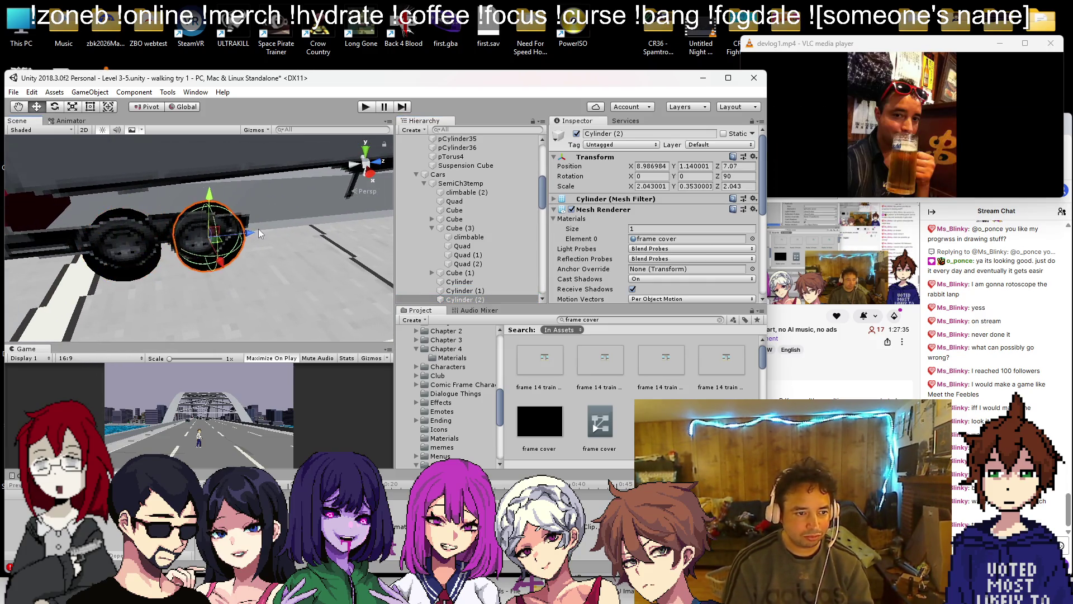
pyautogui.moveTo(250, 238)
pyautogui.mouseDown()
pyautogui.moveTo(278, 256)
pyautogui.moveTo(77, 227)
pyautogui.mouseUp()
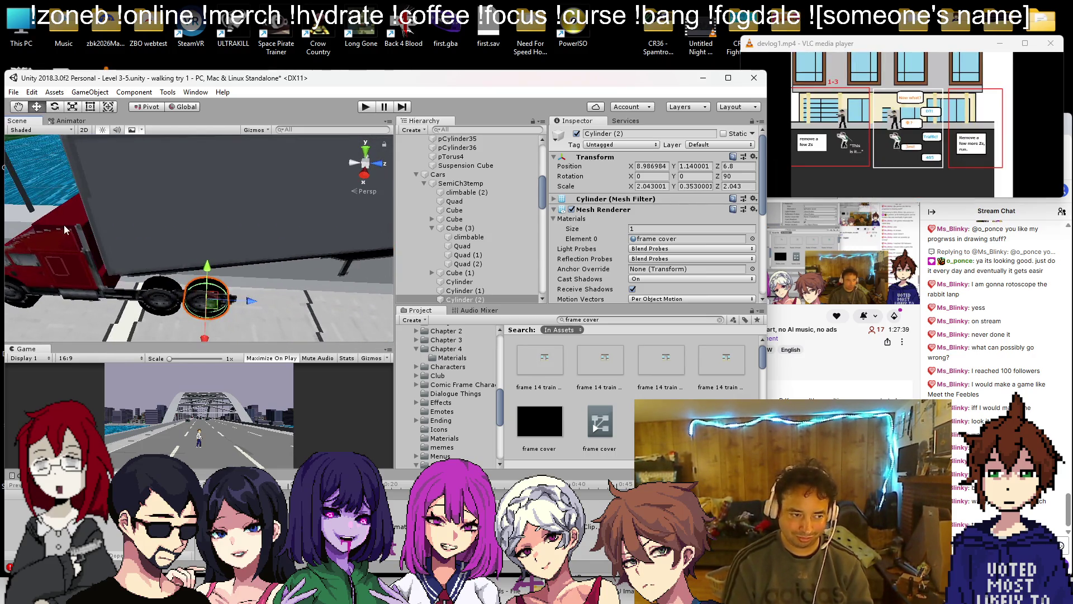
pyautogui.click(77, 224)
pyautogui.moveTo(145, 252); pyautogui.dragTo(543, 220)
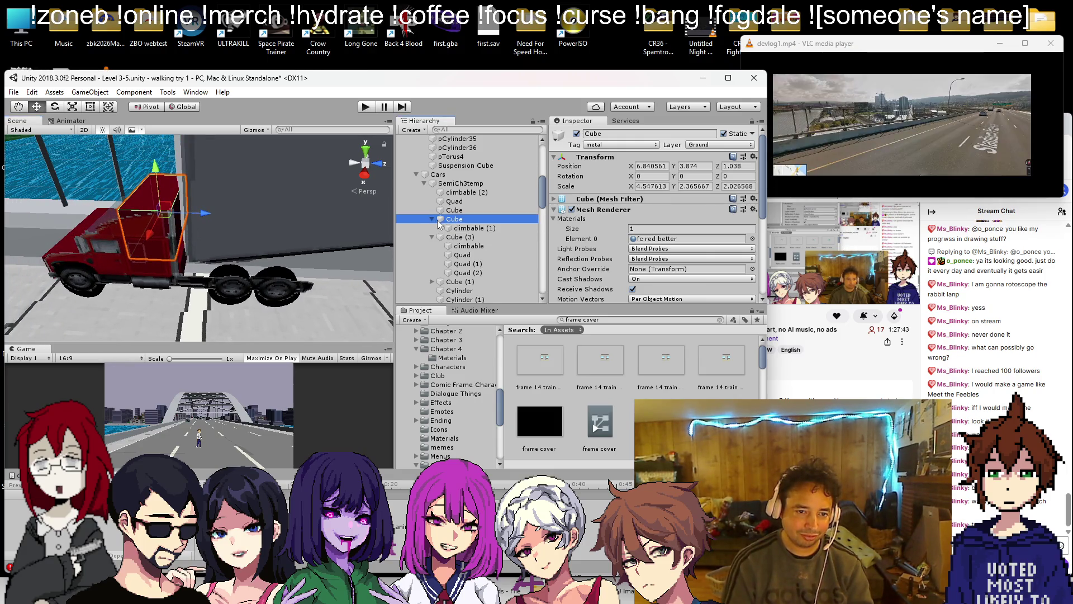
# - Select the cab cube copy Cube (2) and slide it back along Z and sideways along X
pyautogui.scroll(-1, 469, 224)
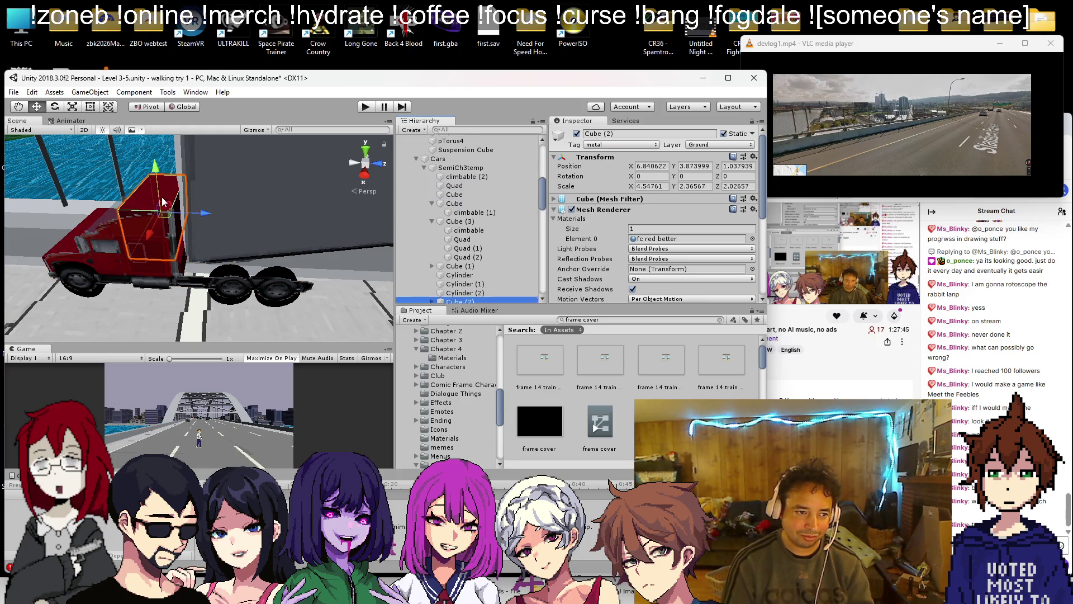
pyautogui.click(153, 193)
pyautogui.click(155, 201)
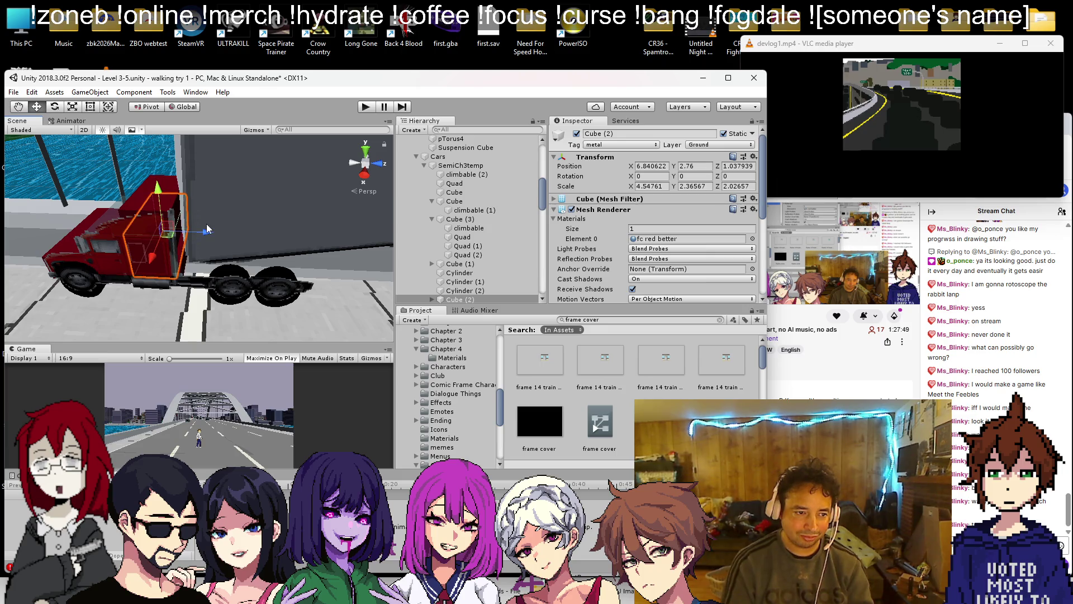
pyautogui.moveTo(207, 230); pyautogui.dragTo(278, 241)
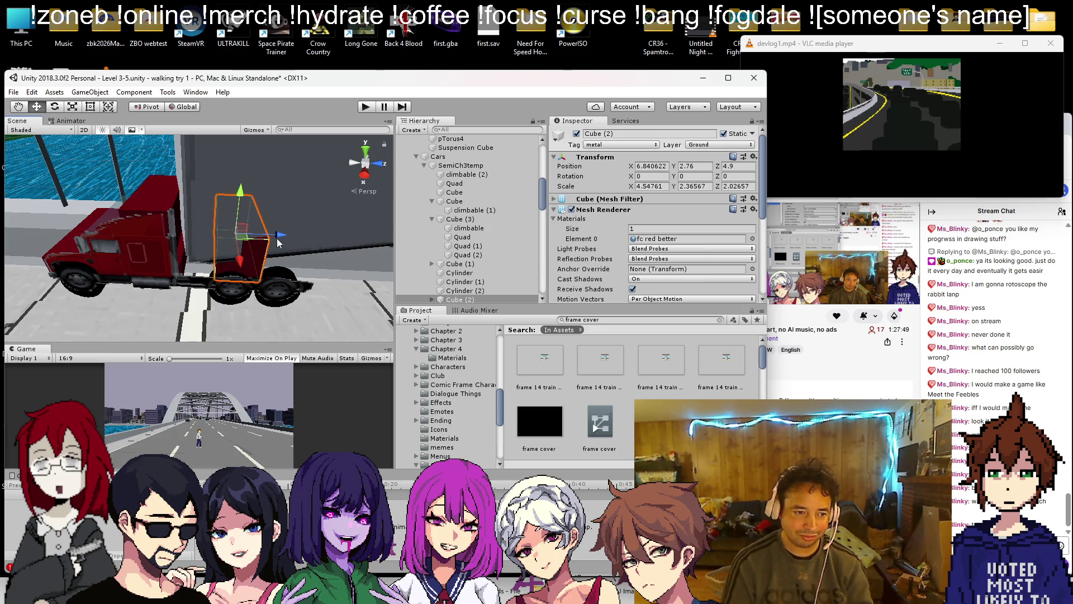
pyautogui.scroll(-3, 431, 302)
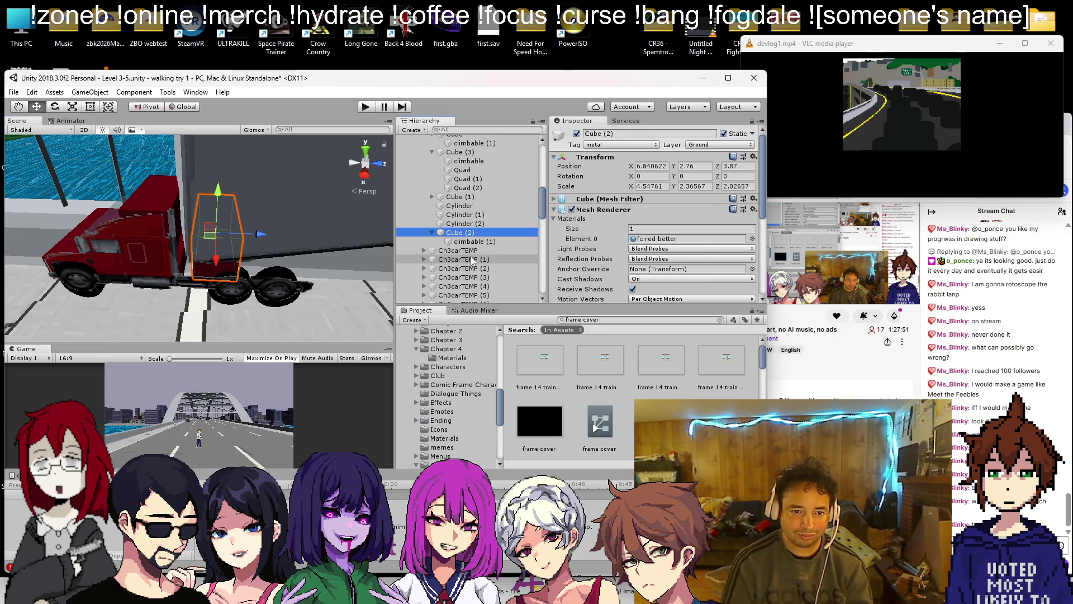
pyautogui.doubleClick(463, 235)
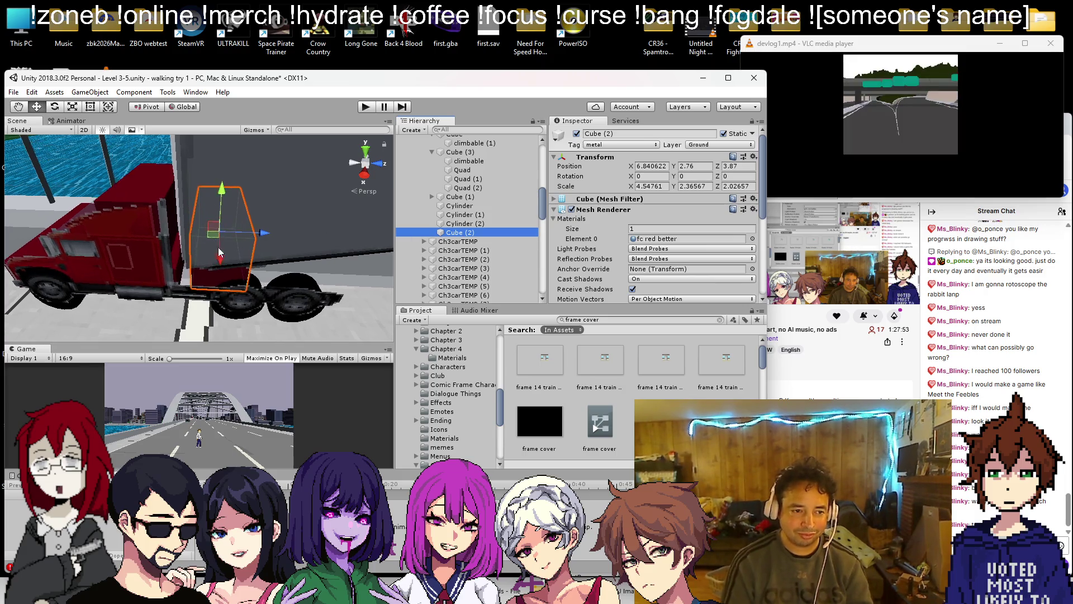
pyautogui.moveTo(234, 228); pyautogui.dragTo(252, 267)
# - Apply the black frame cover material to Cube (2) and shift the slab along X
pyautogui.moveTo(357, 336); pyautogui.dragTo(251, 316)
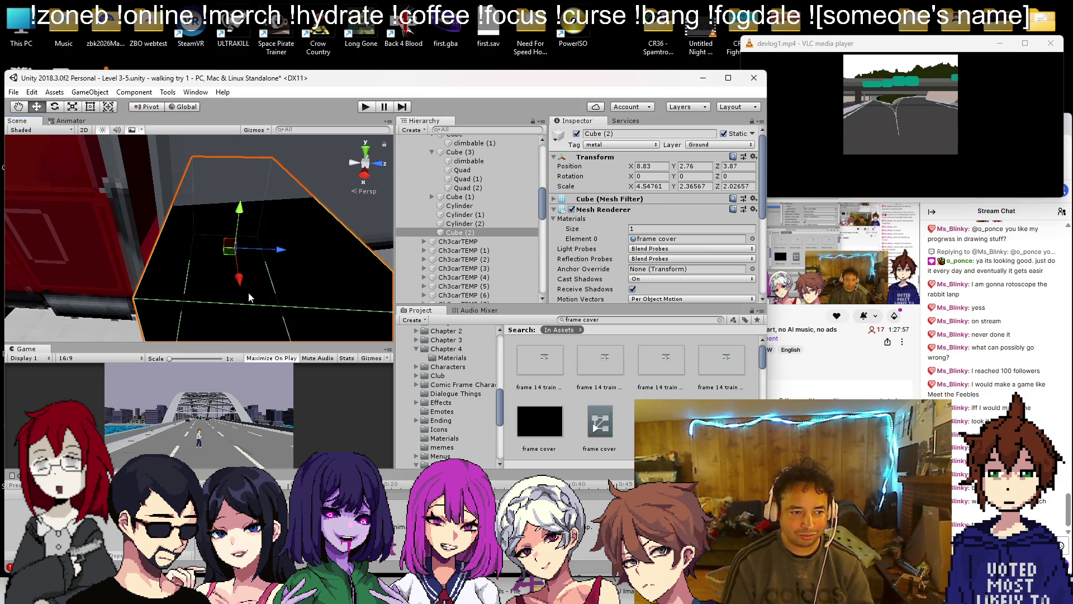
pyautogui.scroll(-3, 240, 246)
pyautogui.moveTo(229, 266)
pyautogui.mouseDown()
pyautogui.moveTo(227, 226)
pyautogui.moveTo(268, 223)
pyautogui.moveTo(259, 210)
pyautogui.moveTo(147, 194)
pyautogui.mouseUp()
pyautogui.moveTo(70, 194)
pyautogui.mouseDown()
pyautogui.moveTo(92, 193)
pyautogui.moveTo(65, 185)
pyautogui.moveTo(299, 336)
pyautogui.moveTo(282, 194)
pyautogui.moveTo(269, 262)
pyautogui.mouseUp()
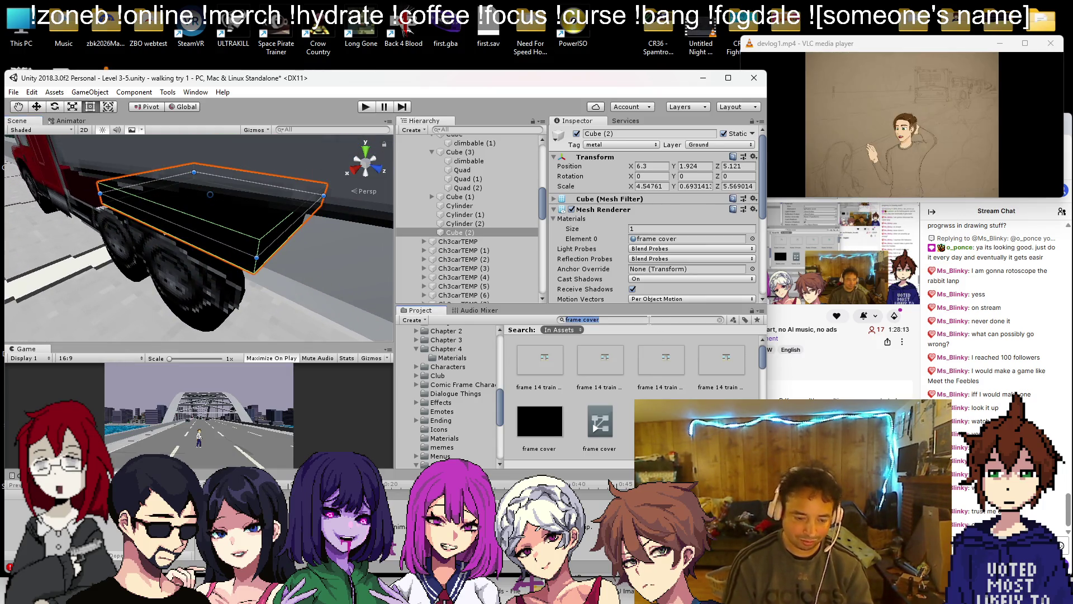
# - Search 'door', apply 'rollup door clear' to Cube (2), and lower it to Y 1.7
pyautogui.write('door')
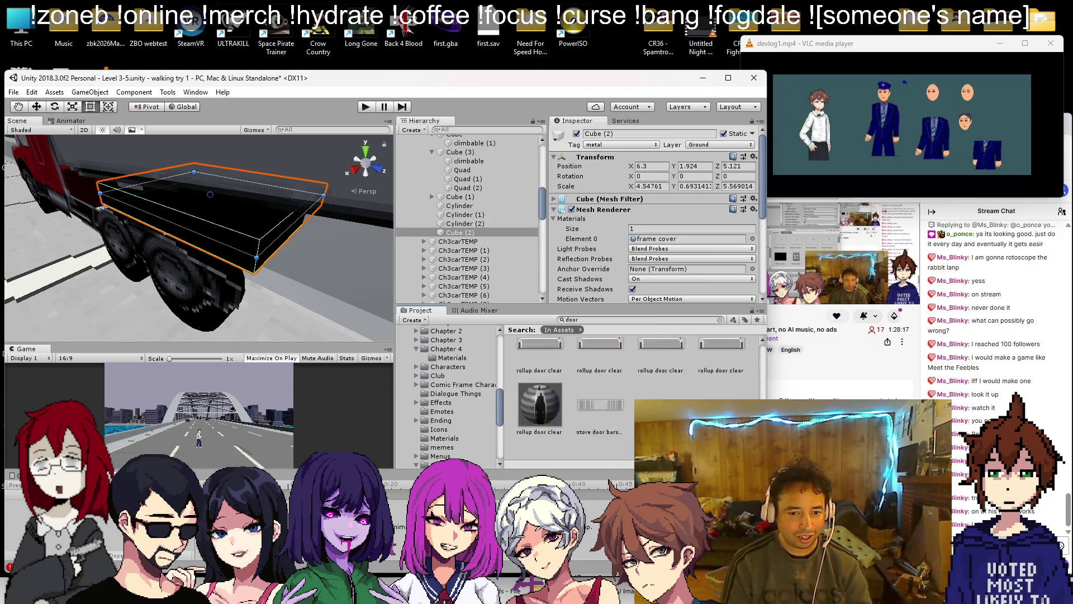
pyautogui.scroll(-1, 581, 400)
pyautogui.moveTo(503, 383)
pyautogui.mouseDown()
pyautogui.moveTo(223, 223)
pyautogui.moveTo(342, 192)
pyautogui.moveTo(85, 154)
pyautogui.mouseUp()
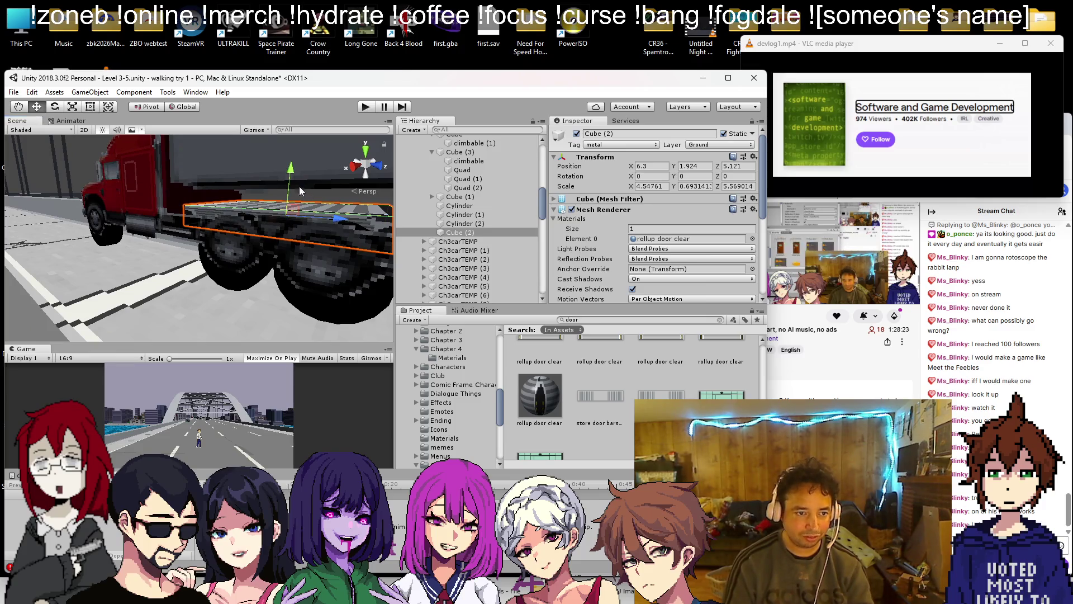
pyautogui.moveTo(290, 187)
pyautogui.mouseDown()
pyautogui.moveTo(294, 284)
pyautogui.moveTo(330, 323)
pyautogui.moveTo(246, 260)
pyautogui.moveTo(260, 256)
pyautogui.moveTo(152, 147)
pyautogui.moveTo(351, 281)
pyautogui.mouseUp()
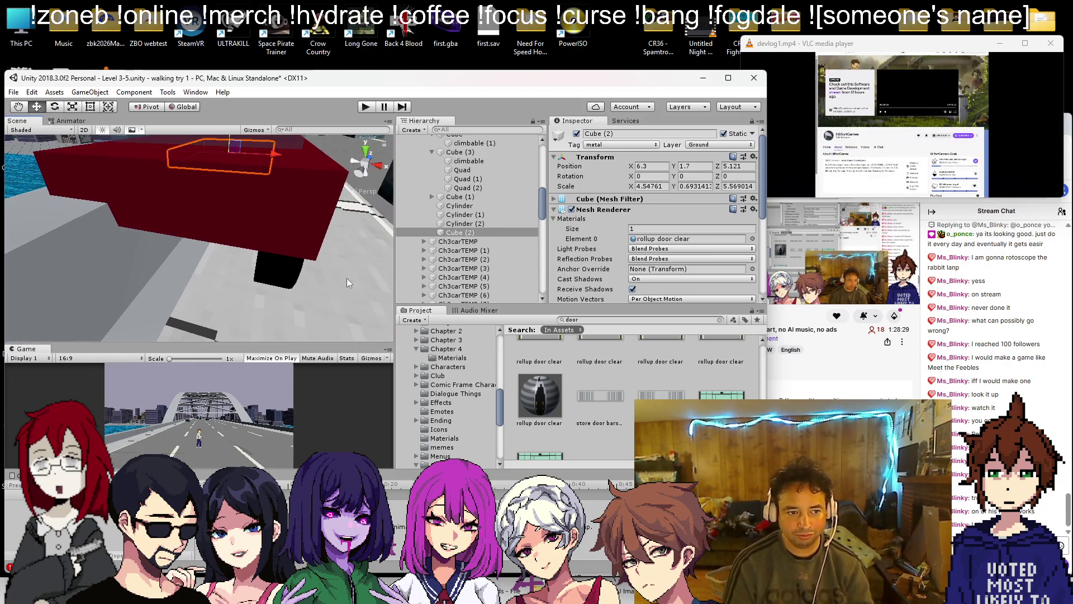
pyautogui.click(273, 265)
pyautogui.moveTo(273, 266); pyautogui.dragTo(70, 268)
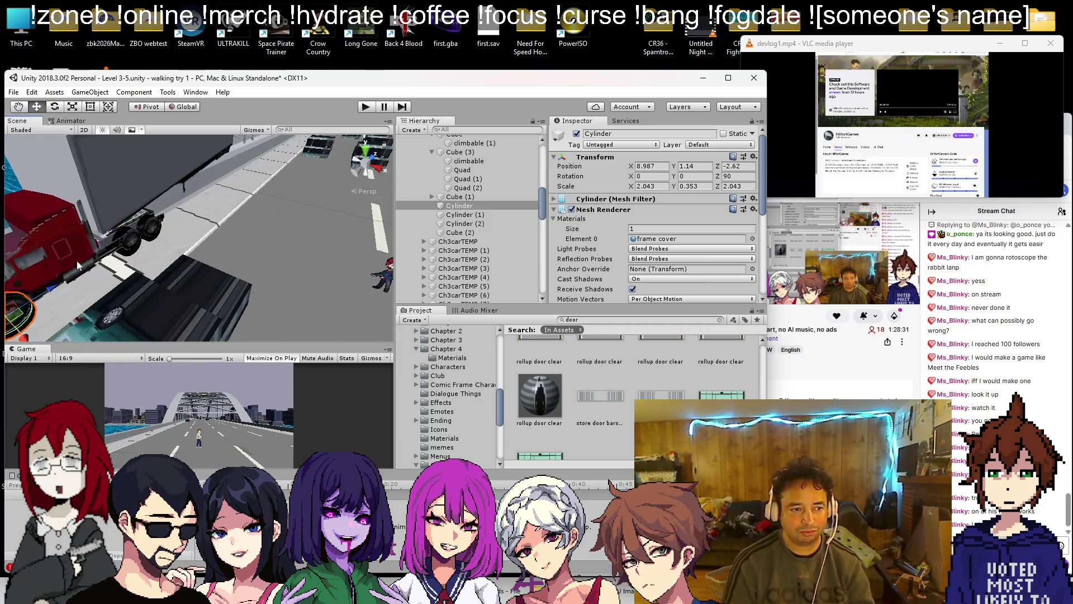
# - Duplicate both wheel cylinders and move the copies to the truck's other side at X 4.84
pyautogui.click(123, 238)
pyautogui.moveTo(123, 237)
pyautogui.mouseDown()
pyautogui.moveTo(384, 205)
pyautogui.moveTo(76, 247)
pyautogui.moveTo(140, 253)
pyautogui.moveTo(212, 232)
pyautogui.mouseUp()
pyautogui.hotkey('ctrl', 'd')
pyautogui.moveTo(377, 257)
pyautogui.mouseDown()
pyautogui.moveTo(287, 253)
pyautogui.moveTo(362, 260)
pyautogui.moveTo(325, 223)
pyautogui.moveTo(369, 207)
pyautogui.moveTo(433, 204)
pyautogui.mouseUp()
pyautogui.click(294, 242)
pyautogui.moveTo(294, 243)
pyautogui.mouseDown()
pyautogui.moveTo(22, 288)
pyautogui.moveTo(245, 198)
pyautogui.moveTo(190, 208)
pyautogui.moveTo(213, 252)
pyautogui.mouseUp()
# - Remove the Box Collider from the red cab cube copy Cube (4)
pyautogui.click(190, 208)
pyautogui.scroll(-3, 468, 301)
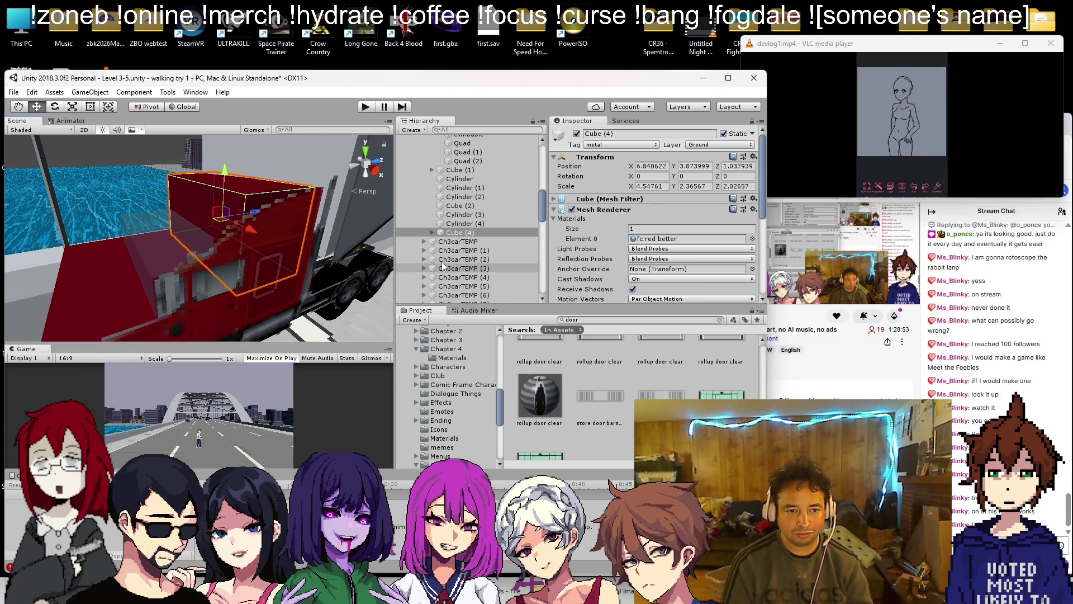
pyautogui.scroll(-3, 576, 224)
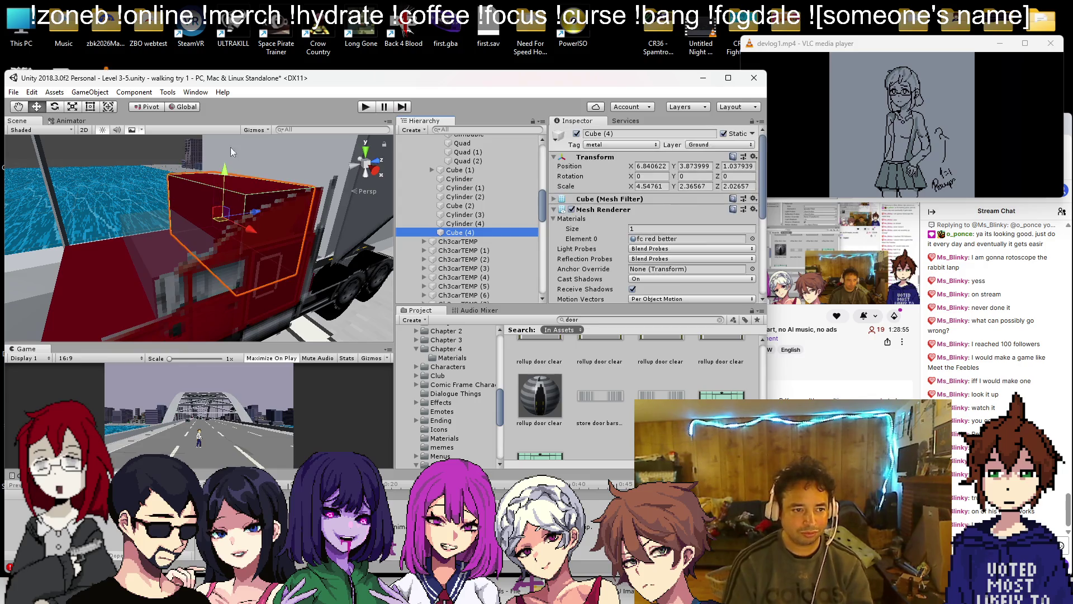
pyautogui.scroll(-2, 577, 224)
pyautogui.rightClick(588, 194)
pyautogui.click(611, 245)
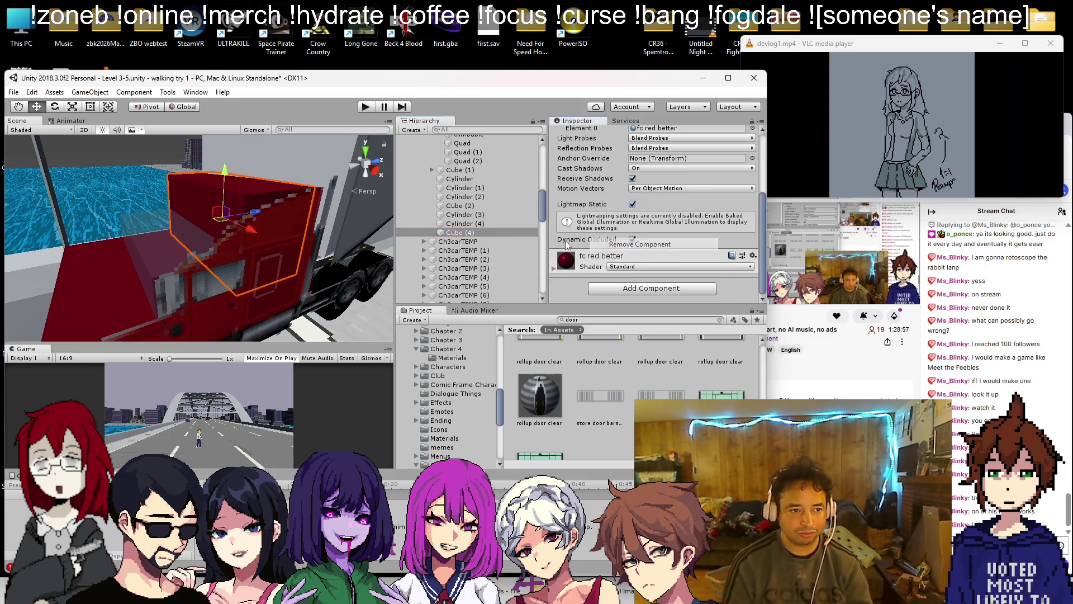
# - Tilt Cube (4) at an angle and lower it onto the cab
pyautogui.moveTo(197, 188); pyautogui.dragTo(176, 209)
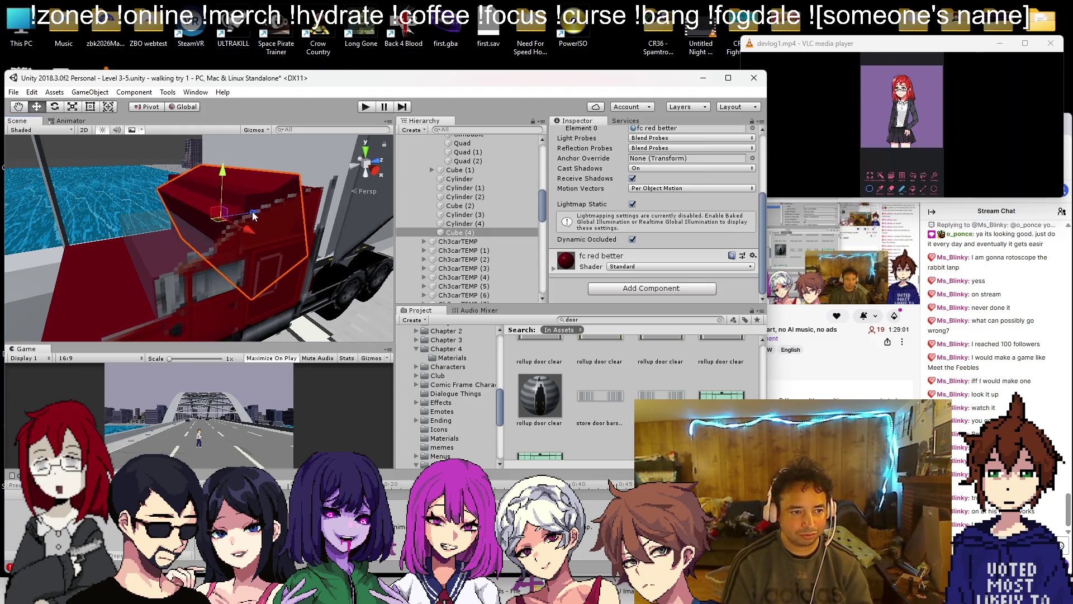
pyautogui.moveTo(253, 211); pyautogui.dragTo(238, 215)
pyautogui.moveTo(203, 174)
pyautogui.mouseDown()
pyautogui.moveTo(211, 212)
pyautogui.moveTo(232, 226)
pyautogui.mouseUp()
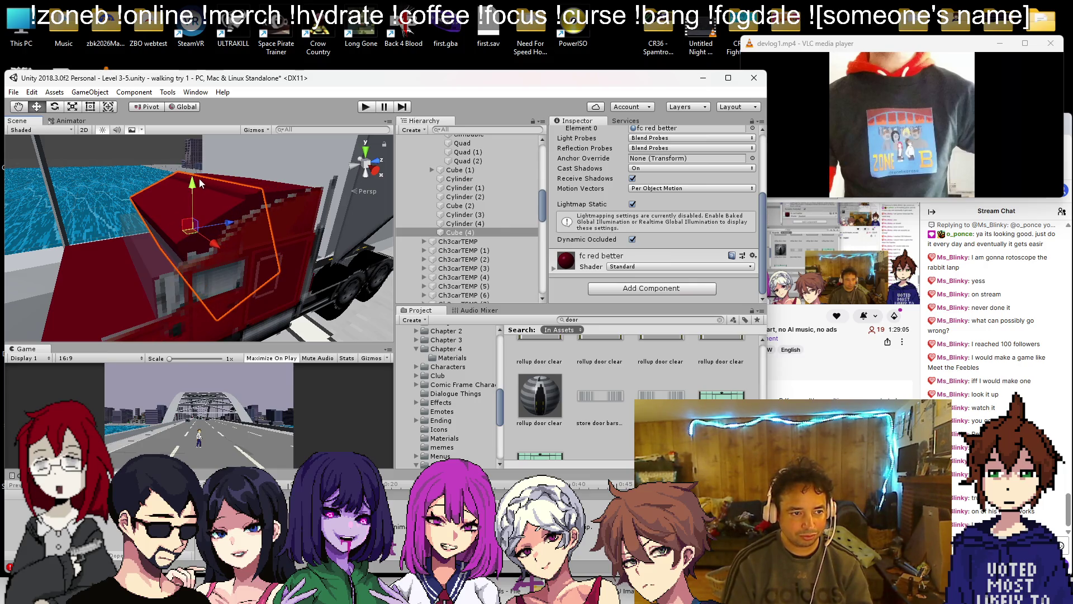
pyautogui.moveTo(200, 183); pyautogui.dragTo(195, 188)
pyautogui.moveTo(227, 226); pyautogui.dragTo(188, 193)
pyautogui.moveTo(231, 226)
pyautogui.mouseDown()
pyautogui.moveTo(217, 233)
pyautogui.moveTo(235, 193)
pyautogui.moveTo(85, 199)
pyautogui.moveTo(223, 257)
pyautogui.moveTo(137, 175)
pyautogui.moveTo(190, 227)
pyautogui.moveTo(168, 213)
pyautogui.moveTo(223, 235)
pyautogui.moveTo(240, 223)
pyautogui.mouseUp()
# - Save the scene with Ctrl+S and switch to the stream browser
pyautogui.hotkey('ctrl', 's')
pyautogui.moveTo(126, 206)
pyautogui.mouseDown()
pyautogui.moveTo(76, 234)
pyautogui.moveTo(129, 229)
pyautogui.mouseUp()
pyautogui.click(1005, 210)
pyautogui.rightClick(982, 206)
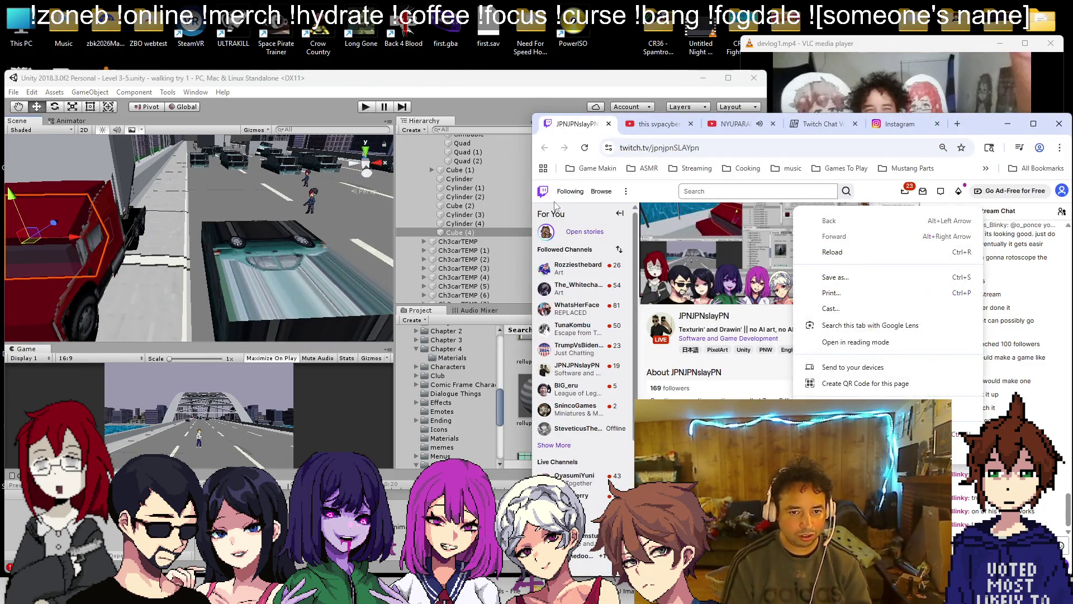
# - Duplicate the cab sprite quad, enter 90 for the copy, and slide it along X
pyautogui.moveTo(302, 213); pyautogui.dragTo(215, 220)
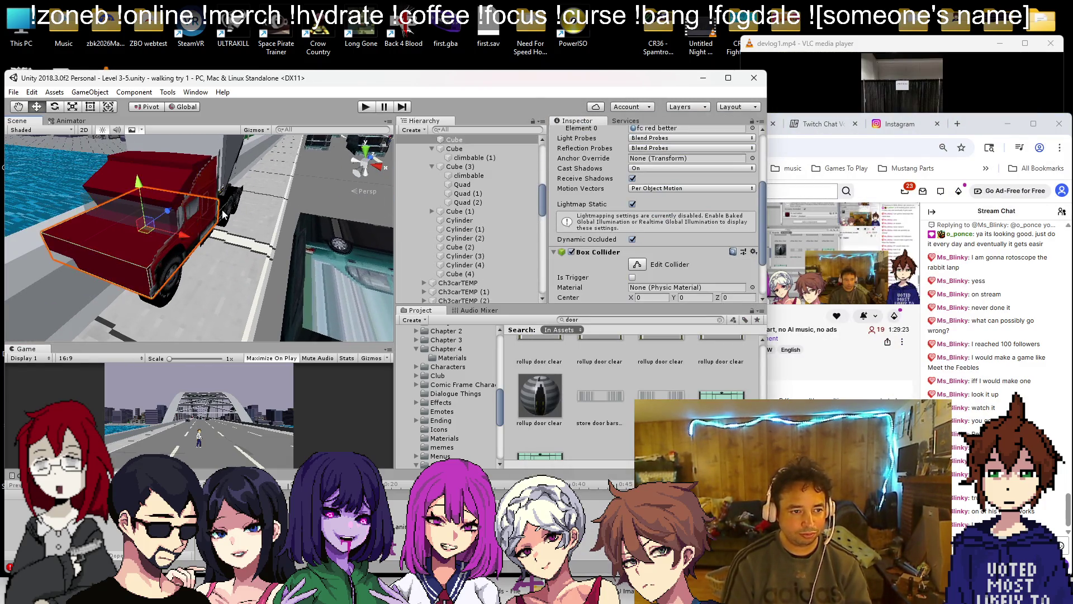
pyautogui.click(205, 205)
pyautogui.click(205, 205)
pyautogui.click(474, 139)
pyautogui.hotkey('ctrl', 'd')
pyautogui.moveTo(129, 212)
pyautogui.mouseDown()
pyautogui.moveTo(413, 263)
pyautogui.moveTo(294, 190)
pyautogui.moveTo(201, 206)
pyautogui.moveTo(226, 208)
pyautogui.mouseUp()
pyautogui.scroll(3, 642, 210)
pyautogui.write('90')
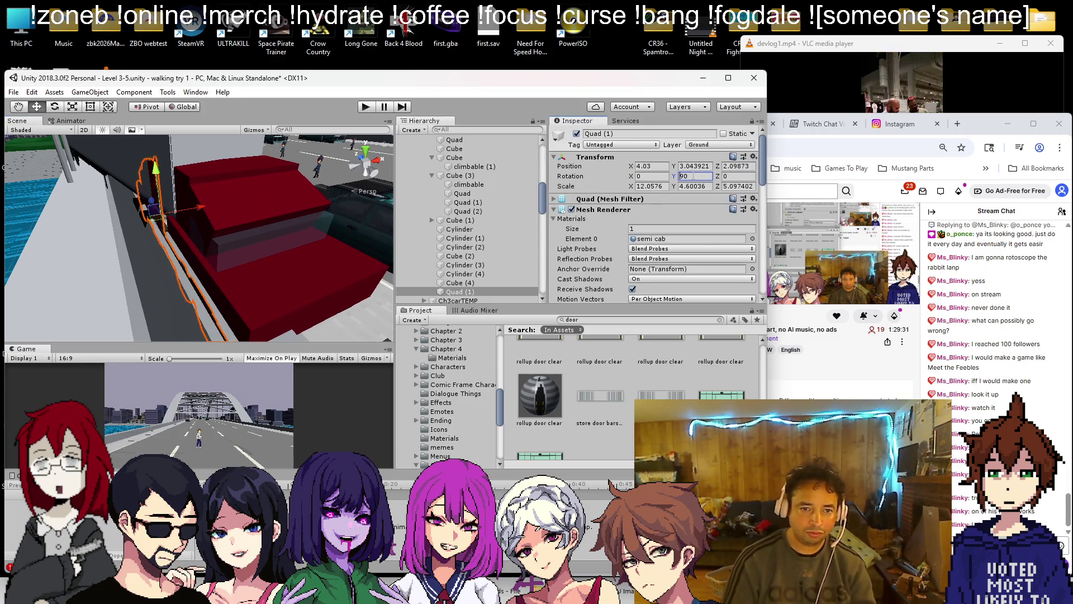
pyautogui.write('f')
pyautogui.moveTo(241, 195)
pyautogui.mouseDown()
pyautogui.moveTo(253, 189)
pyautogui.moveTo(233, 198)
pyautogui.moveTo(247, 193)
pyautogui.mouseUp()
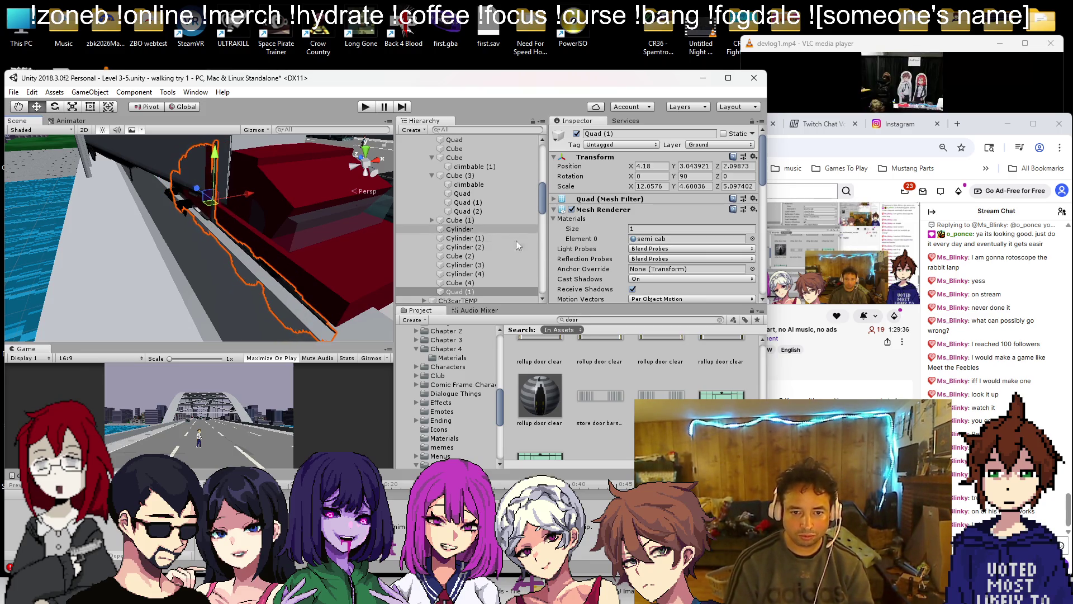
# - Duplicate the semi cab texture as 'semi cab2' and open it in Paint
pyautogui.click(651, 239)
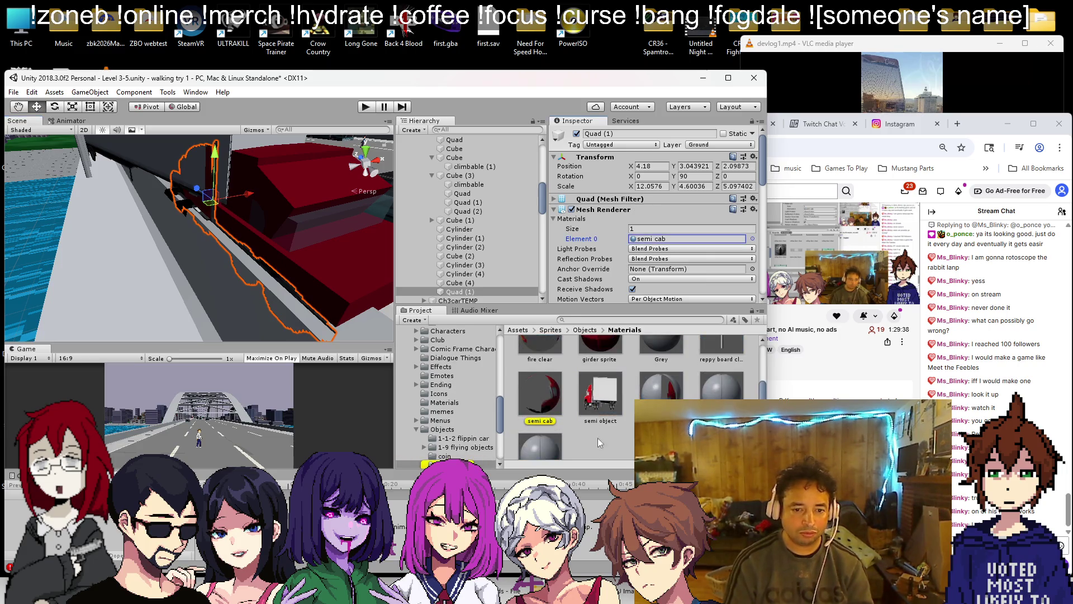
pyautogui.click(551, 391)
pyautogui.click(561, 182)
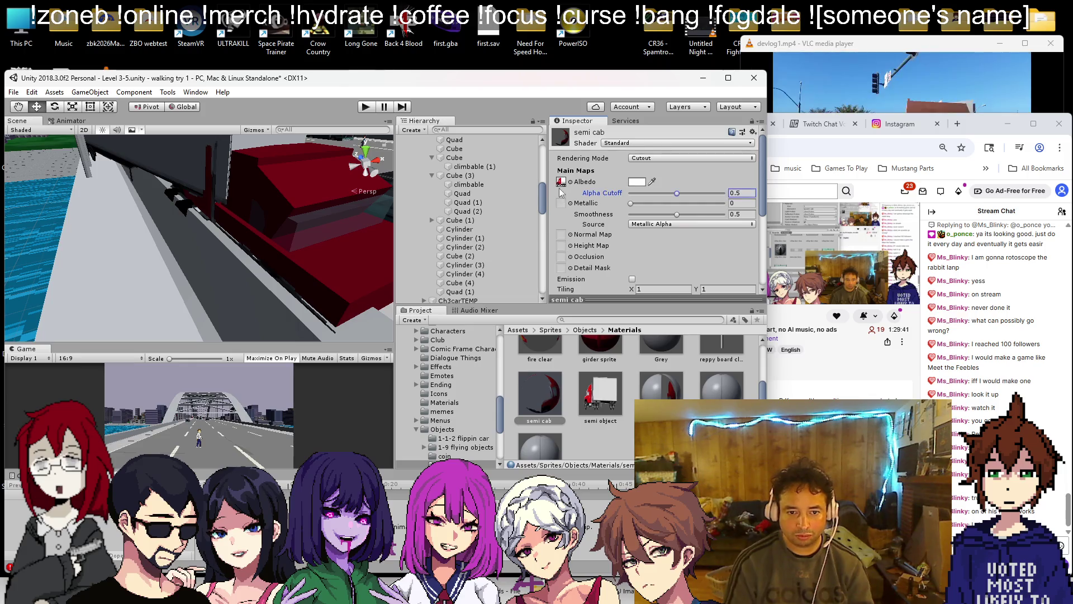
pyautogui.click(539, 399)
pyautogui.hotkey('ctrl', 'd')
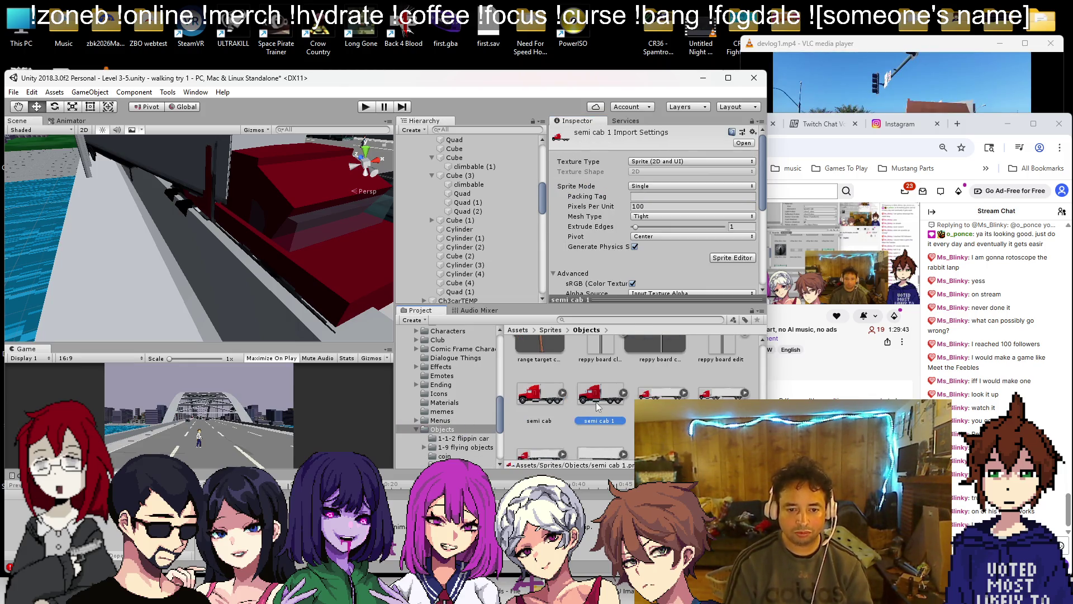
pyautogui.rightClick(597, 403)
pyautogui.click(630, 184)
pyautogui.press('Return')
pyautogui.doubleClick(608, 403)
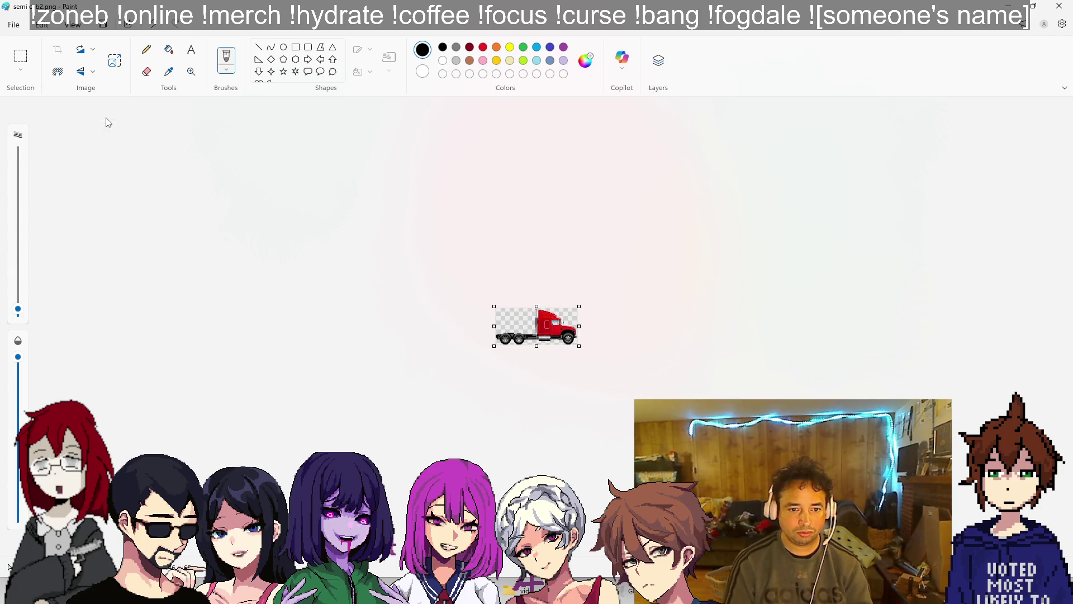
# - Close Paint and get back to the Unity editor after flipping through the browser tabs
pyautogui.click(1059, 6)
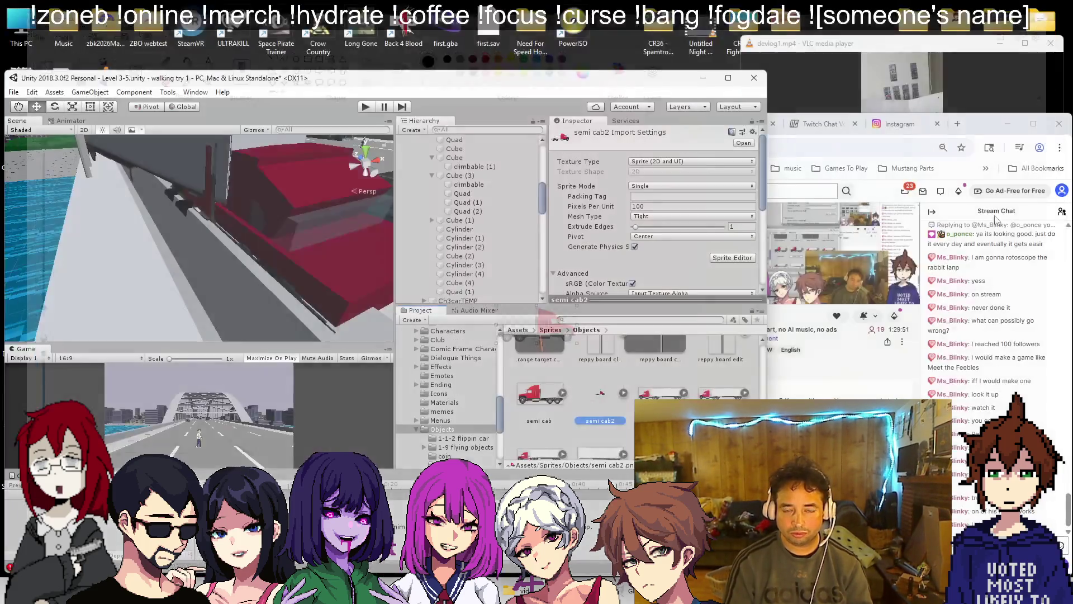
pyautogui.hotkey('ctrl', 'Tab')
pyautogui.hotkey('ctrl', 'Tab')
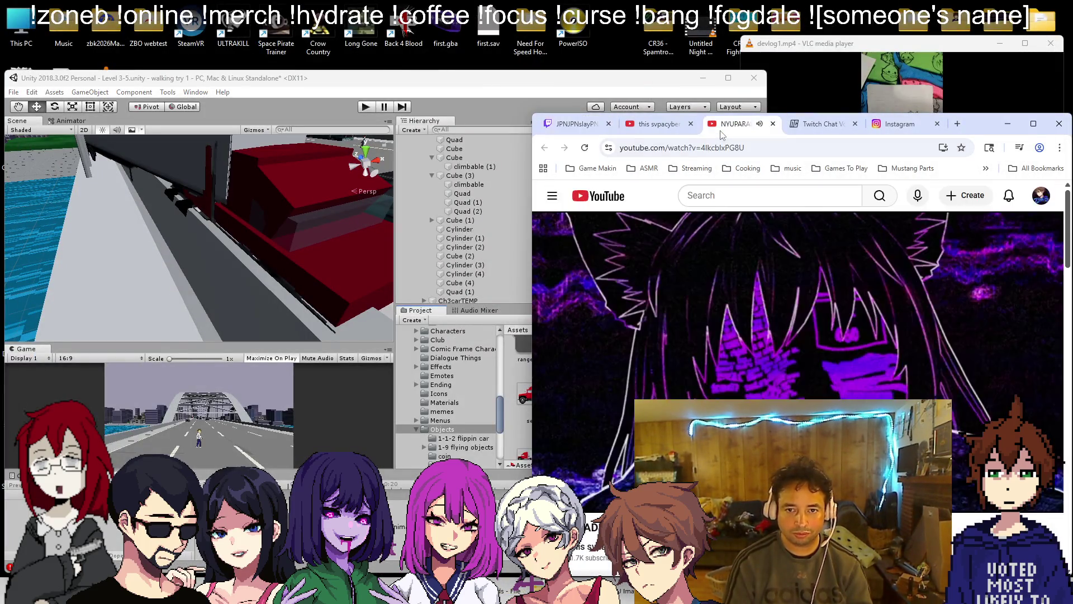
pyautogui.click(576, 123)
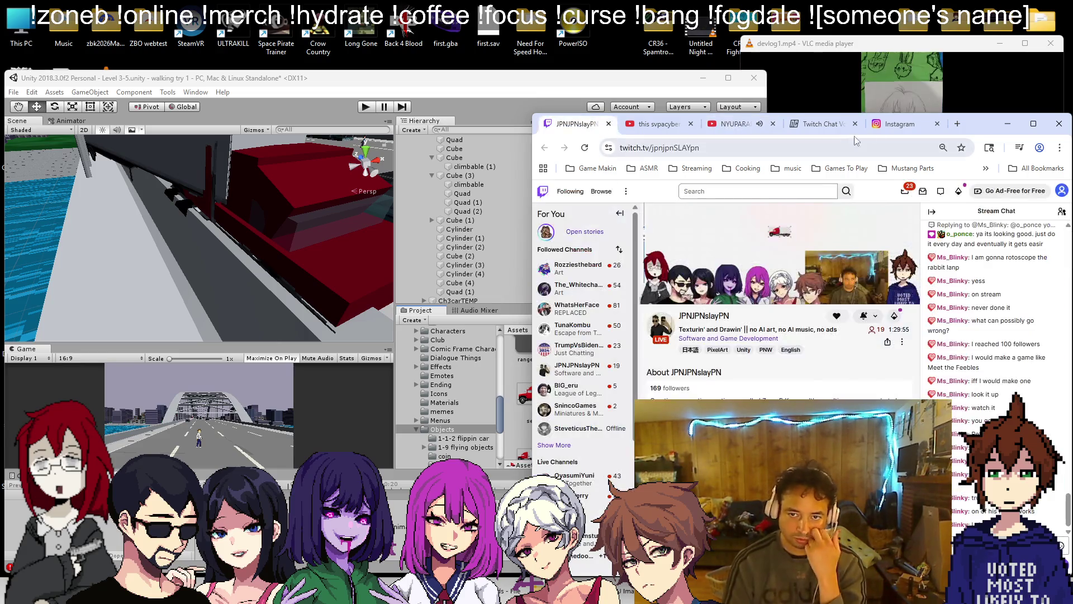
pyautogui.click(872, 98)
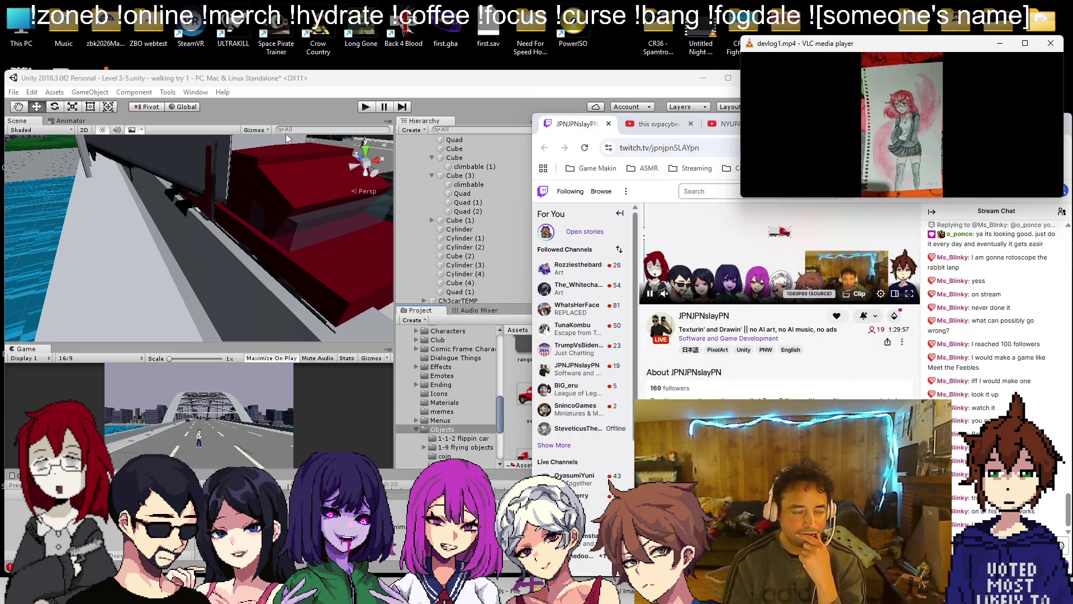
pyautogui.click(487, 103)
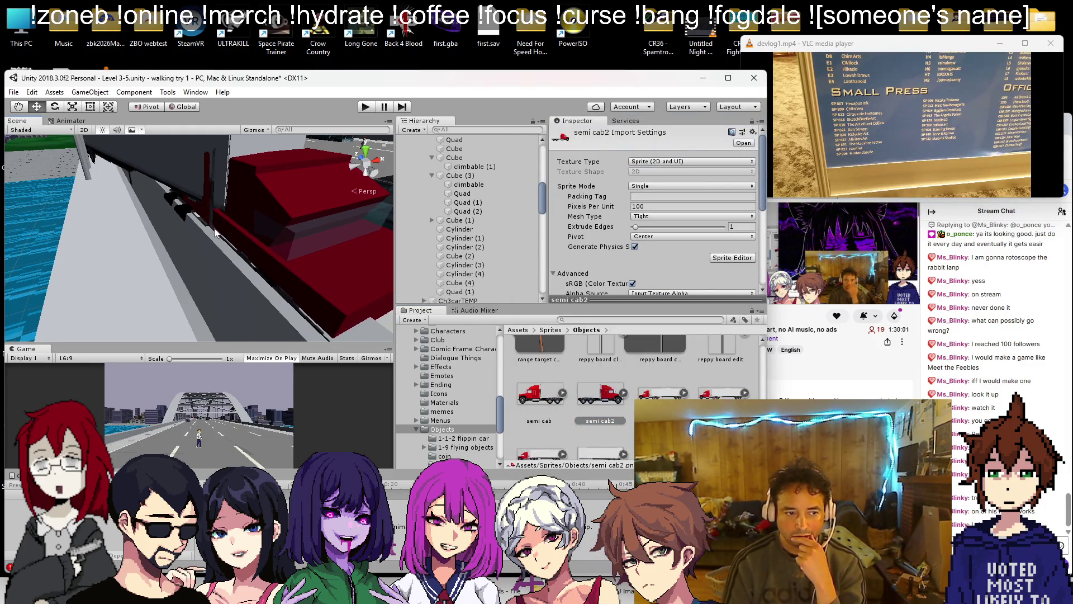
# - Raise Quad (1) to Y 4.39 and apply the semi cab2 image to it
pyautogui.click(202, 210)
pyautogui.moveTo(213, 162); pyautogui.dragTo(222, 137)
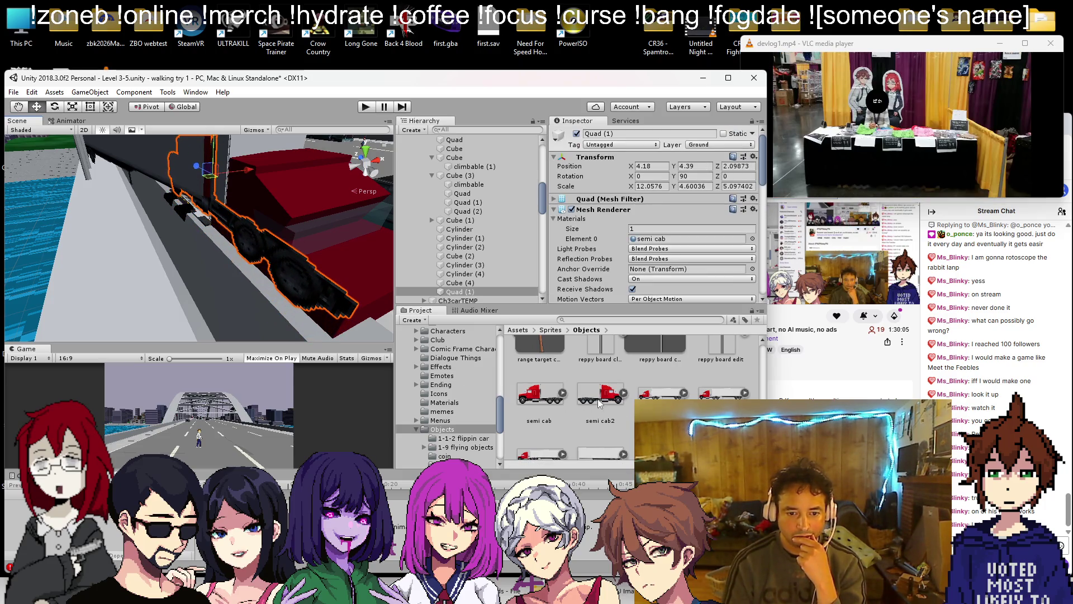
pyautogui.moveTo(599, 404)
pyautogui.mouseDown()
pyautogui.moveTo(276, 267)
pyautogui.moveTo(274, 256)
pyautogui.mouseUp()
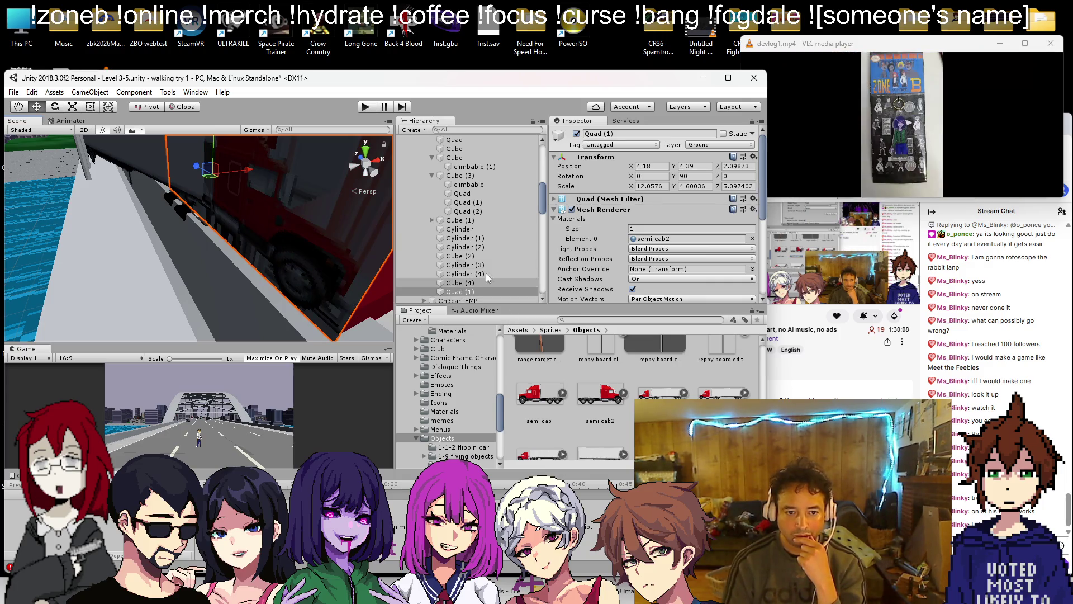
pyautogui.scroll(-5, 616, 242)
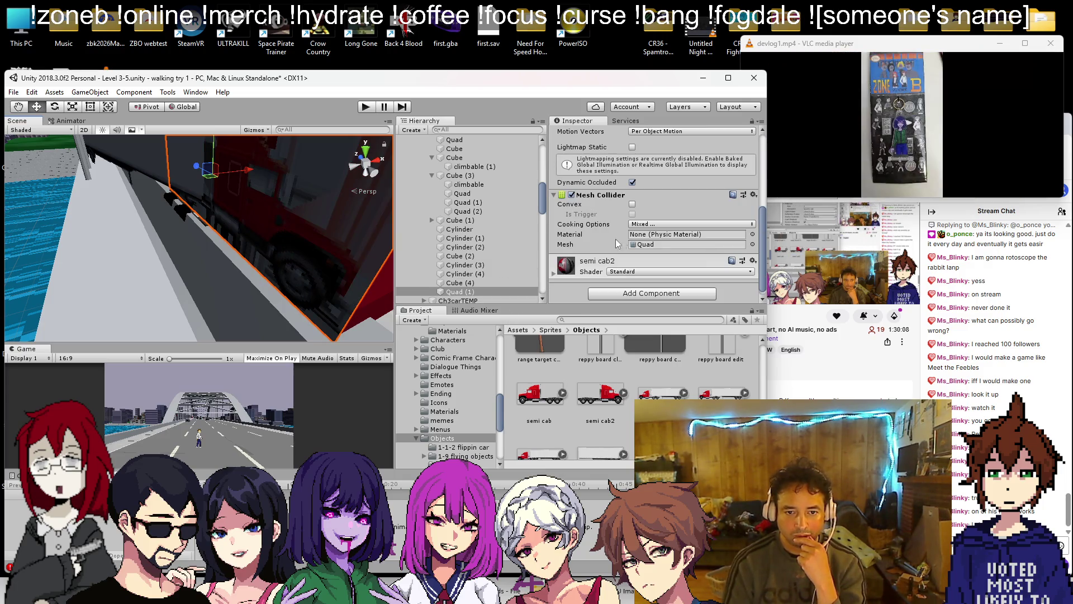
# - Set the semi cab2 material's Rendering Mode to Cutout
pyautogui.click(553, 273)
pyautogui.click(645, 287)
pyautogui.click(648, 311)
pyautogui.moveTo(271, 199)
pyautogui.mouseDown()
pyautogui.moveTo(326, 210)
pyautogui.moveTo(109, 175)
pyautogui.moveTo(132, 179)
pyautogui.moveTo(134, 194)
pyautogui.moveTo(111, 179)
pyautogui.moveTo(911, 193)
pyautogui.mouseUp()
pyautogui.hotkey('alt', 'Tab')
pyautogui.moveTo(145, 213)
pyautogui.mouseDown()
pyautogui.moveTo(251, 206)
pyautogui.moveTo(159, 193)
pyautogui.mouseUp()
# - Remove the cab quad's Mesh Collider and nudge the quad sideways along X
pyautogui.rightClick(618, 197)
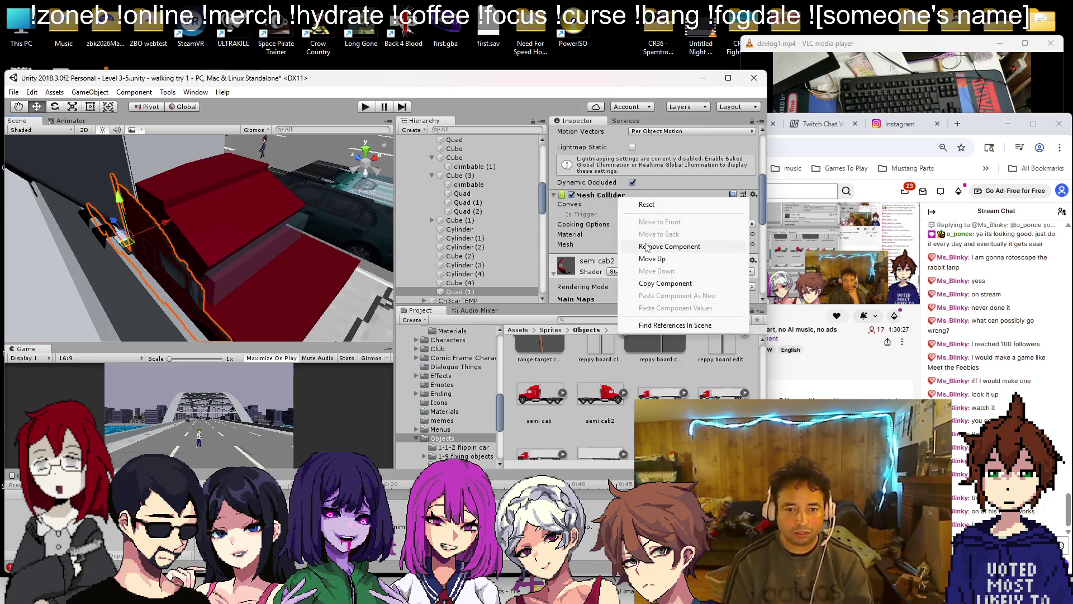
pyautogui.click(626, 246)
pyautogui.press('f')
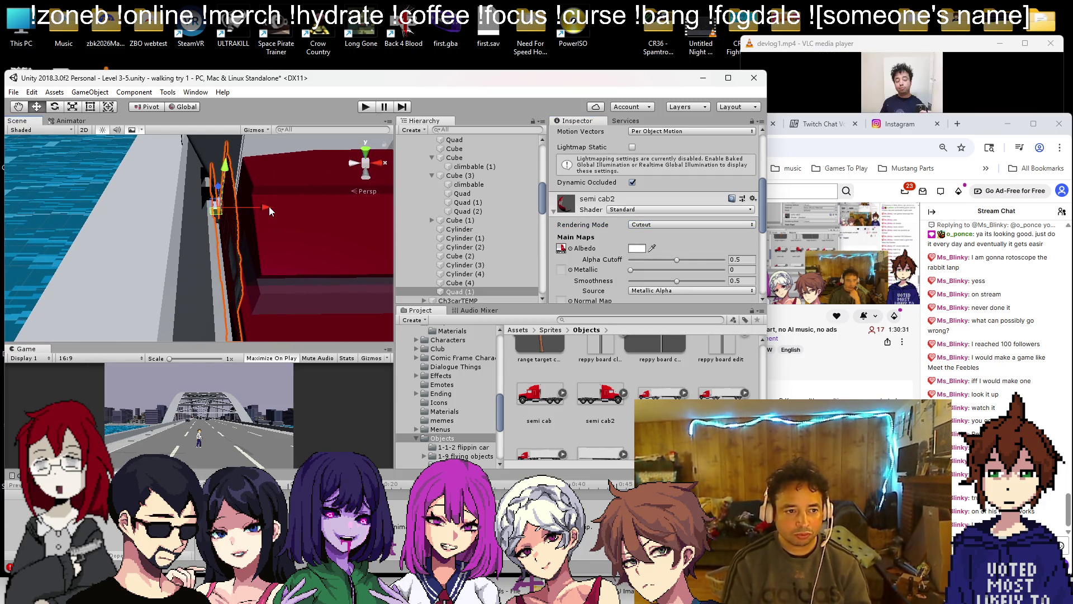
pyautogui.moveTo(269, 207); pyautogui.dragTo(280, 204)
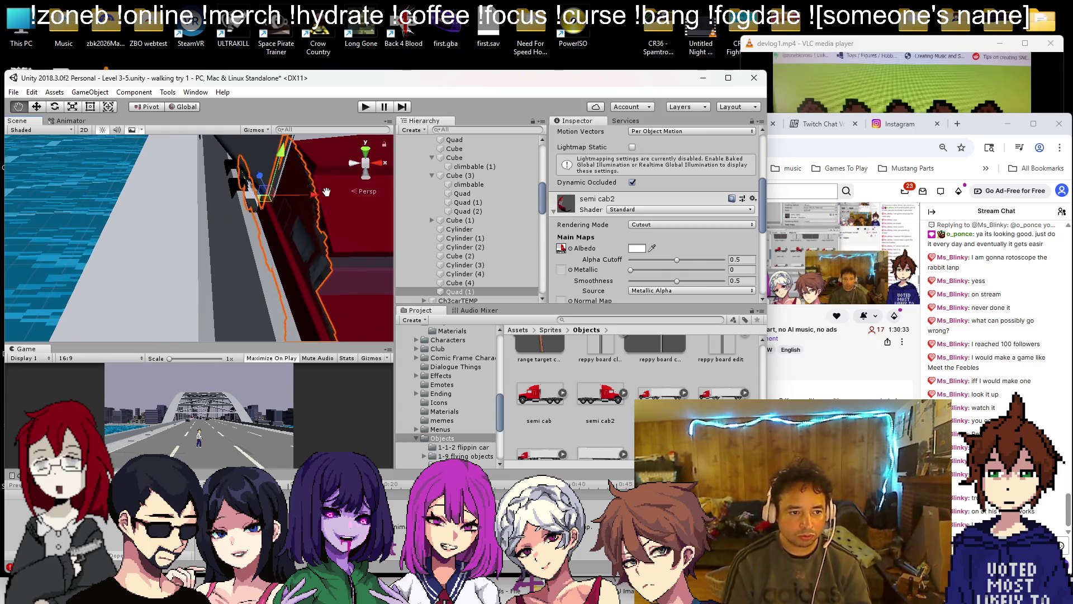
# - Remove the Mesh Collider from the other cab quad showing the semi cab image
pyautogui.click(297, 266)
pyautogui.moveTo(289, 257)
pyautogui.mouseDown()
pyautogui.moveTo(284, 267)
pyautogui.moveTo(1069, 196)
pyautogui.mouseUp()
pyautogui.moveTo(290, 199); pyautogui.dragTo(267, 179)
pyautogui.click(271, 176)
pyautogui.rightClick(615, 196)
pyautogui.click(660, 246)
pyautogui.moveTo(321, 239); pyautogui.dragTo(296, 224)
pyautogui.scroll(-5, 753, 182)
pyautogui.scroll(-5, 346, 203)
pyautogui.click(295, 249)
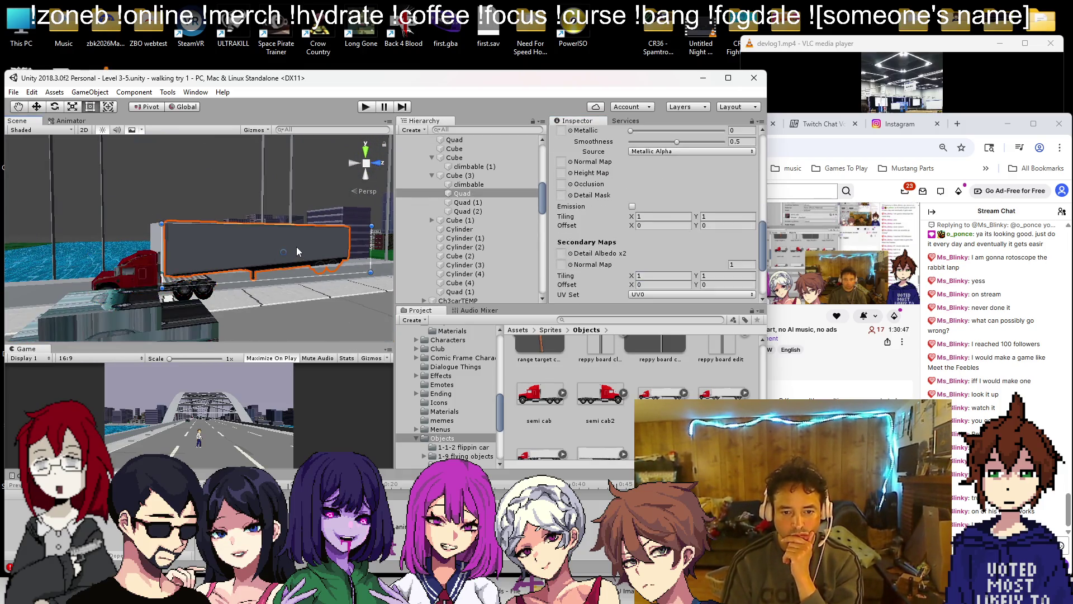
# - Open the semi trailer texture in Paint and erase the trailer's support leg with Select
pyautogui.scroll(3, 592, 199)
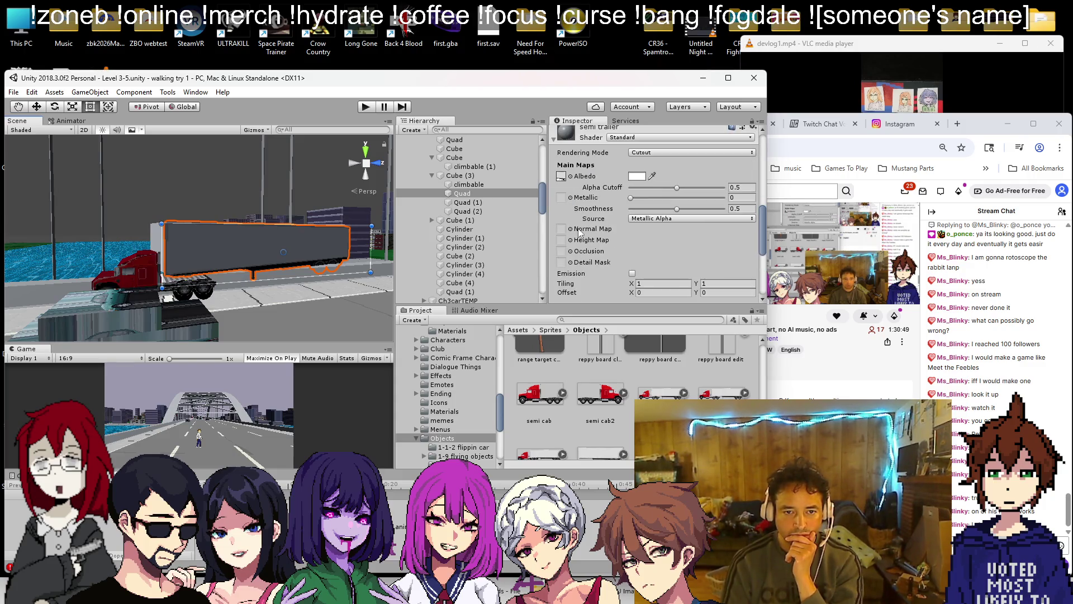
pyautogui.click(561, 177)
pyautogui.doubleClick(603, 386)
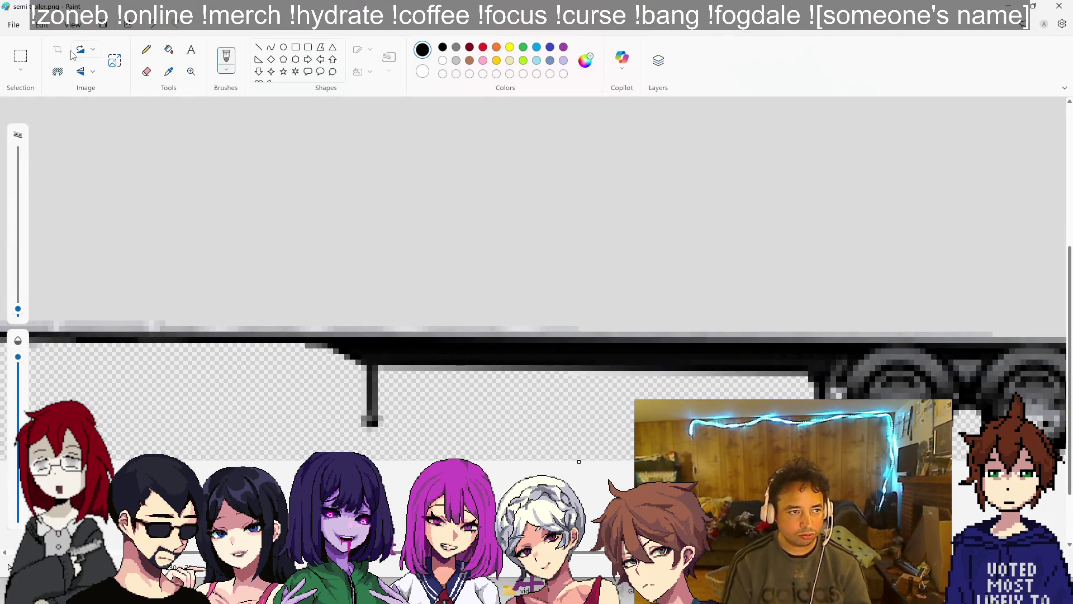
pyautogui.click(20, 56)
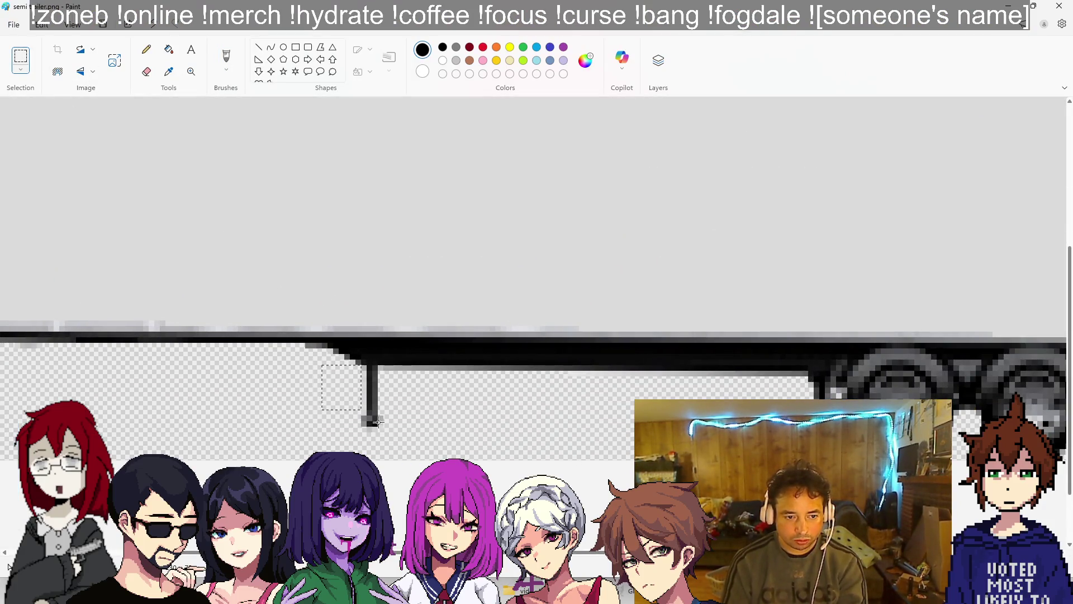
pyautogui.click(1069, 11)
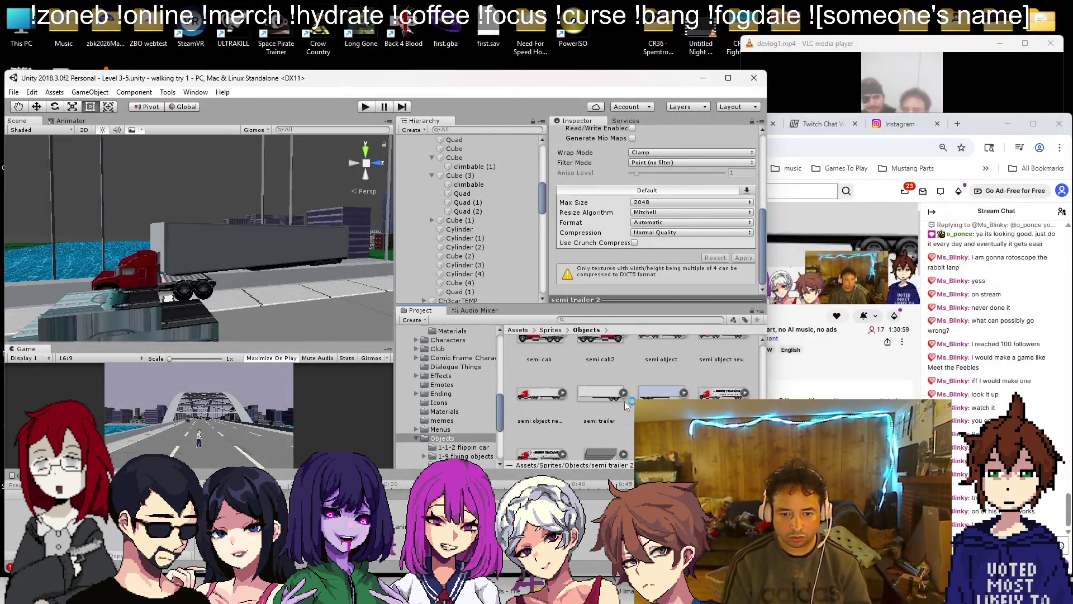
pyautogui.scroll(5, 575, 376)
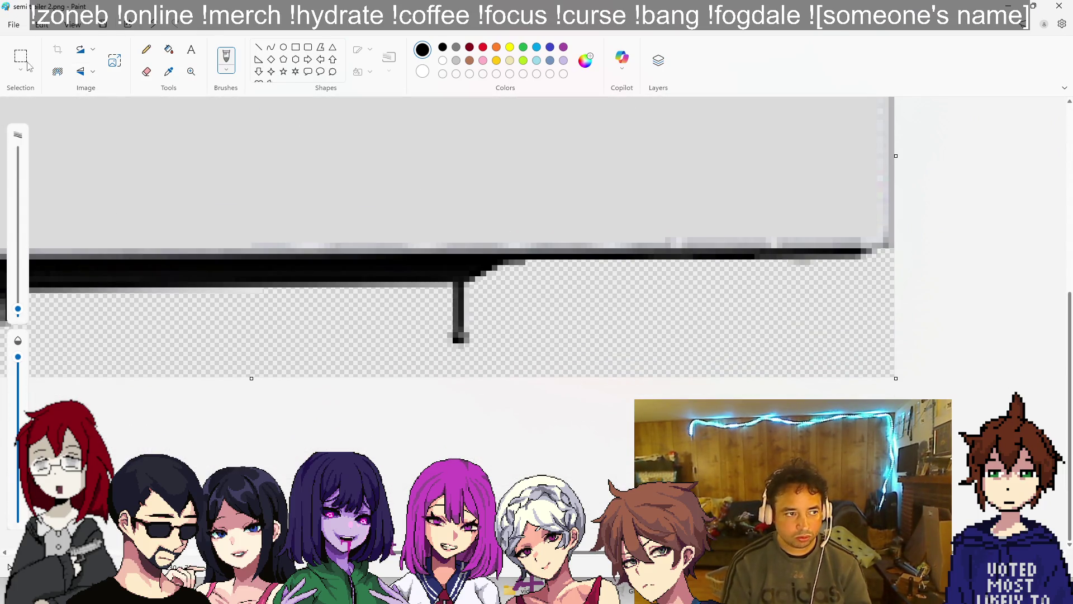
pyautogui.click(30, 63)
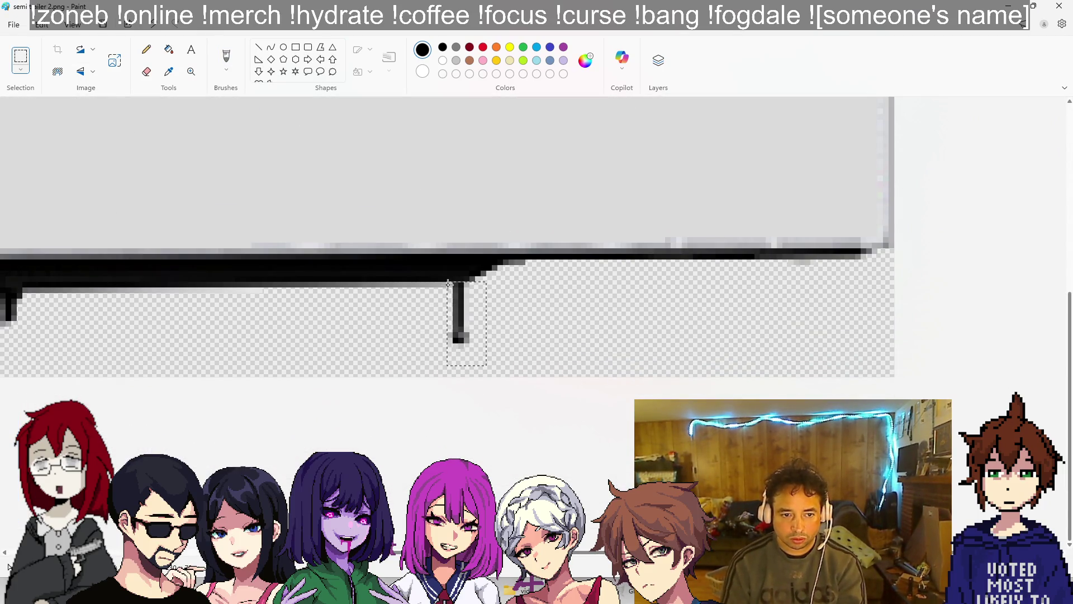
pyautogui.click(1068, 5)
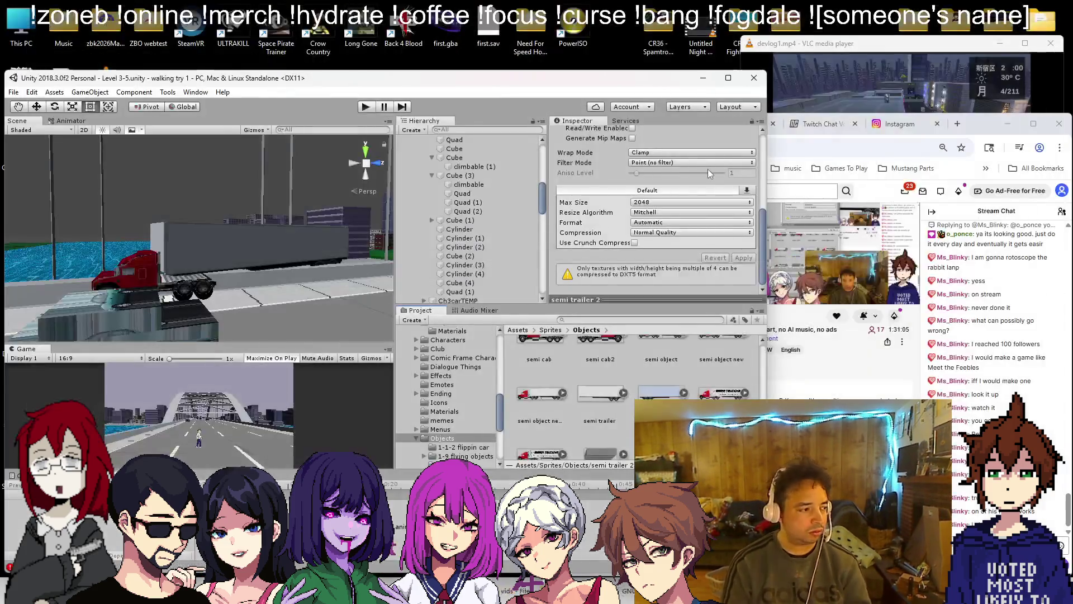
pyautogui.scroll(-2, 173, 289)
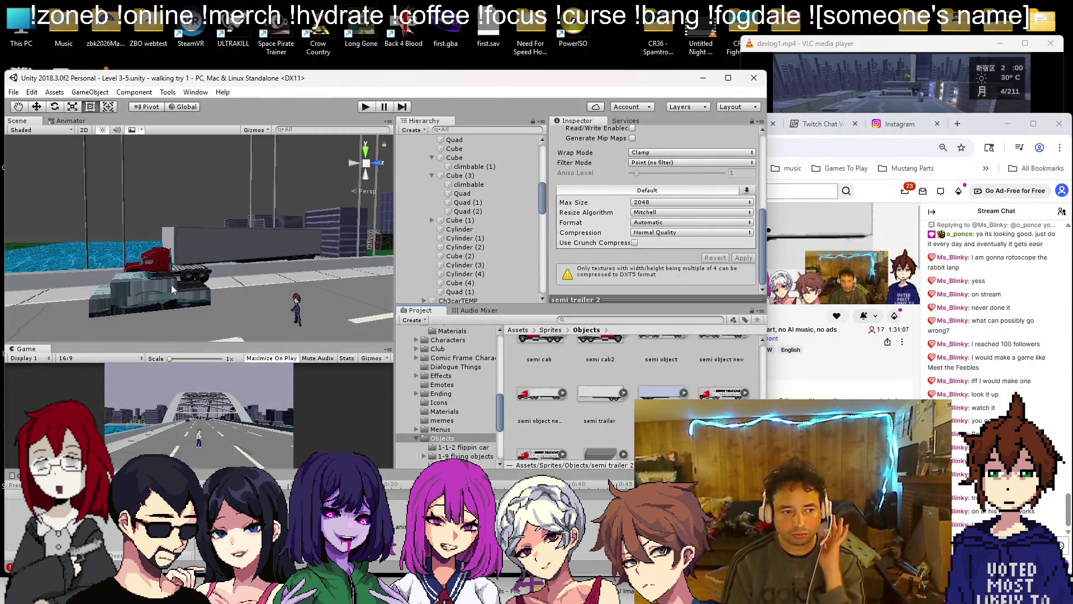
pyautogui.click(365, 106)
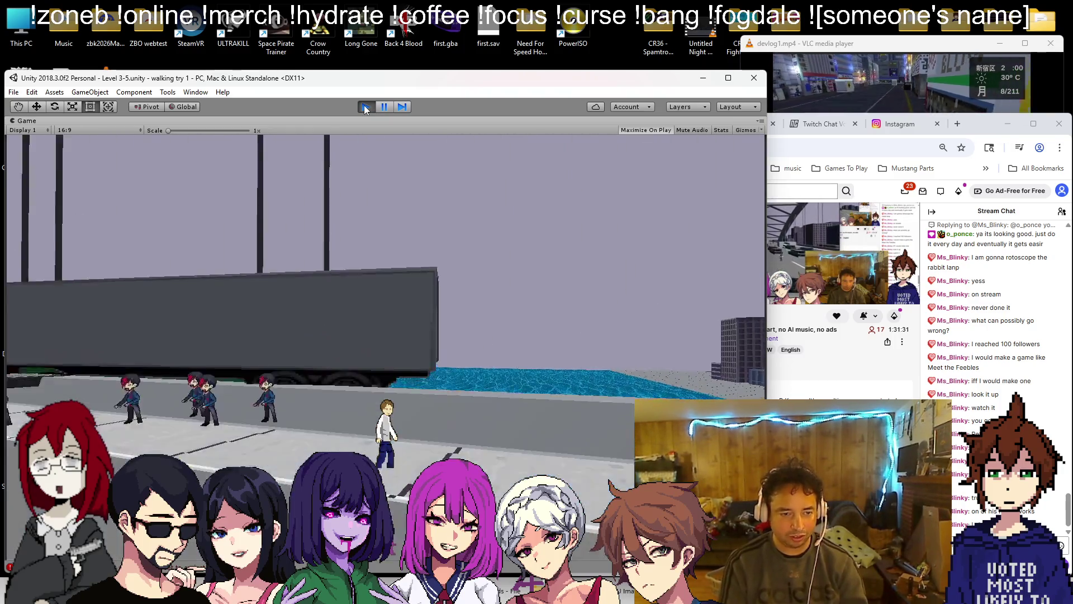
pyautogui.click(366, 107)
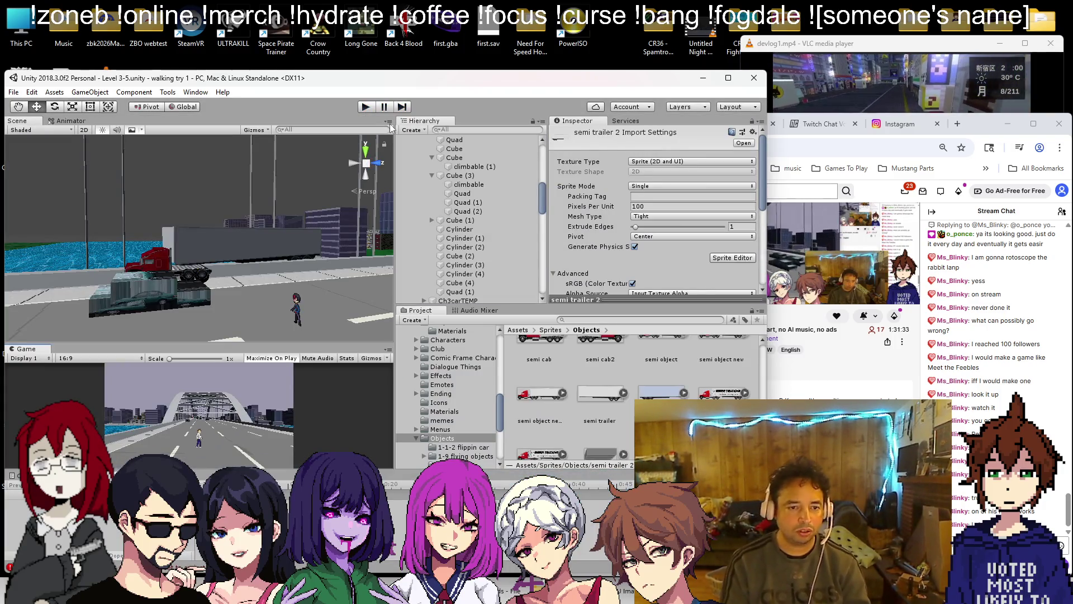
pyautogui.click(270, 240)
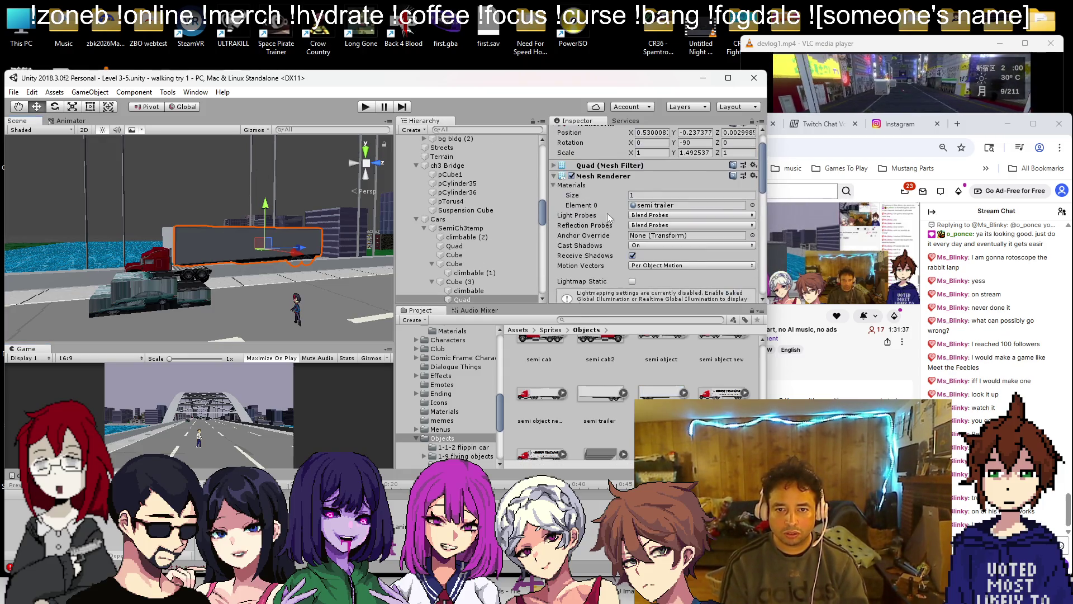
# - Remove the Mesh Colliders from the trailer quad and the trailer's side quad Quad (1)
pyautogui.scroll(-3, 604, 228)
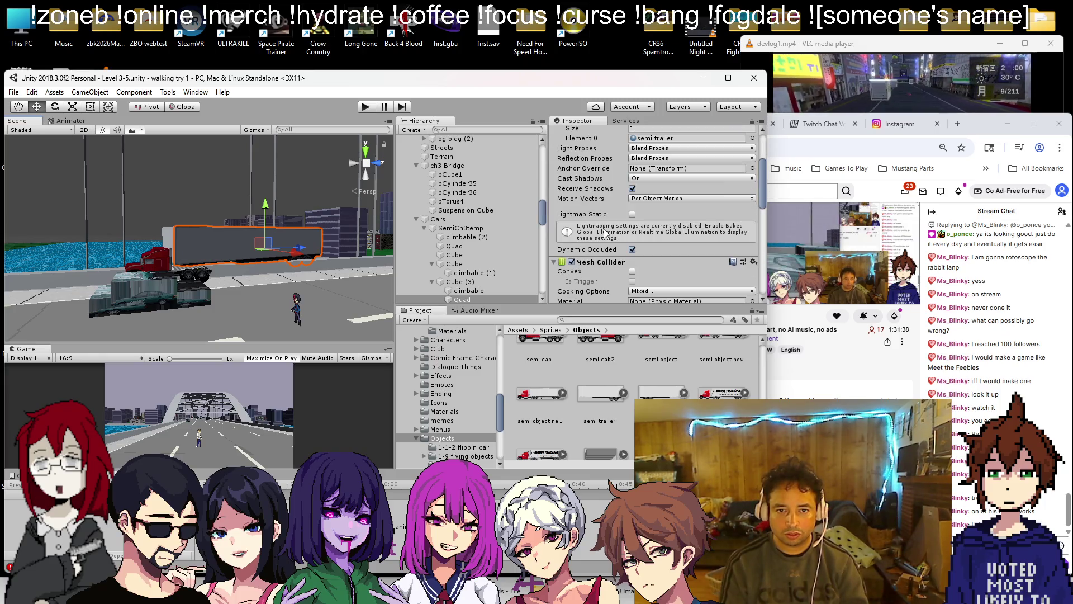
pyautogui.rightClick(594, 265)
pyautogui.click(621, 294)
pyautogui.moveTo(226, 199)
pyautogui.mouseDown()
pyautogui.moveTo(394, 279)
pyautogui.moveTo(251, 223)
pyautogui.mouseUp()
pyautogui.click(251, 223)
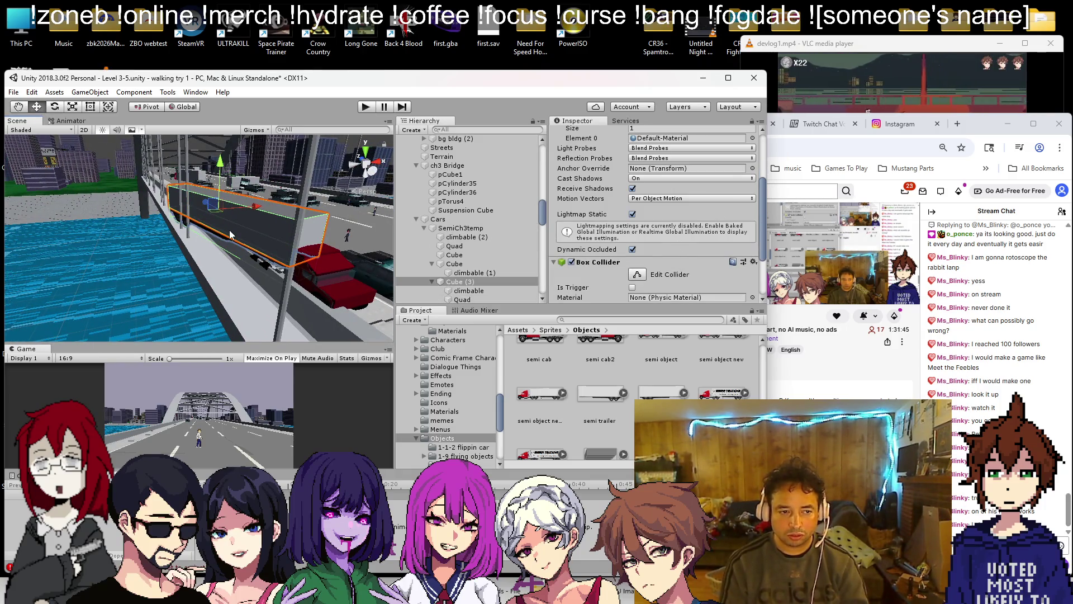
pyautogui.click(232, 236)
pyautogui.rightClick(596, 266)
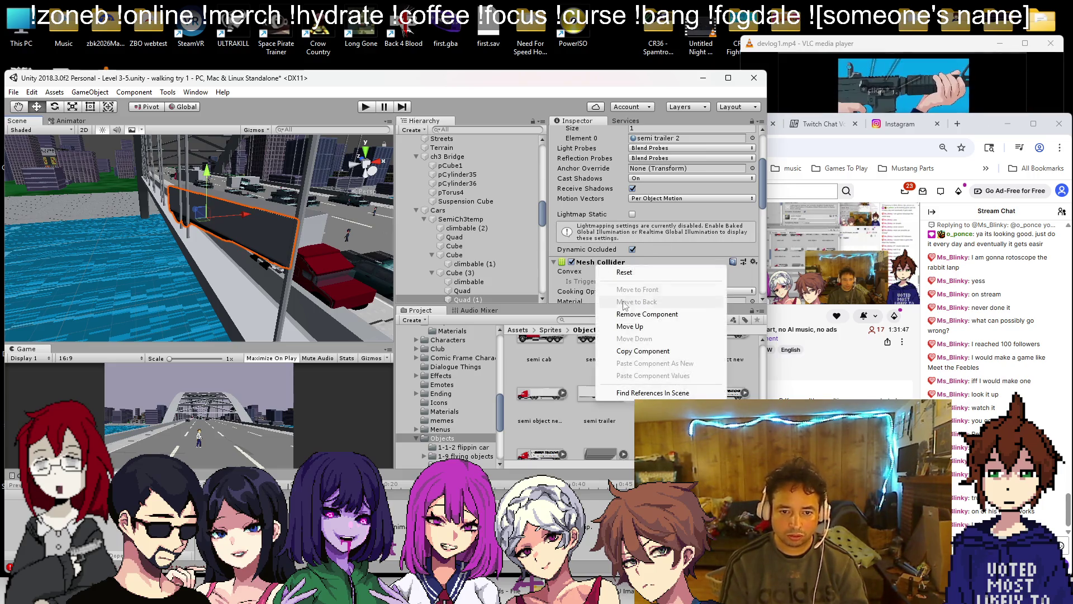
pyautogui.click(625, 314)
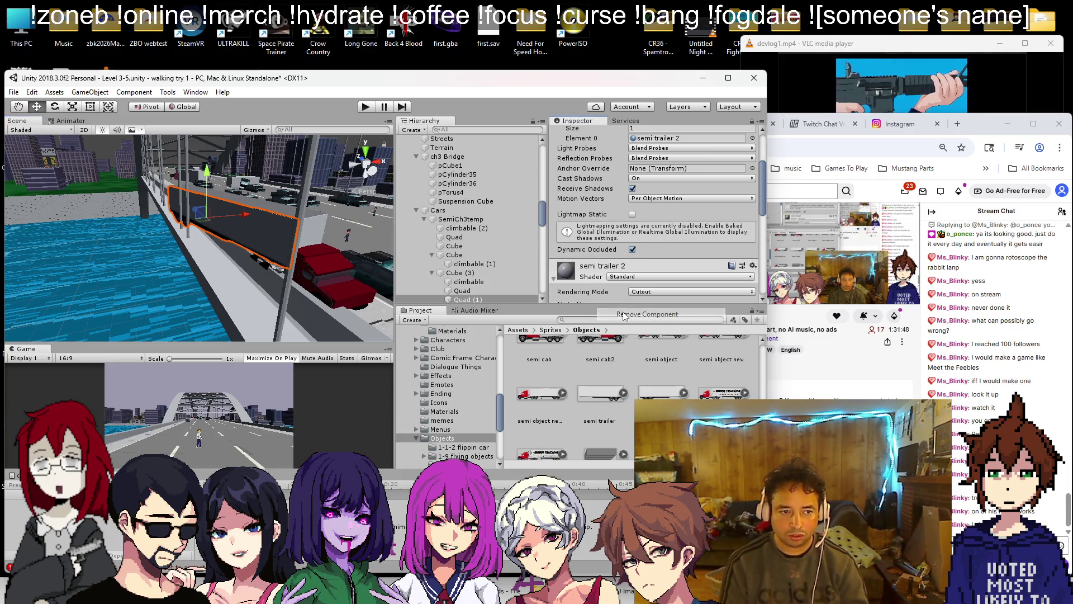
# - Add a new Quad as a child of the red cab cube via 3D Object > Quad
pyautogui.click(308, 215)
pyautogui.scroll(-3, 586, 227)
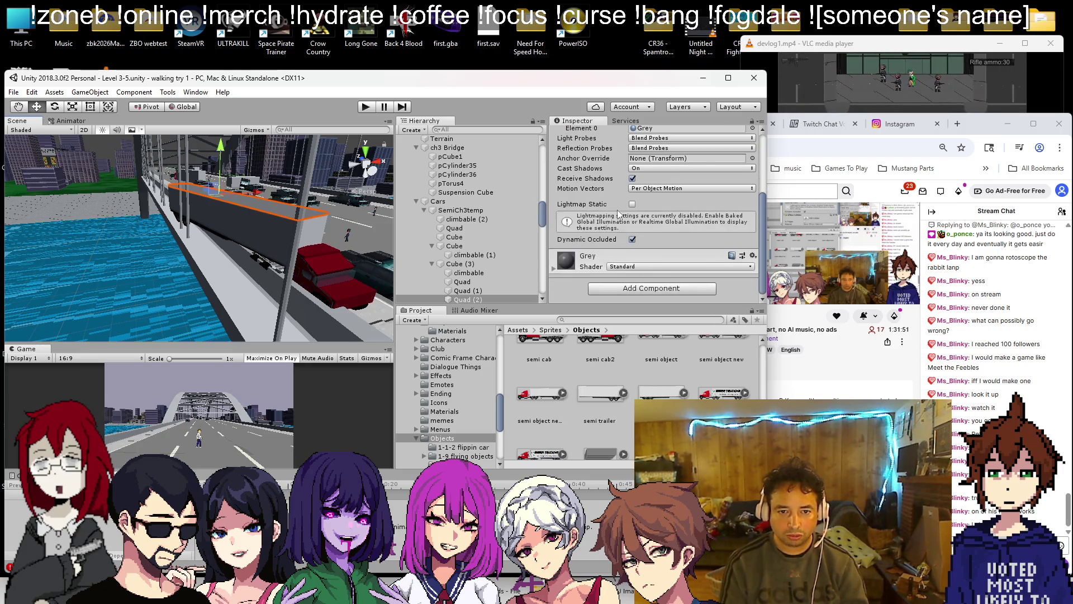
pyautogui.moveTo(200, 211); pyautogui.dragTo(341, 102)
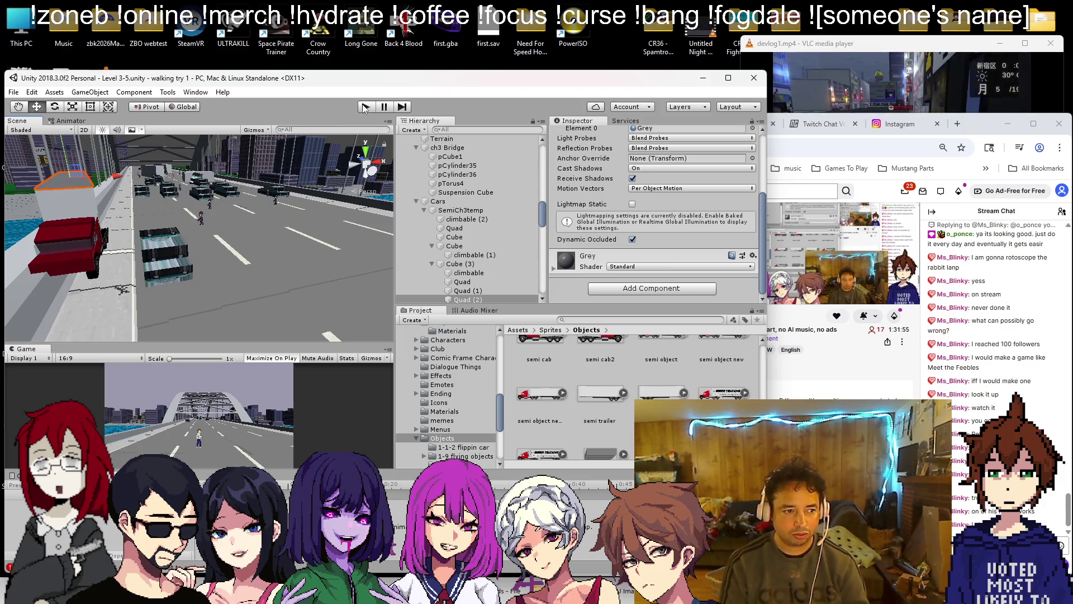
pyautogui.moveTo(19, 246)
pyautogui.mouseDown()
pyautogui.moveTo(168, 243)
pyautogui.moveTo(154, 244)
pyautogui.mouseUp()
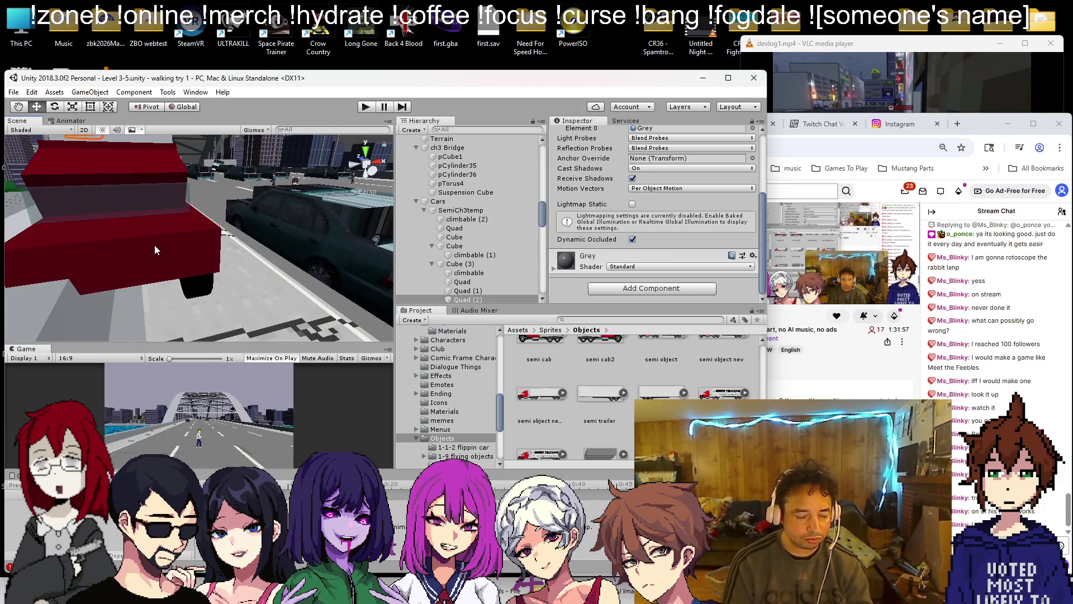
pyautogui.click(119, 253)
pyautogui.rightClick(467, 241)
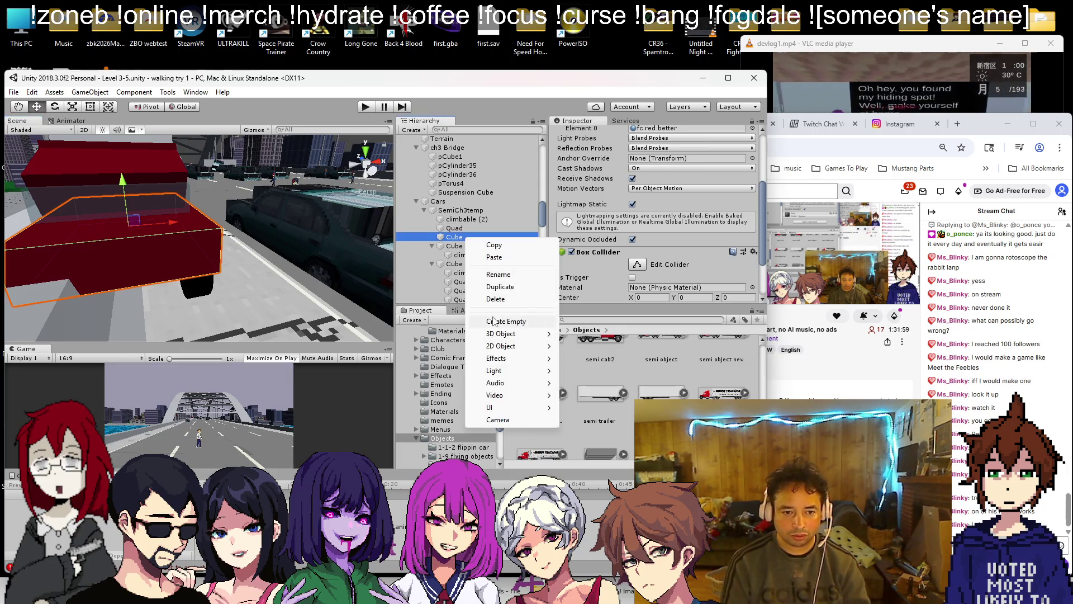
pyautogui.moveTo(497, 333)
pyautogui.click(586, 395)
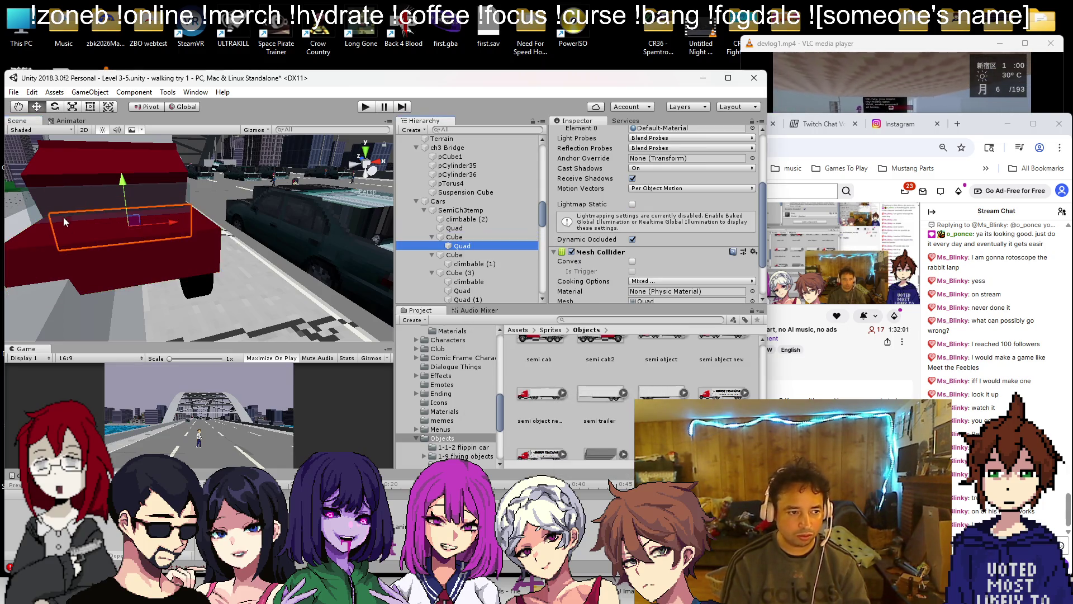